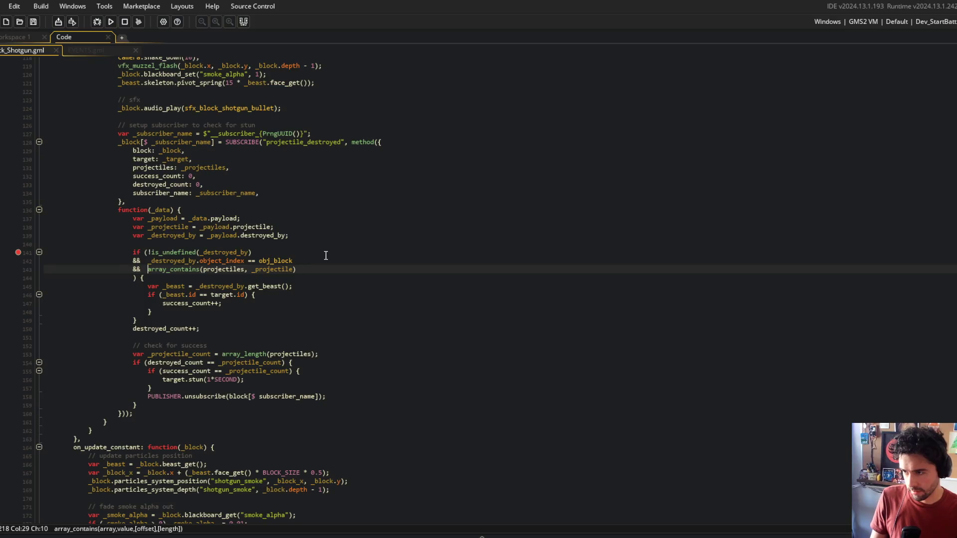
Swap lines so array_contains is checked before the obj_block object_index test, then launch debug with F5
key("shift+End")
key("ctrl+x")
key("Up")
key("ctrl+v")
key("shift+End")
key("ctrl+x")
key("Down")
key("ctrl+v")
key("F5")
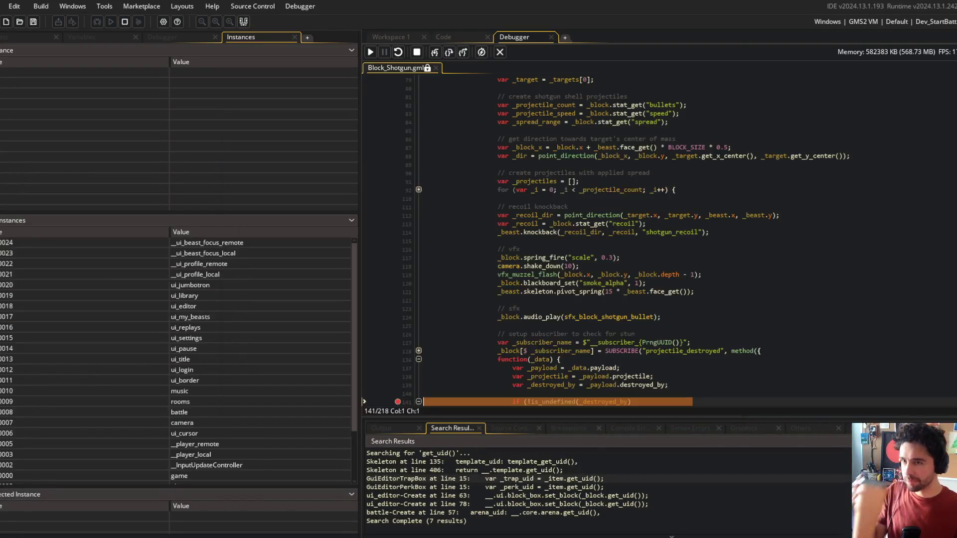
scroll(548, 249, "down", 5)
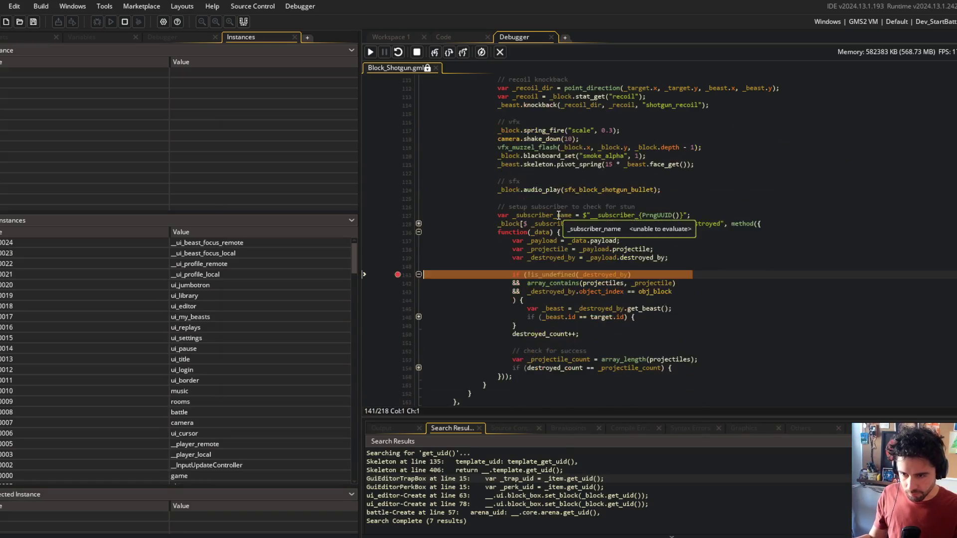
Step through the stun condition checking variable values, then end debugging and return to line 142
left_click(438, 54)
left_click(438, 53)
mouse_move(592, 281)
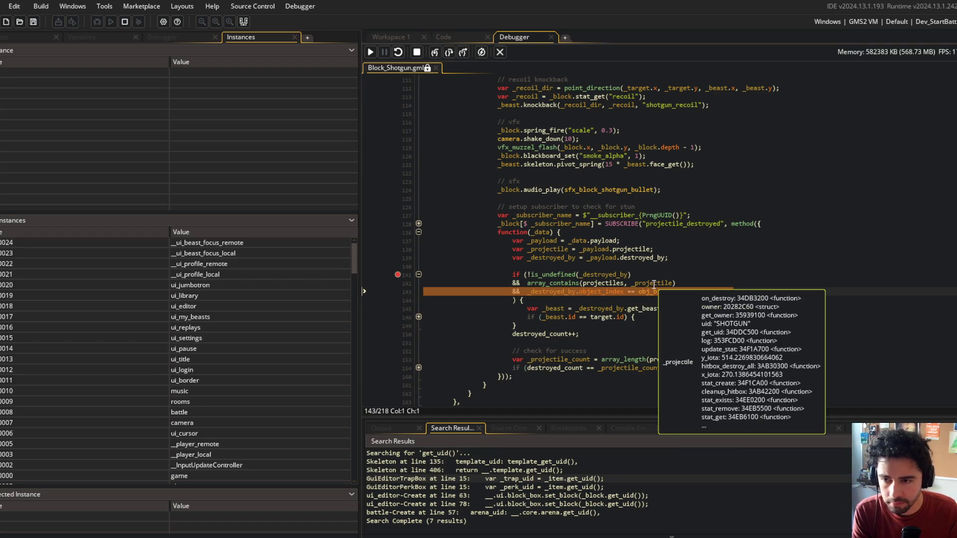
mouse_move(649, 283)
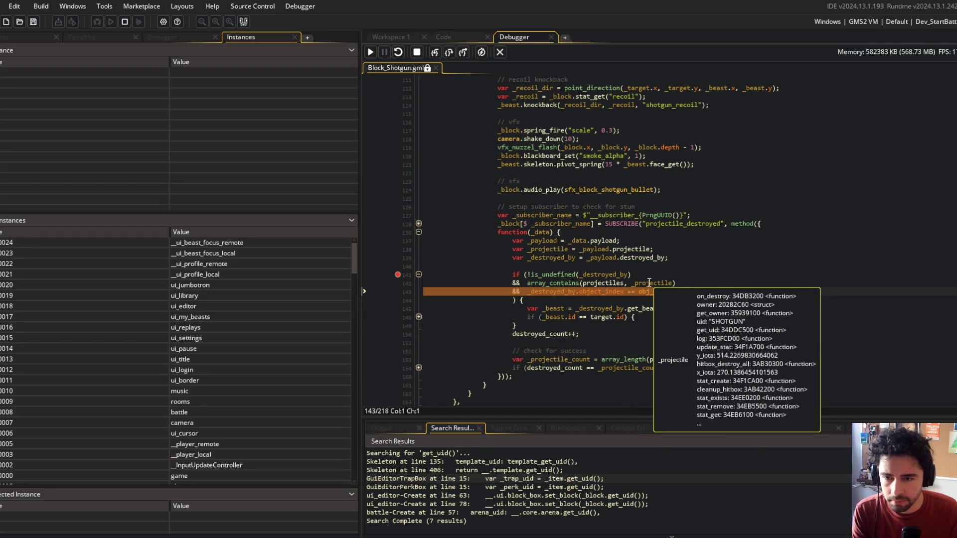
left_click(432, 54)
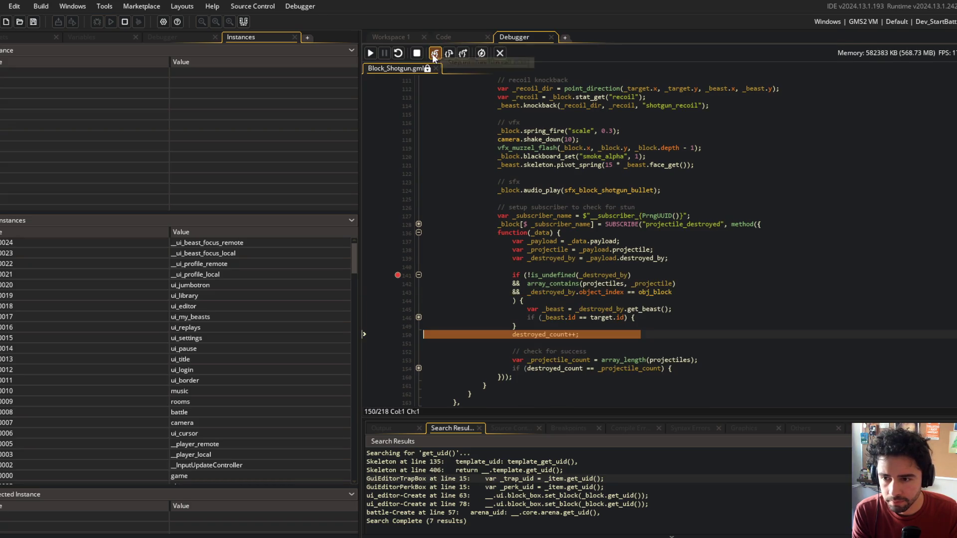
mouse_move(591, 274)
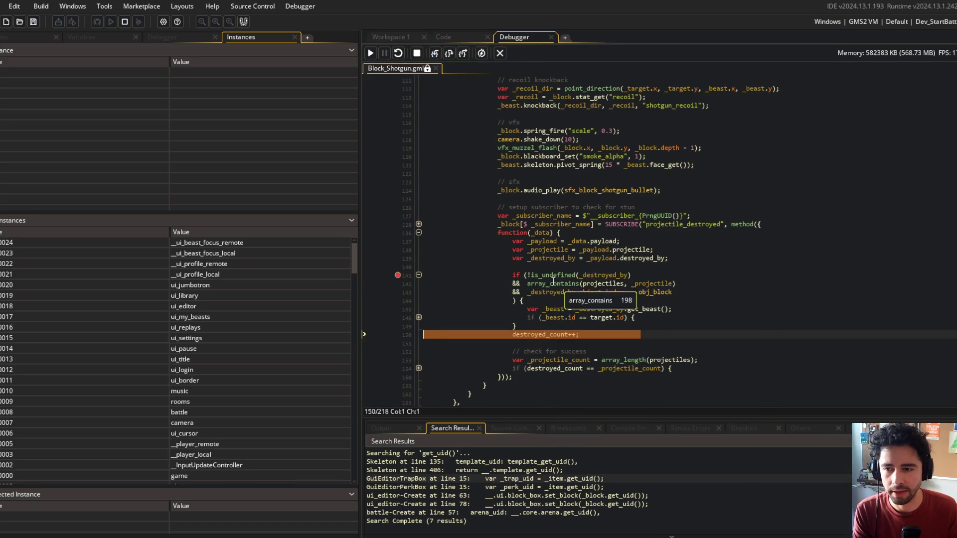
left_click(500, 53)
left_click(148, 252)
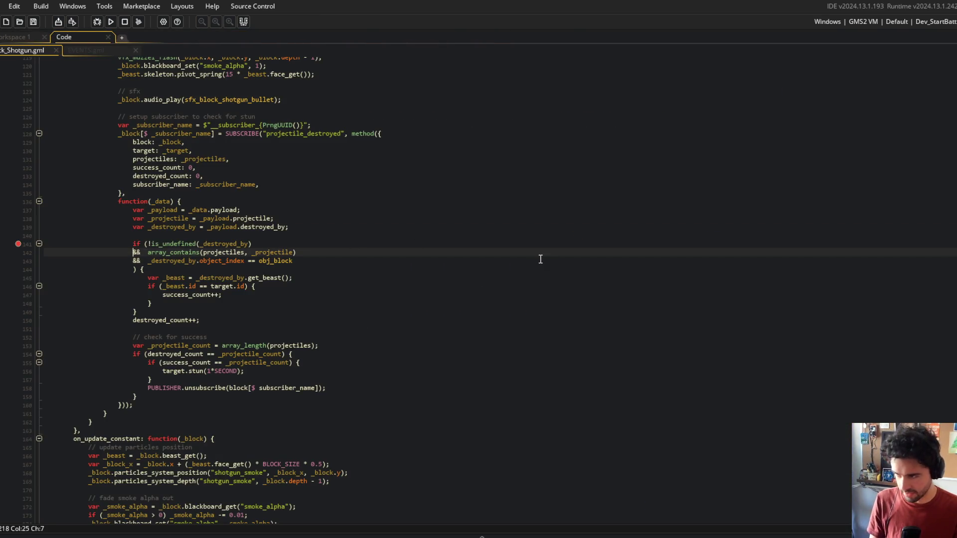
Close line 141's undefined check as its own if block and add array_contains as a separate if
key("Home")
key("BackSpace")
key("BackSpace")
key("BackSpace")
type("){")
key("Return")
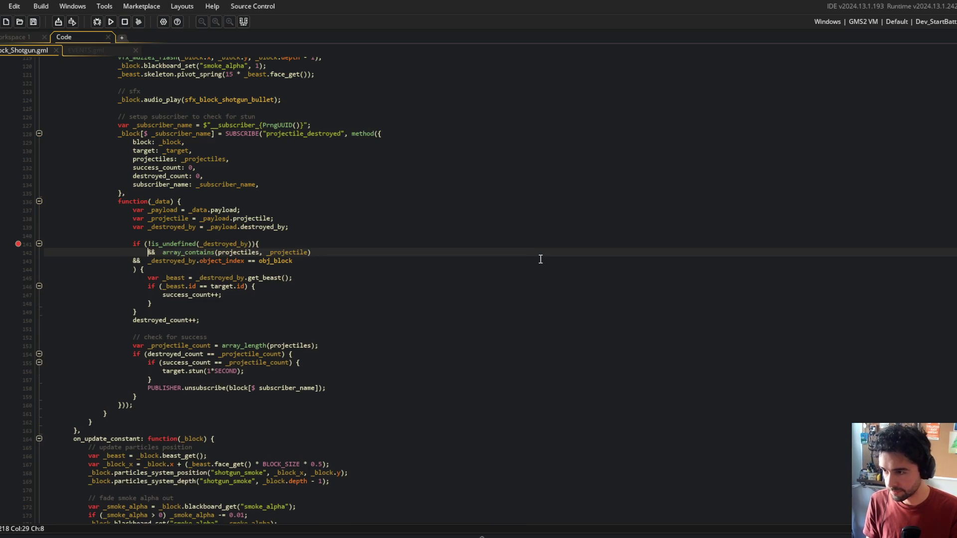
key("shift+End")
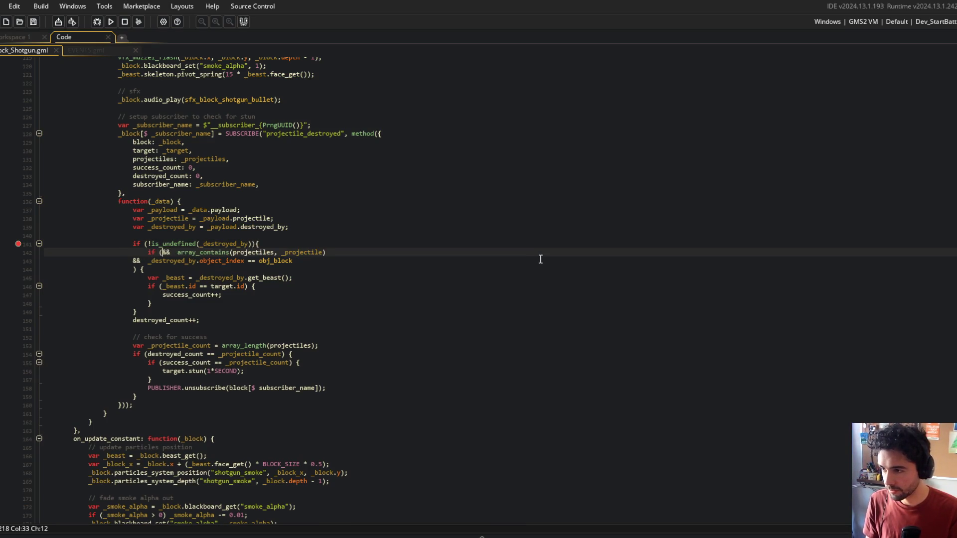
key("Delete")
key("ctrl+v")
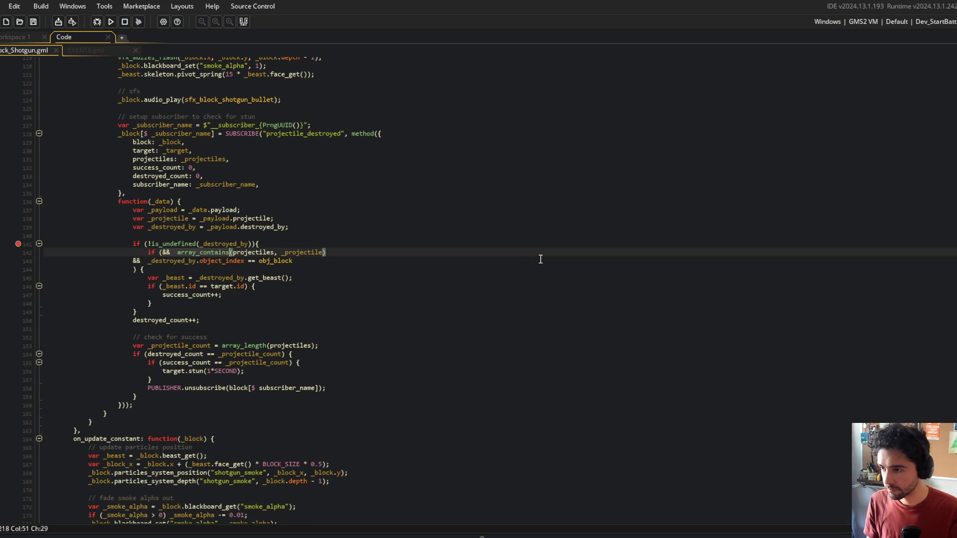
key("Up")
key("End")
key("Left")
key("Down")
key("End")
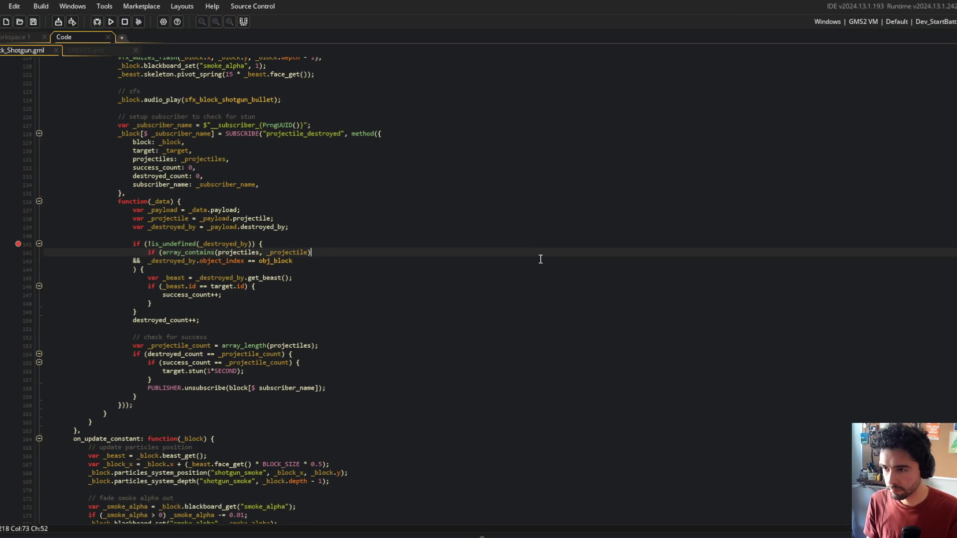
type(") {")
Turn the object_index line into an indented nested if for obj_block, removing the leftover ') {' line
key("Down")
key("Home")
key("Tab")
key("Tab")
key("Delete")
key("Delete")
key("Delete")
type("if (")
key("End")
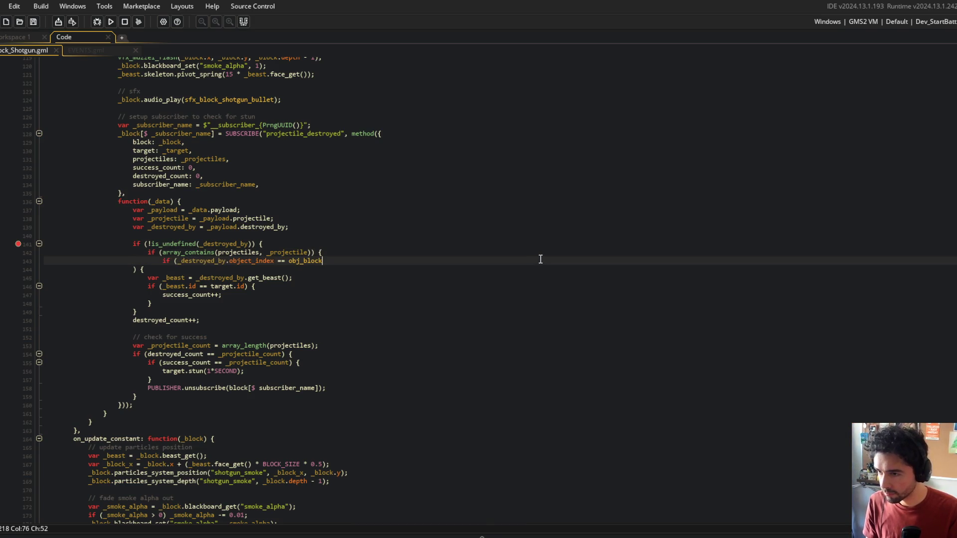
type("{")
key("shift+Down")
key("Delete")
Re-indent the block body, add two closing braces, and relaunch debug with F5
key("Down")
key("Home")
key("shift+Down")
key("shift+Down")
key("shift+Down")
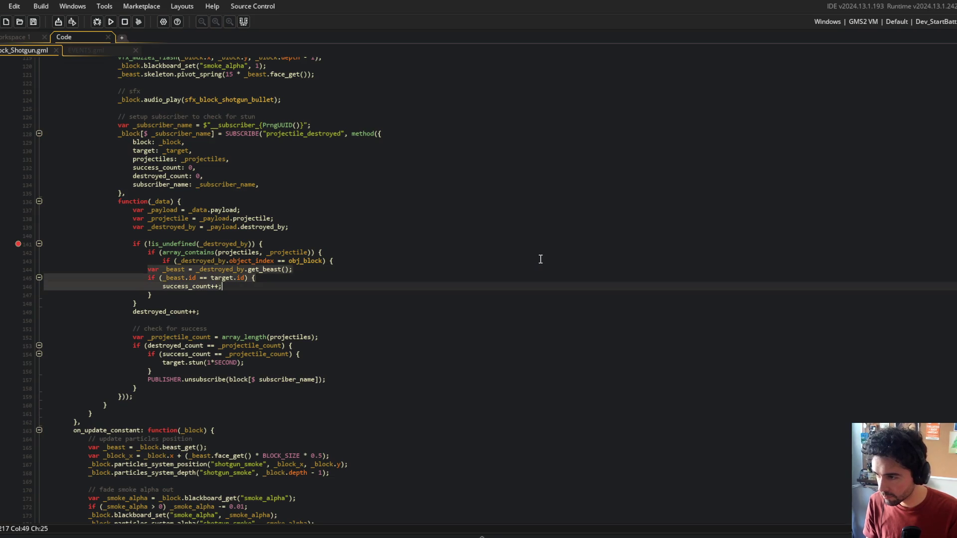
key("shift+Tab")
key("Tab")
key("Tab")
key("Tab")
key("End")
key("Return")
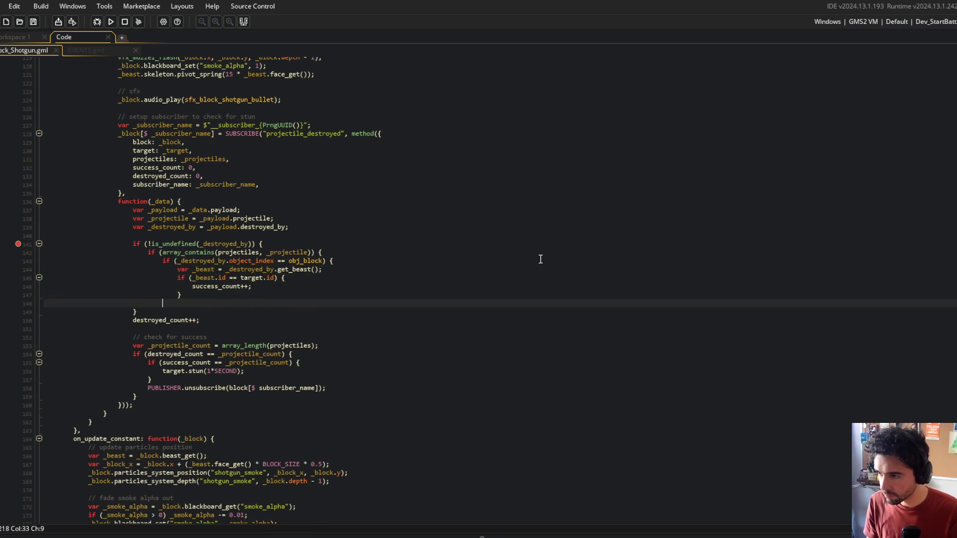
type("}")
key("Return")
type("}")
key("F5")
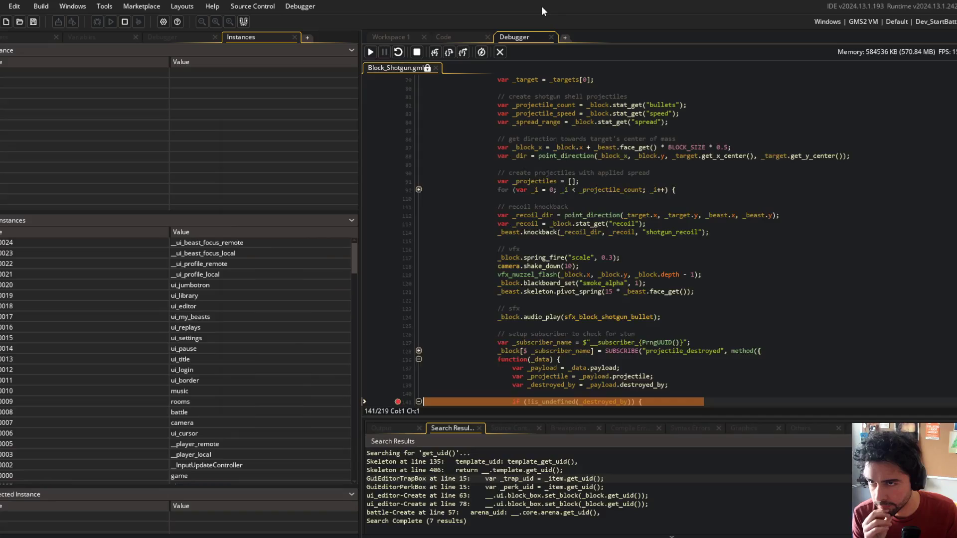
Step past the array_contains check, inspecting the projectiles and _projectile values
left_click(436, 54)
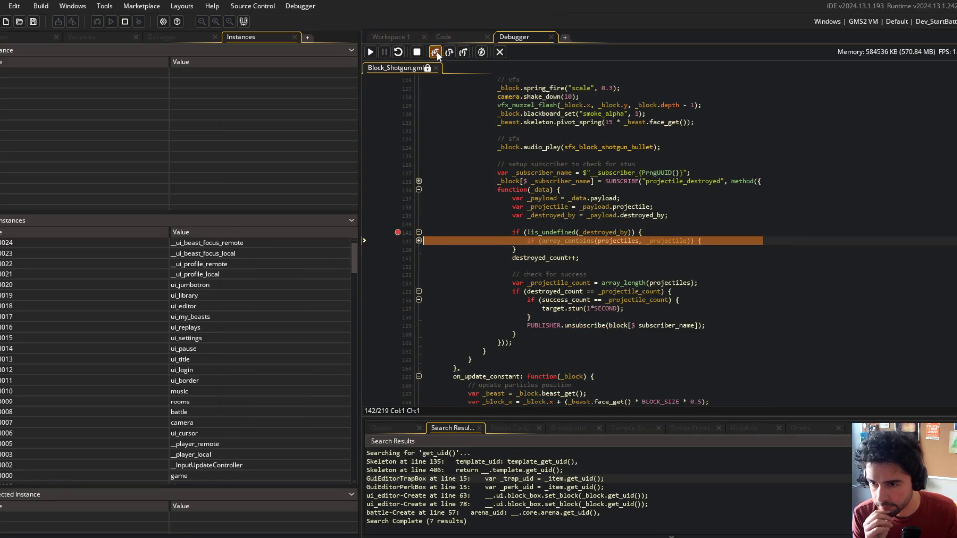
left_click(436, 55)
left_click(418, 241)
mouse_move(610, 238)
mouse_move(663, 243)
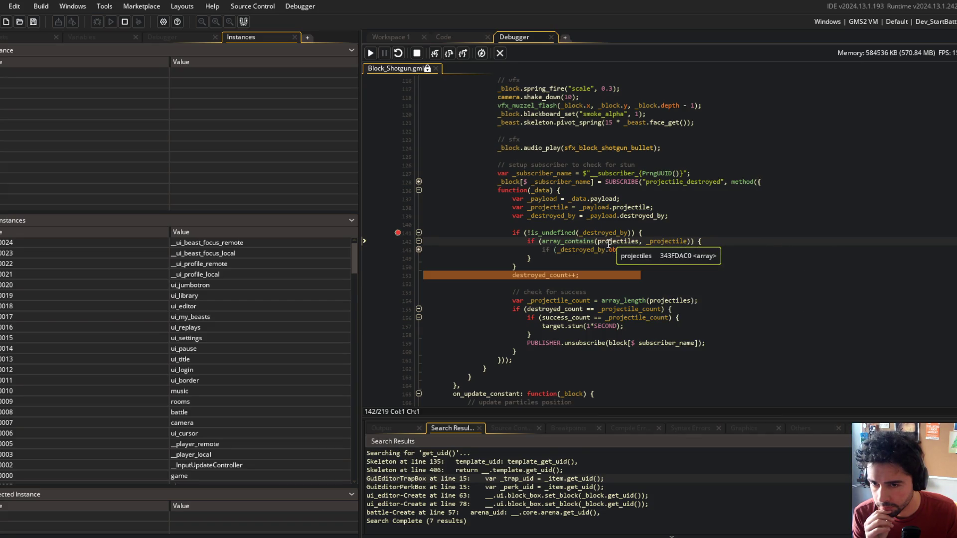
Jump to the array_contains definition, then switch to the browser with a new tab
middle_click(577, 241)
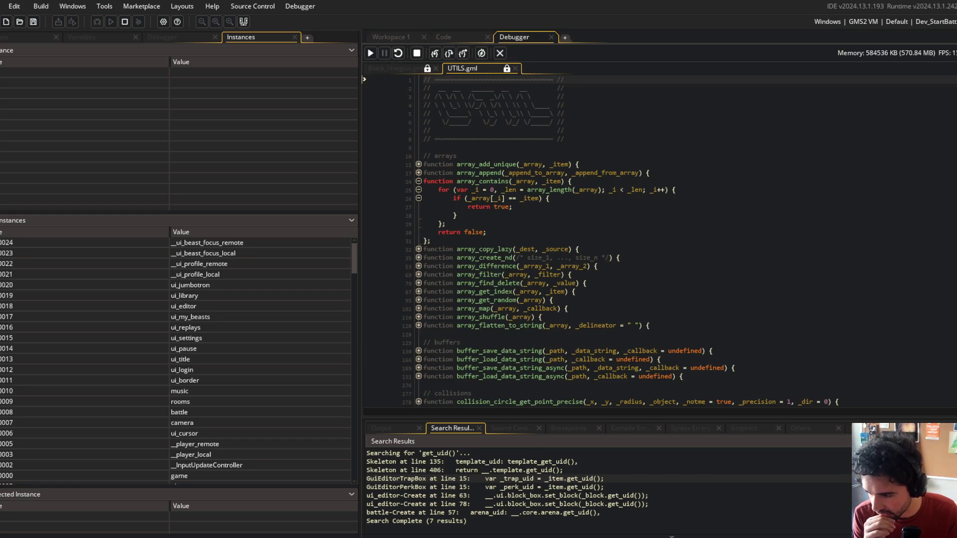
left_click(393, 535)
key("ctrl+t")
Search 'gamemaker array contains', open the manual's array_contains page, then return to GameMaker
type("gamemak")
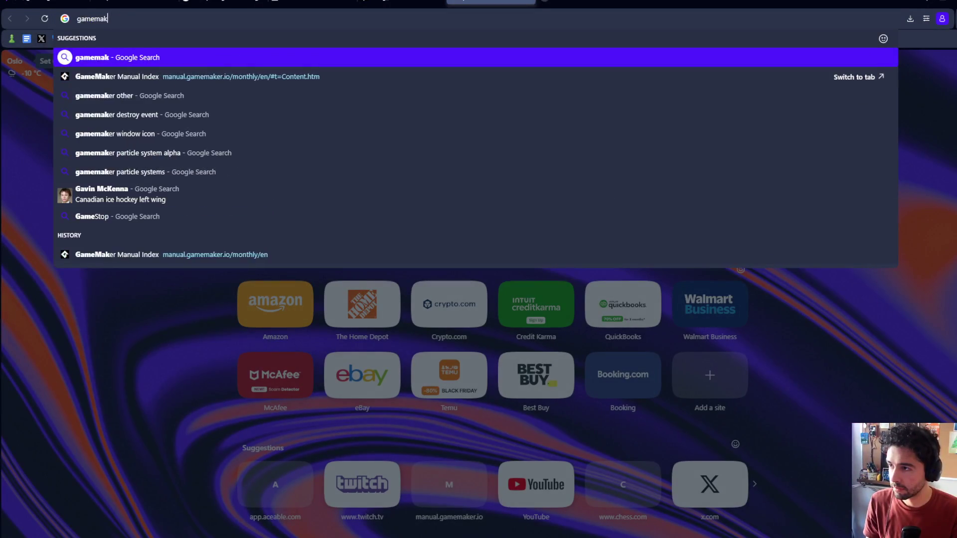
type("er array contains")
key("Return")
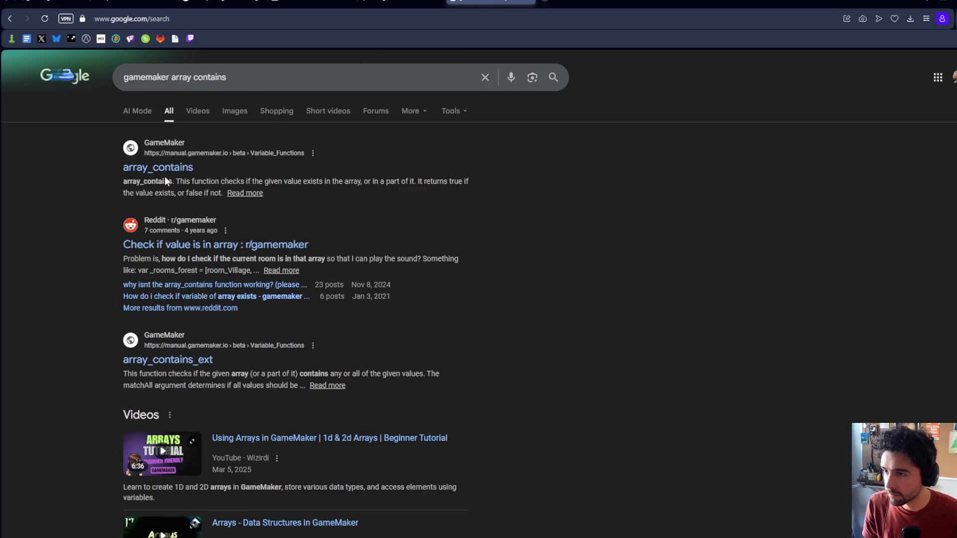
left_click(160, 168)
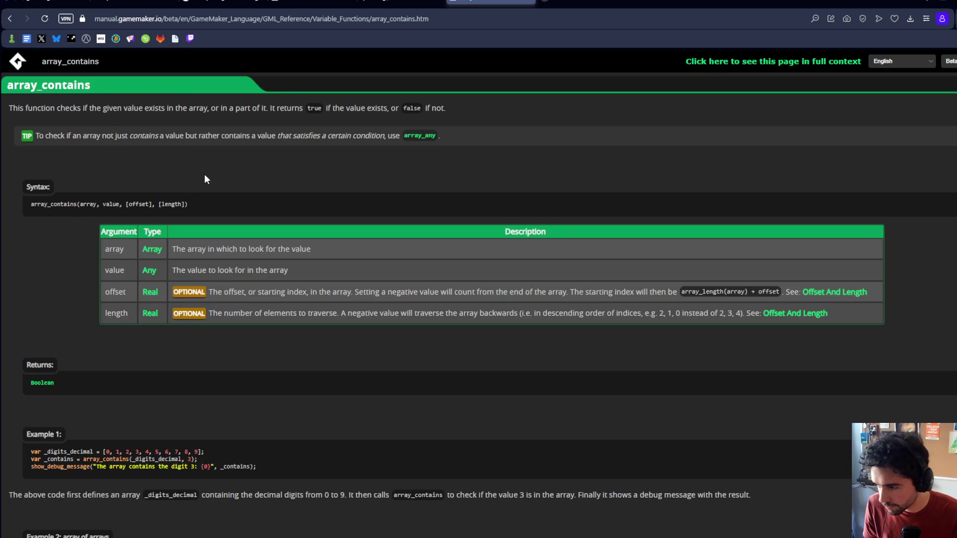
key("alt+Tab")
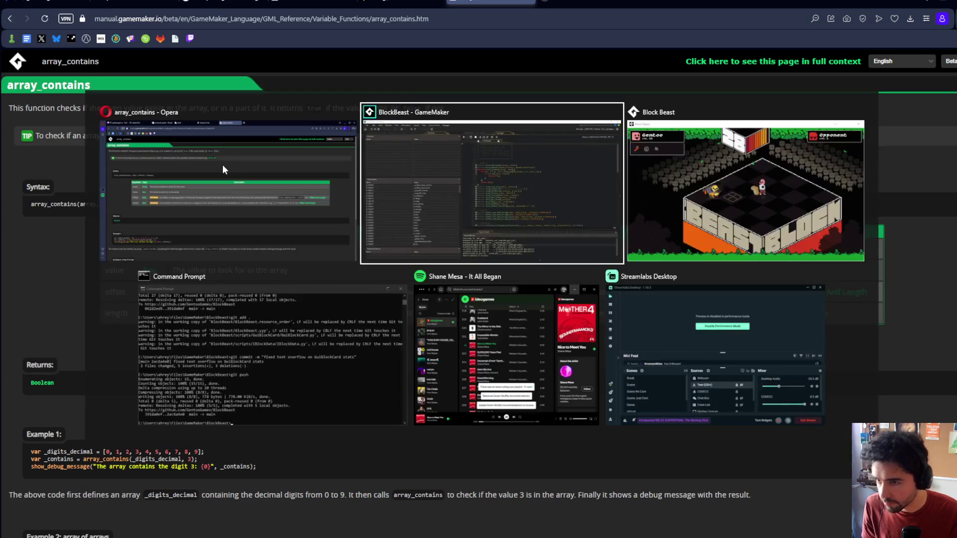
End debugging and delete the custom array_contains function from UTILS.gml
left_click_drag(432, 242, 402, 178)
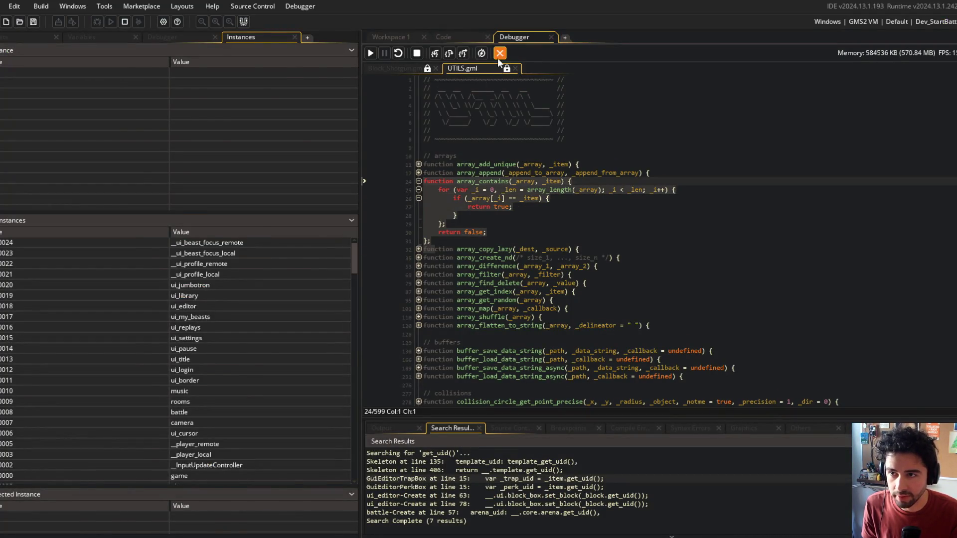
left_click(498, 54)
middle_click(193, 252)
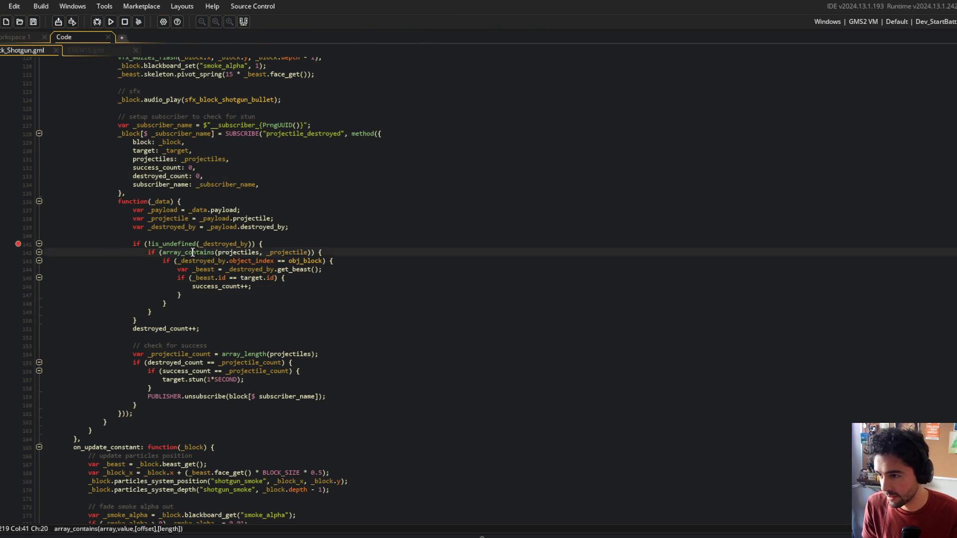
left_click_drag(44, 231, 13, 160)
key("Delete")
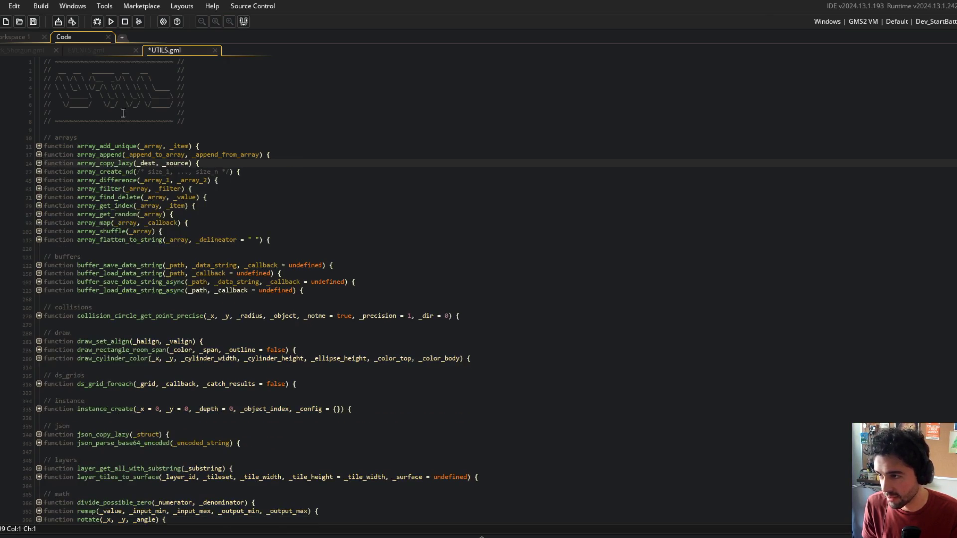
Rerun the game in debug mode and switch between the Block_Shotgun and EVENTS scripts
left_click(97, 21)
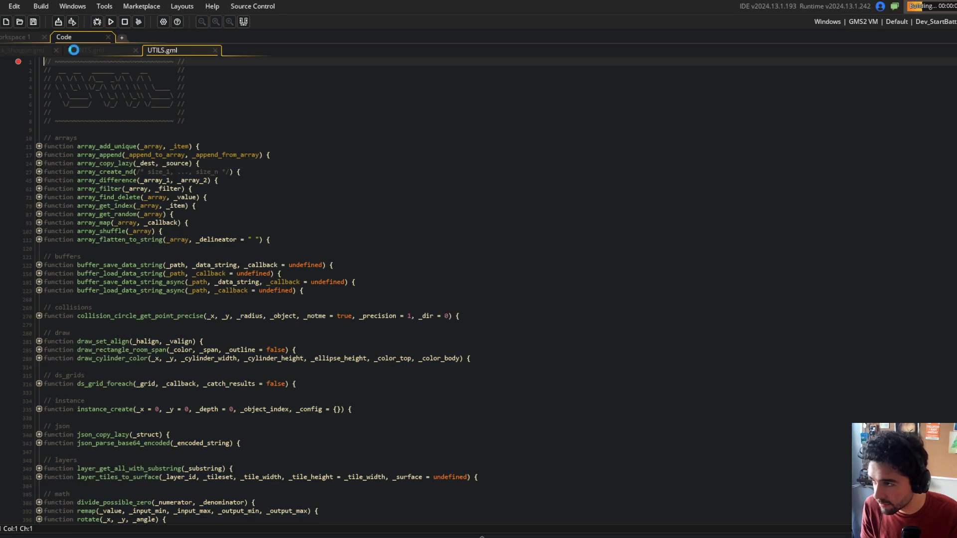
left_click(23, 50)
left_click(181, 50)
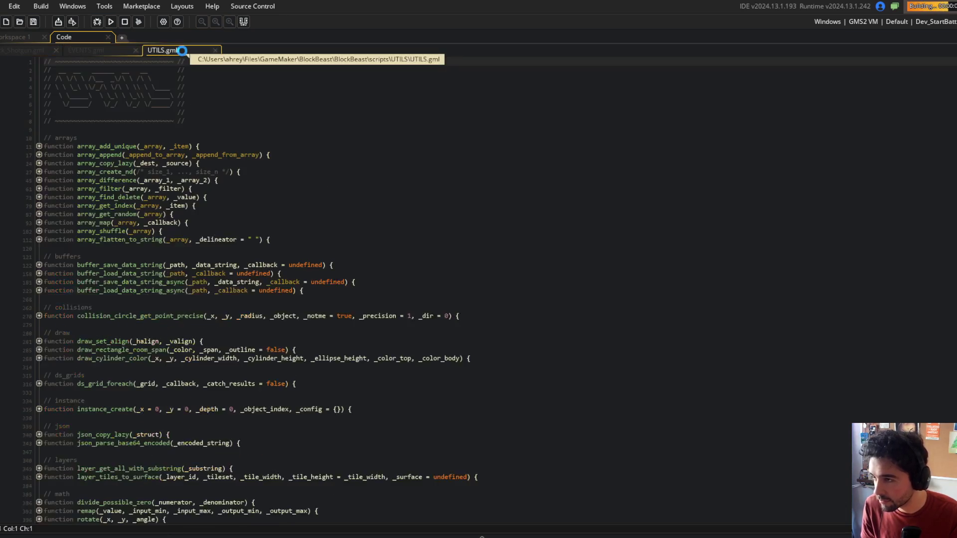
left_click(102, 51)
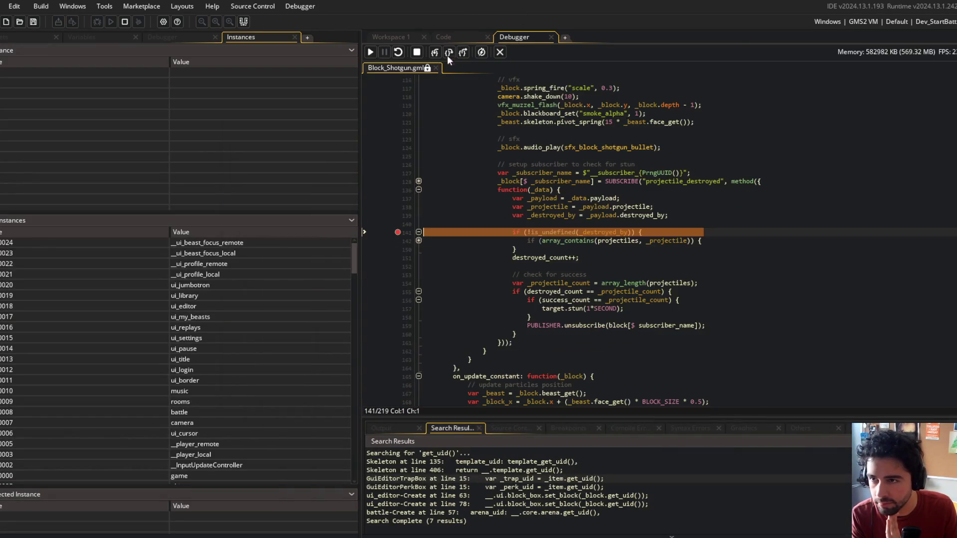
Step past the array_contains check and inspect projectiles and _projectile values
left_click(438, 54)
left_click(438, 53)
left_click(418, 241)
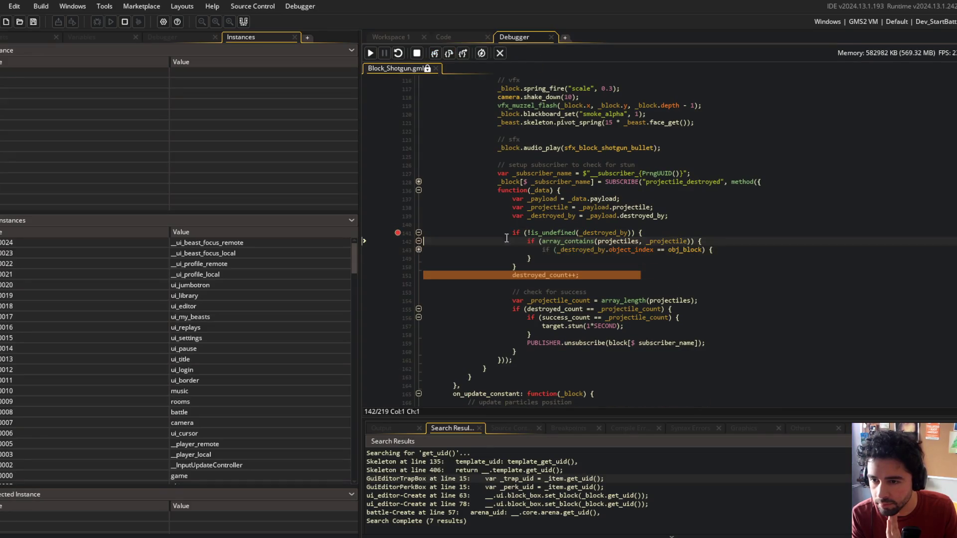
mouse_move(614, 241)
mouse_move(663, 240)
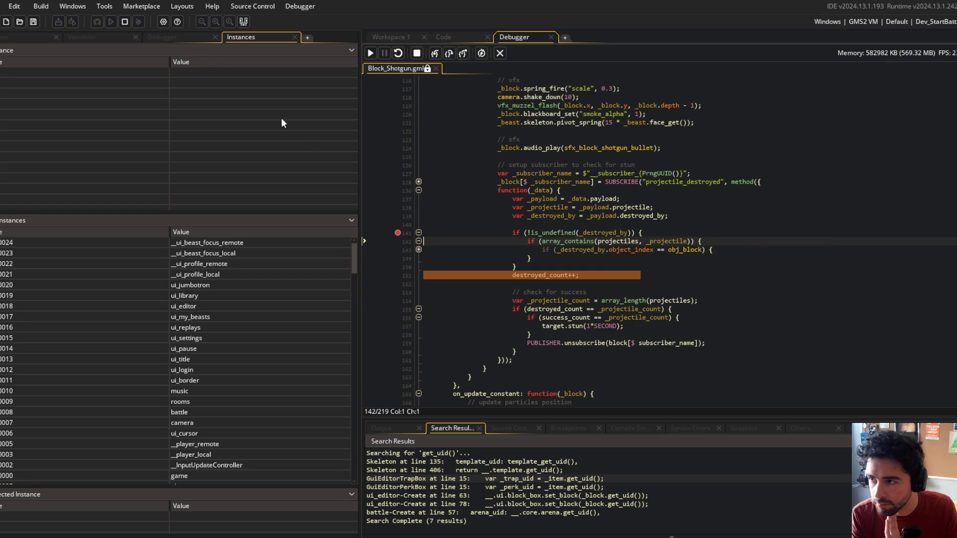
In the Variables tab, expand projectiles, _projectile and projectile [3], then end debugging
left_click(91, 37)
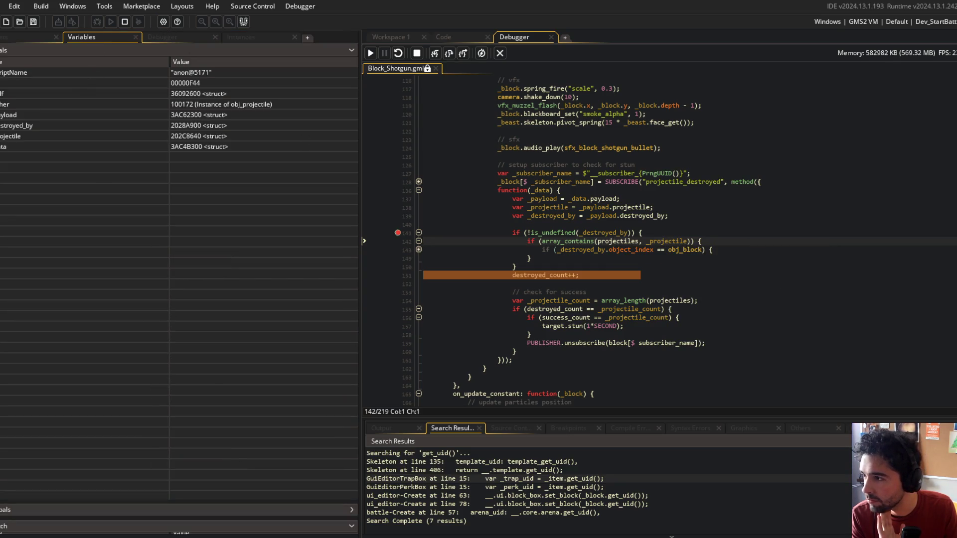
double_click(2, 115)
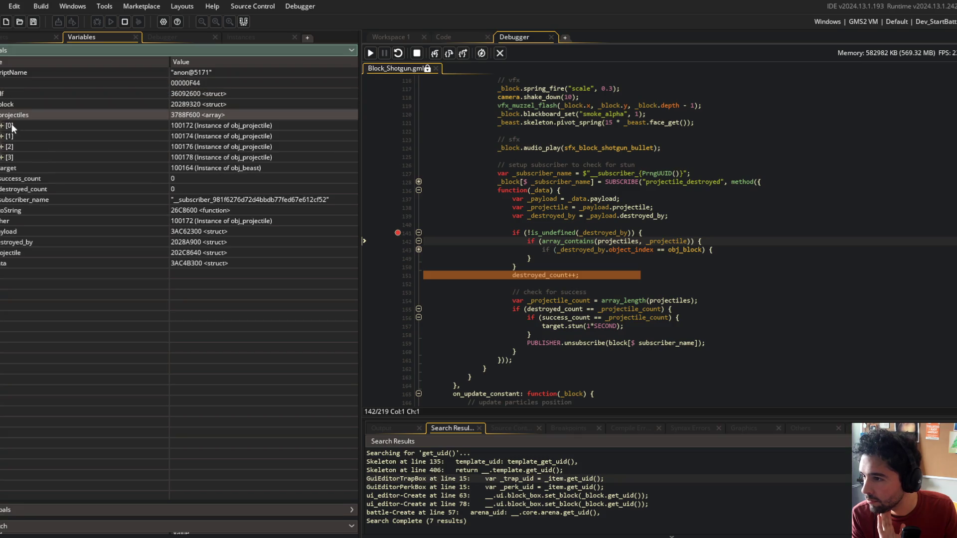
mouse_move(672, 241)
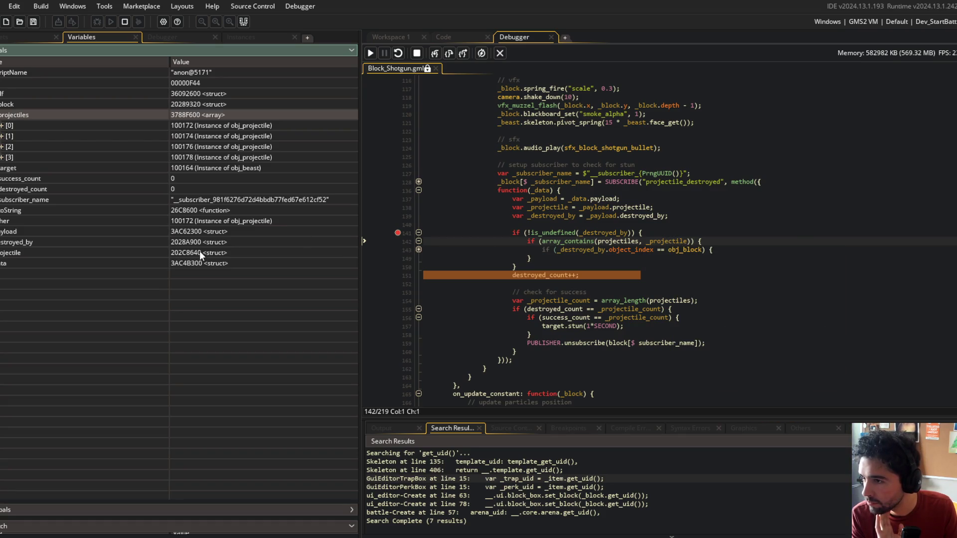
double_click(10, 254)
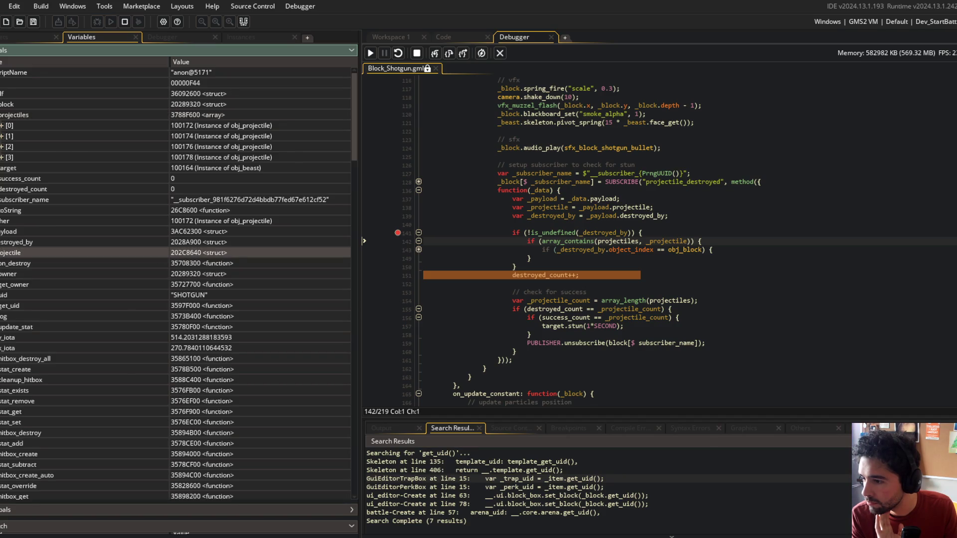
key("Left")
left_click(3, 157)
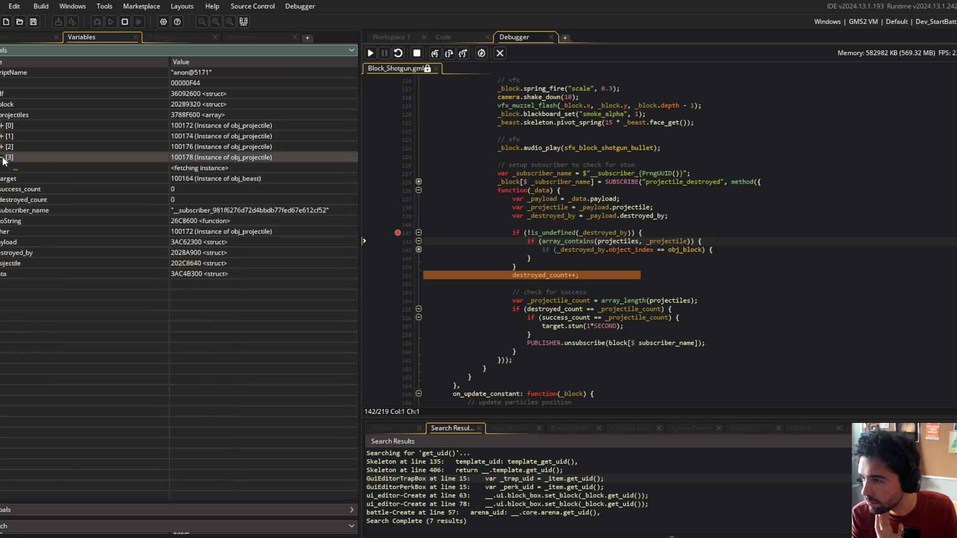
left_click(3, 157)
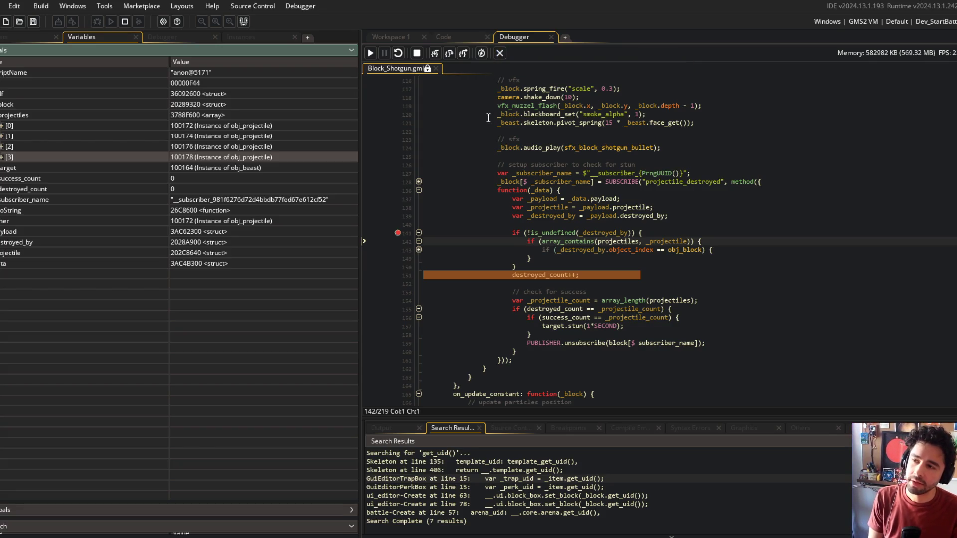
left_click(498, 53)
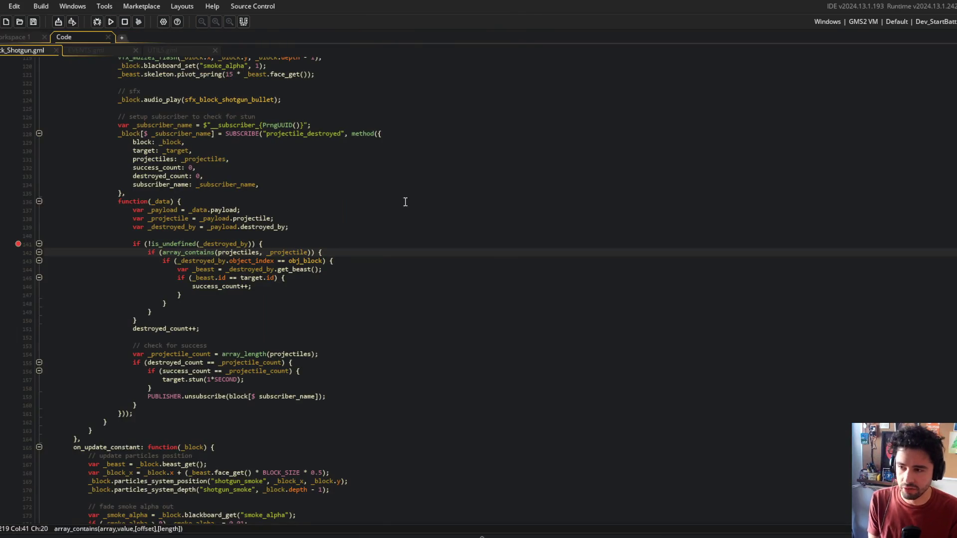
Review the subscriber's fields, then append .id to _projectile in line 142's array_contains call
left_click(330, 253)
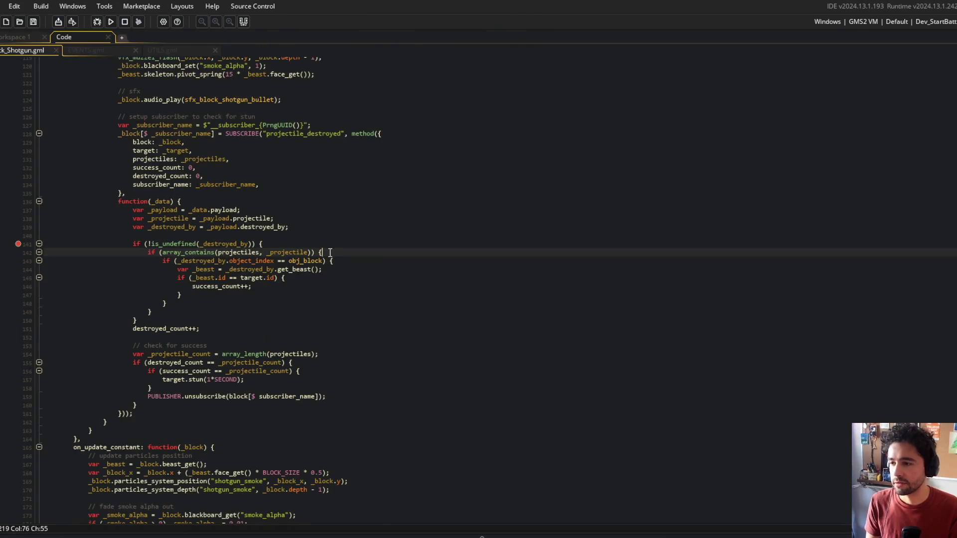
left_click(249, 154)
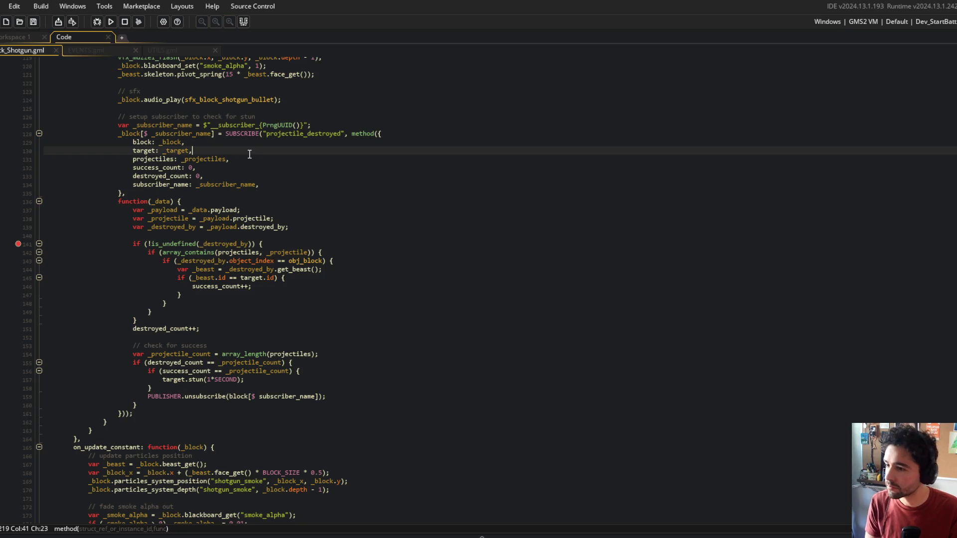
left_click(267, 186)
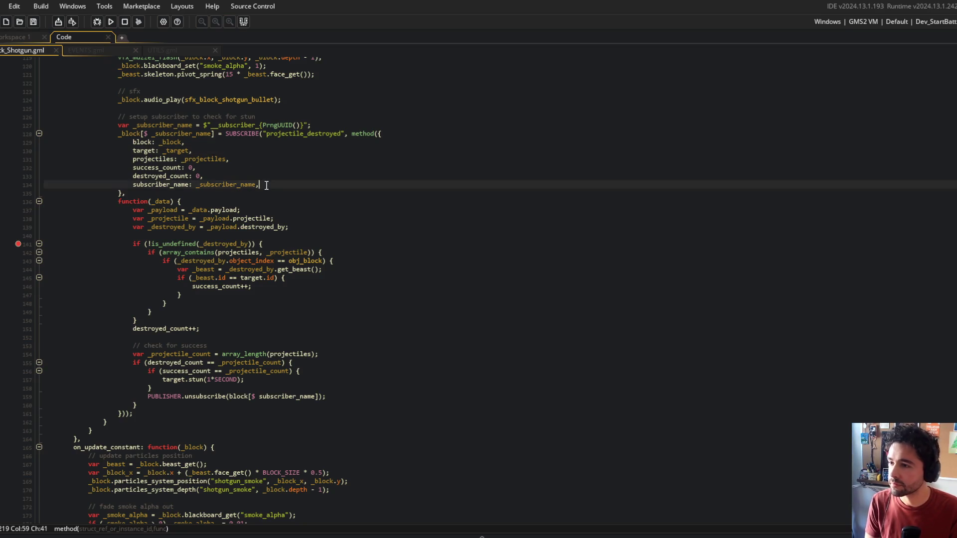
double_click(141, 159)
double_click(171, 219)
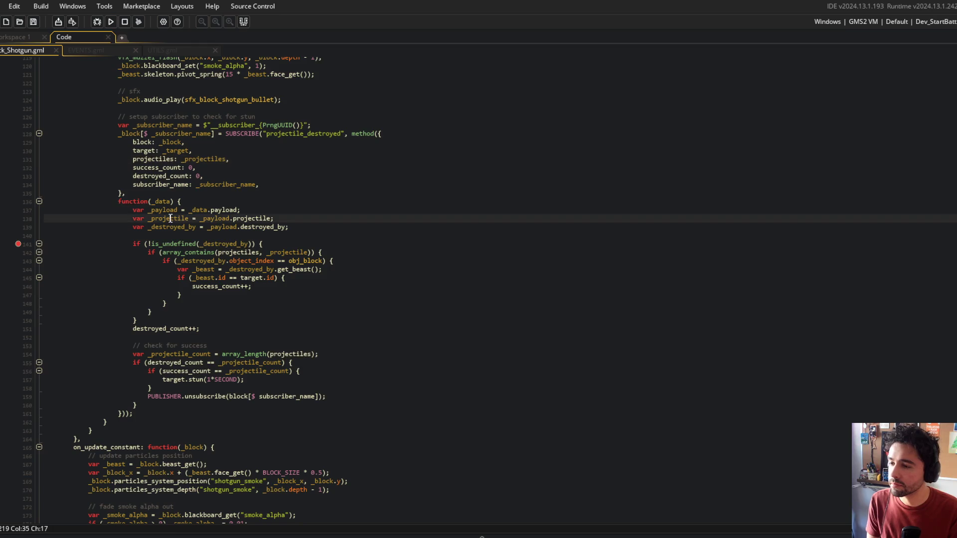
left_click(310, 253)
type(".i")
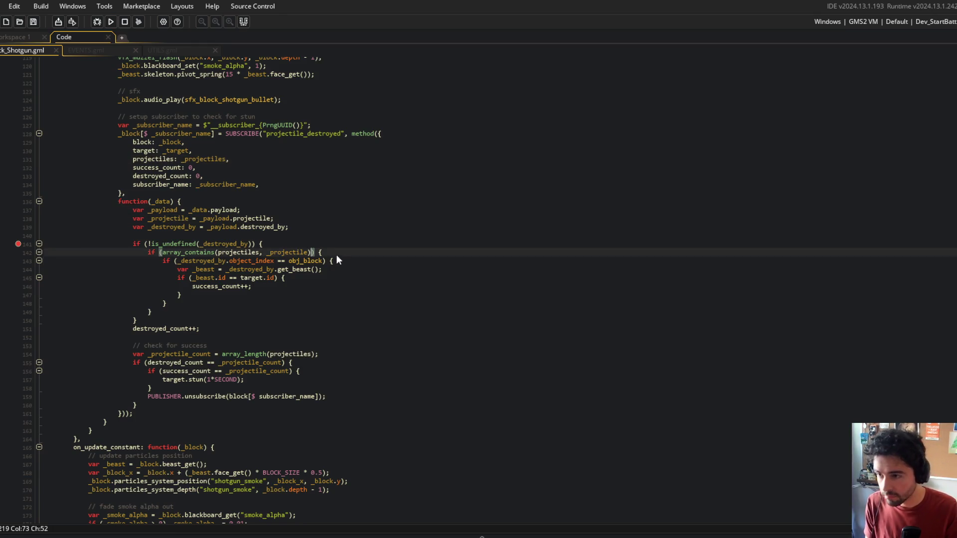
type("d")
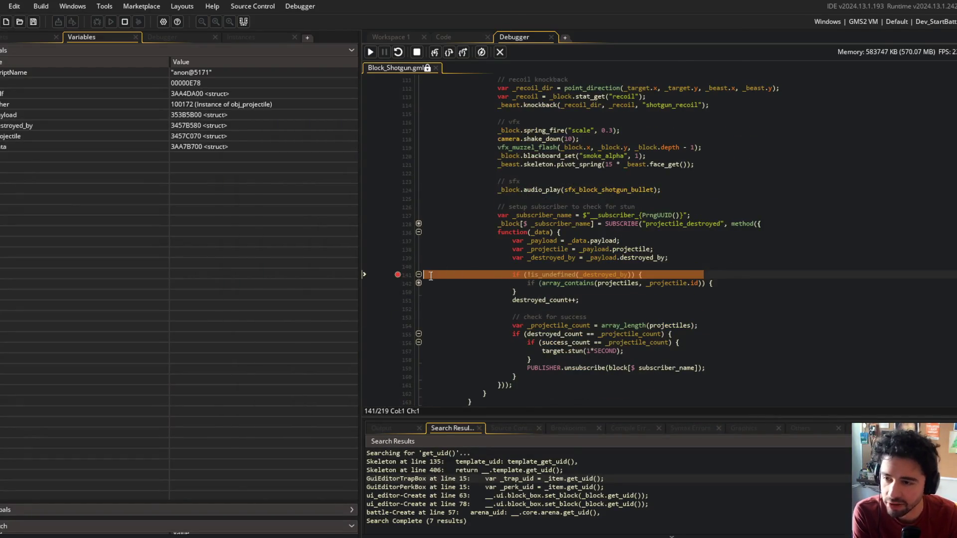
Step from line 142 through the obj_block check to the beast lookup on line 144, then resume
left_click(431, 55)
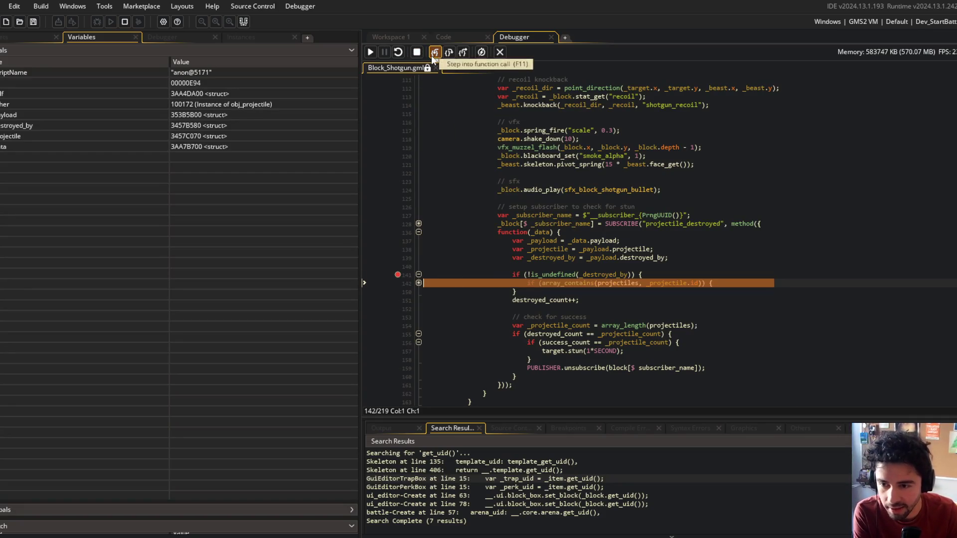
left_click(418, 283)
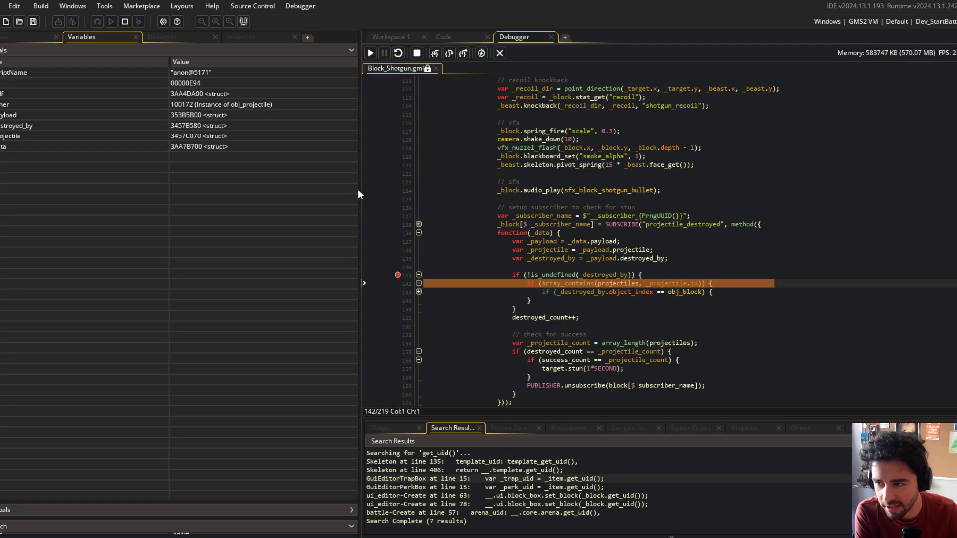
left_click_drag(359, 192, 259, 201)
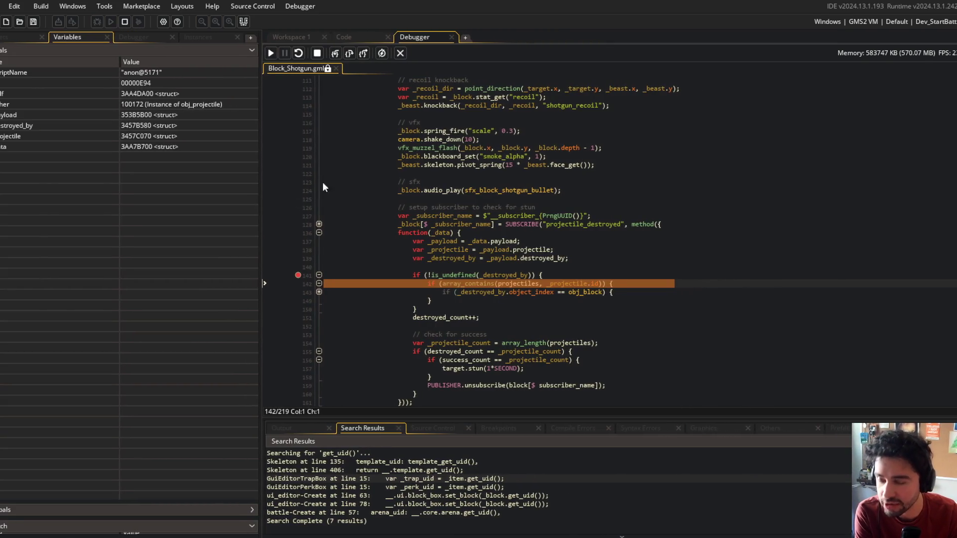
left_click(335, 55)
mouse_move(529, 280)
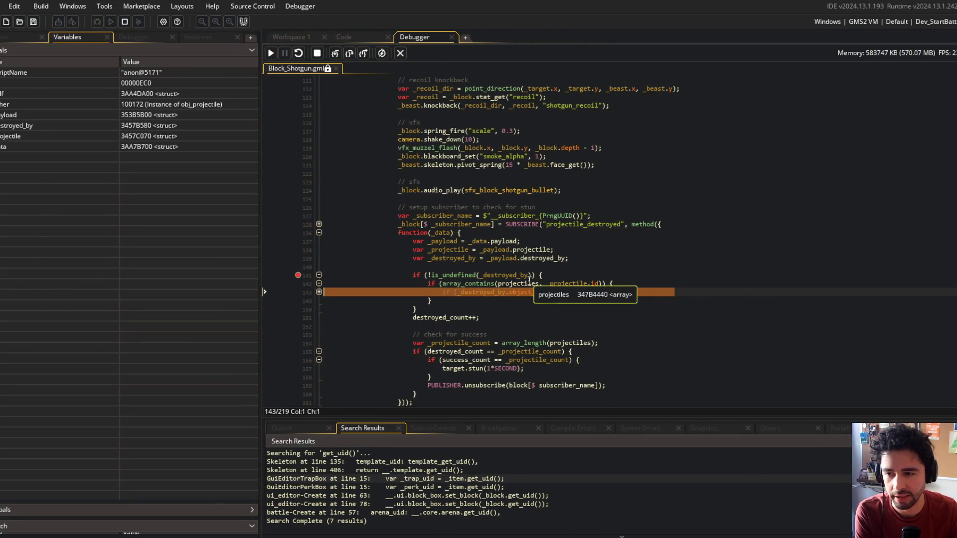
left_click(319, 292)
left_click(337, 55)
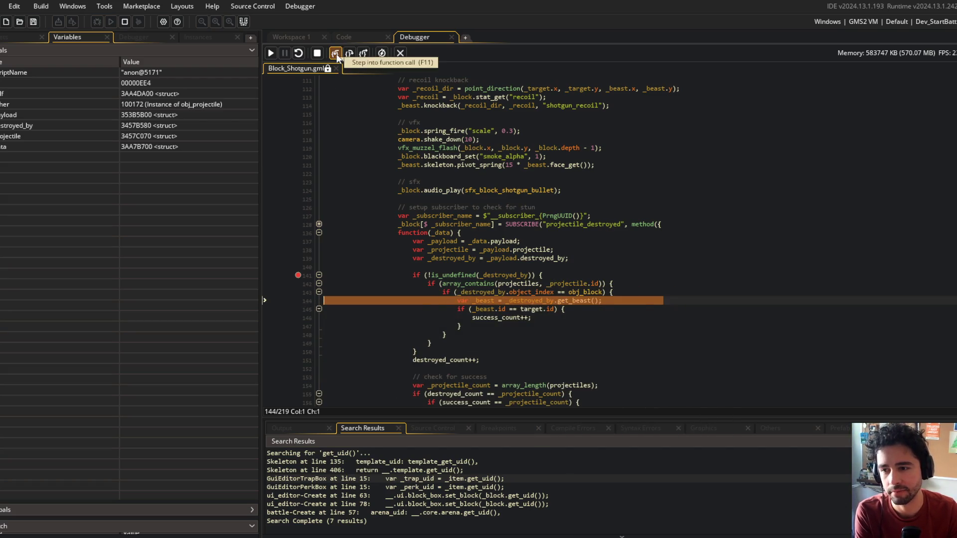
left_click(270, 53)
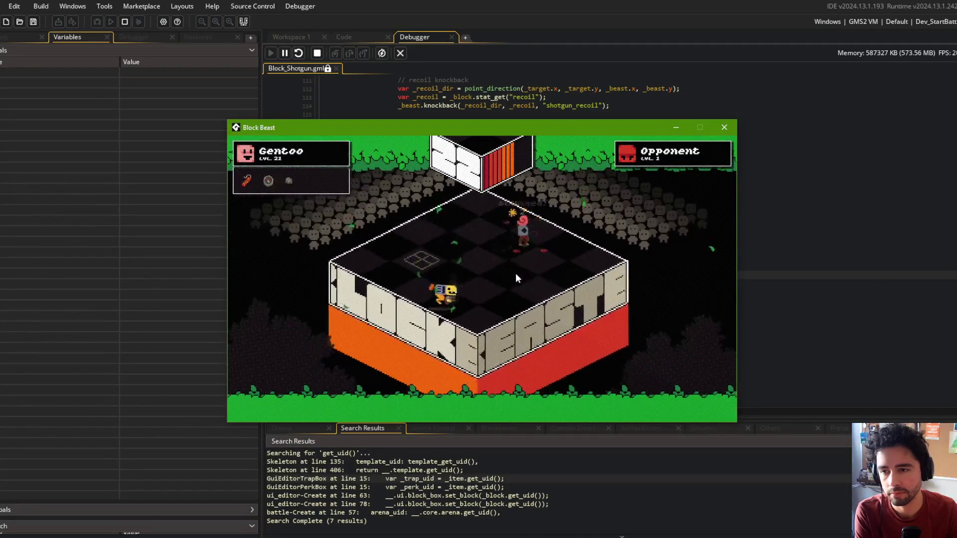
left_click(676, 128)
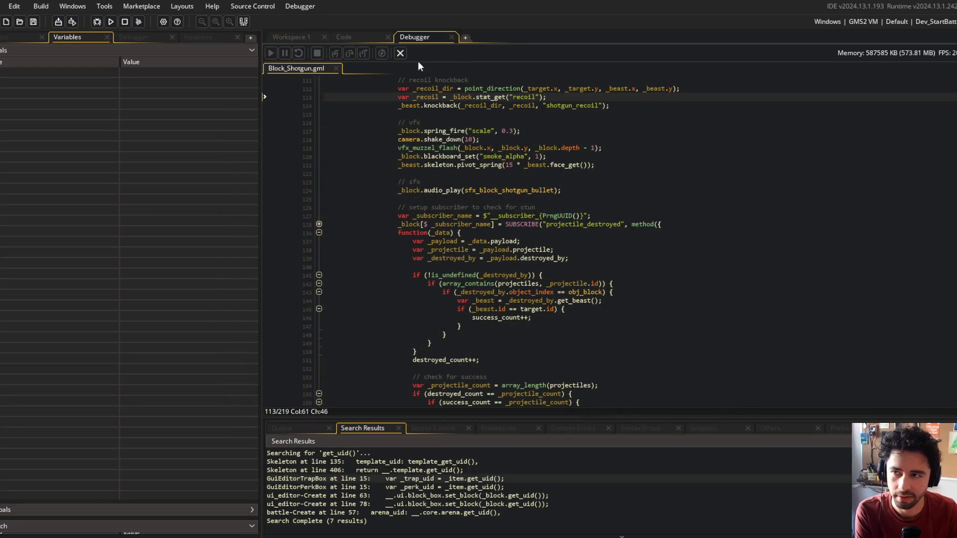
End debugging and return to the array_contains call on line 142 of Block_Shotgun.gml
left_click(401, 53)
left_click(423, 294)
left_click(207, 252)
left_click(220, 252)
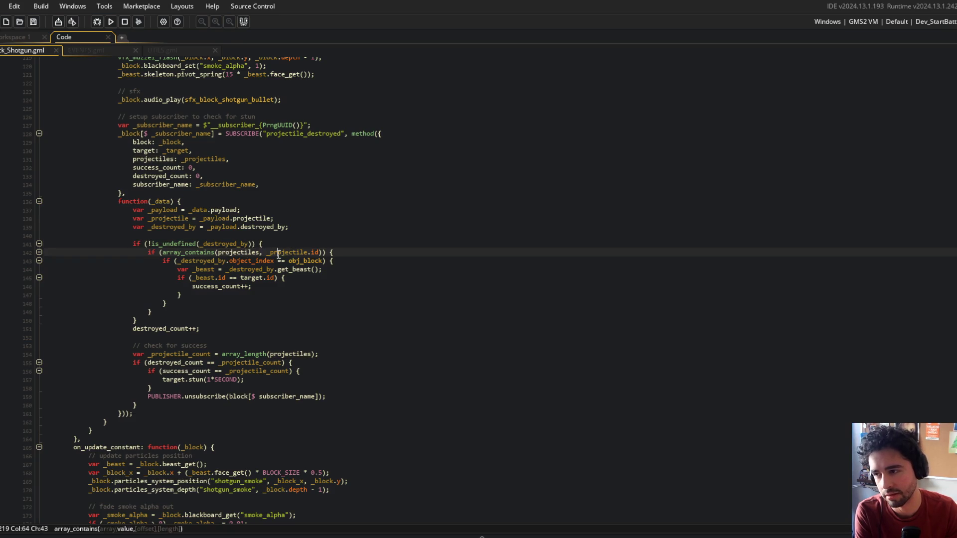
left_click(307, 252)
Review the recoil line and select the subscriber code on lines 135–161
scroll(266, 180, "up", 7)
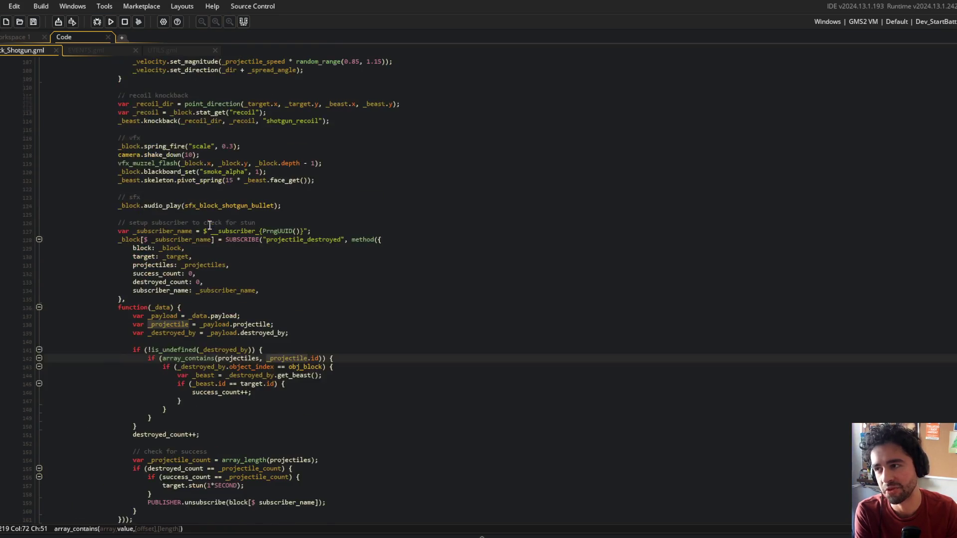
left_click(266, 178)
scroll(264, 172, "up", 3)
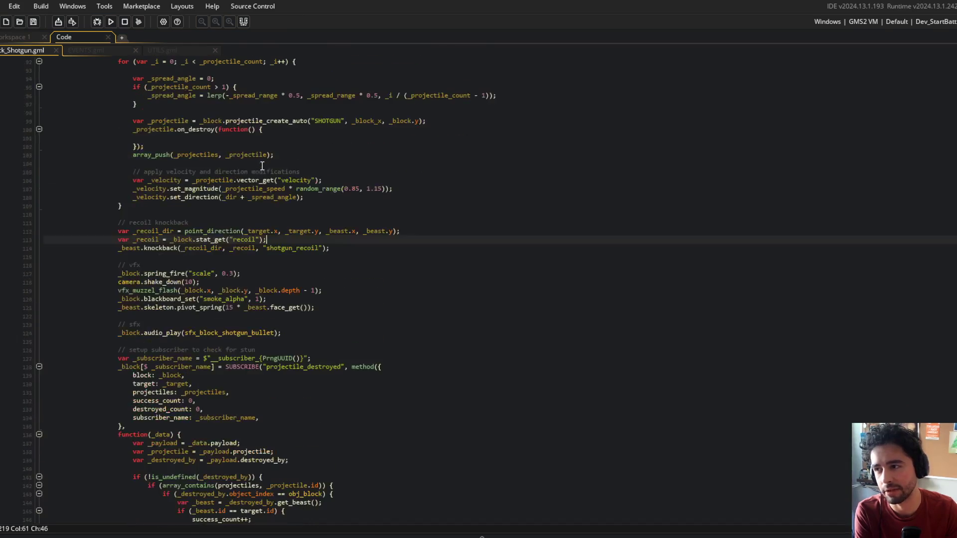
scroll(262, 165, "up", 6)
scroll(262, 172, "down", 15)
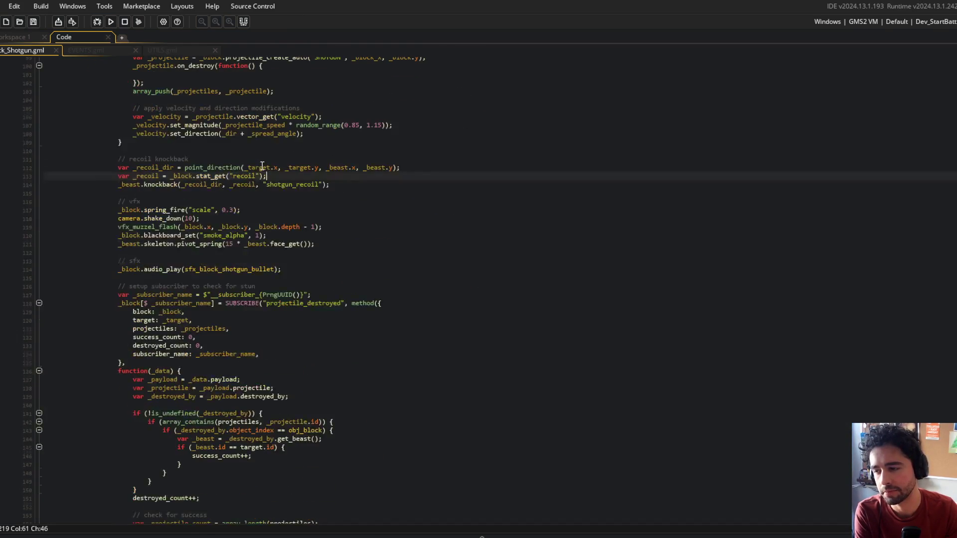
left_click(296, 227)
mouse_move(109, 195)
left_mouse_down()
mouse_move(314, 252)
mouse_move(380, 406)
left_mouse_up()
left_click(137, 320)
mouse_move(97, 196)
left_mouse_down()
mouse_move(342, 417)
mouse_move(356, 405)
left_mouse_up()
left_click(356, 405)
left_click(231, 269)
Scroll up to the block's stats and check the spread: 30 value
mouse_move(105, 200)
left_mouse_down()
mouse_move(323, 430)
mouse_move(134, 414)
left_mouse_up()
scroll(272, 198, "up", 15)
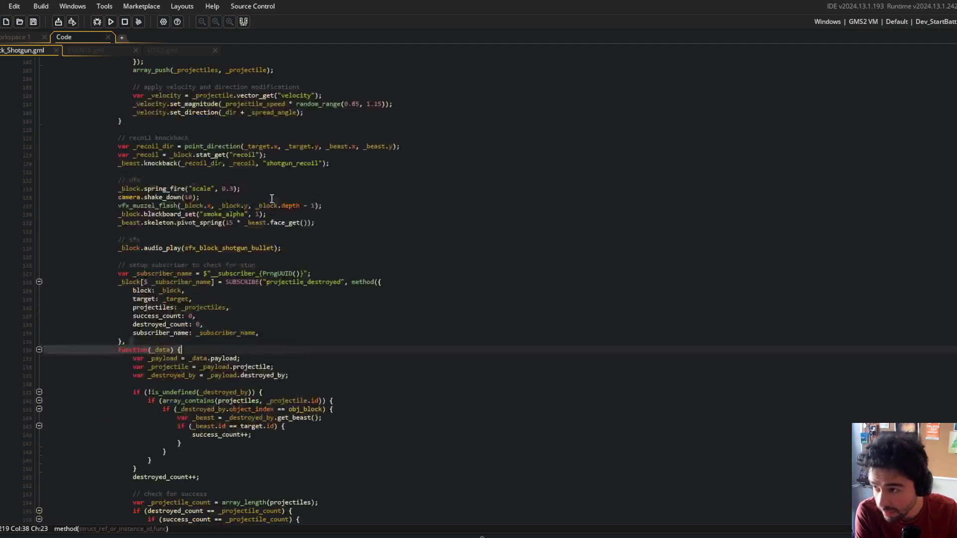
scroll(272, 199, "up", 19)
left_click(138, 284)
left_click(111, 21)
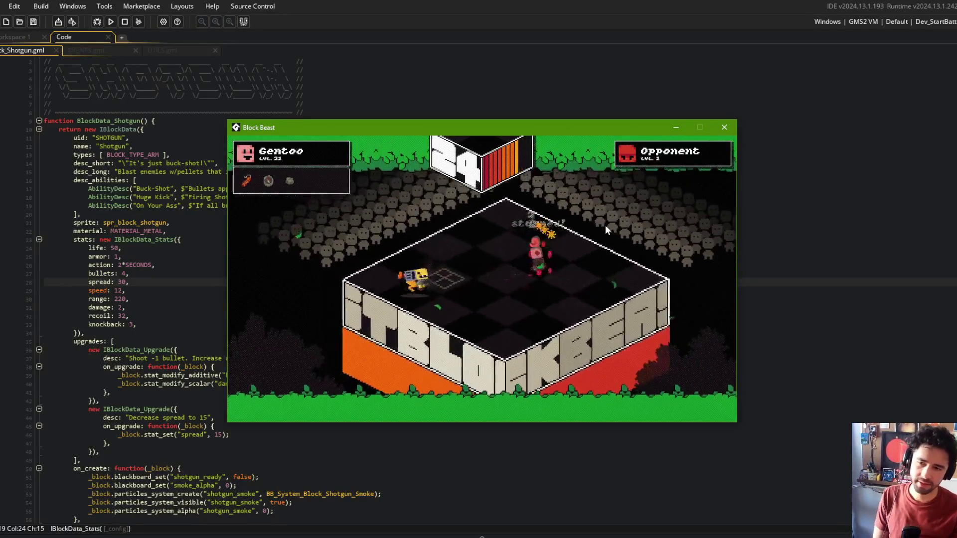
left_click(730, 124)
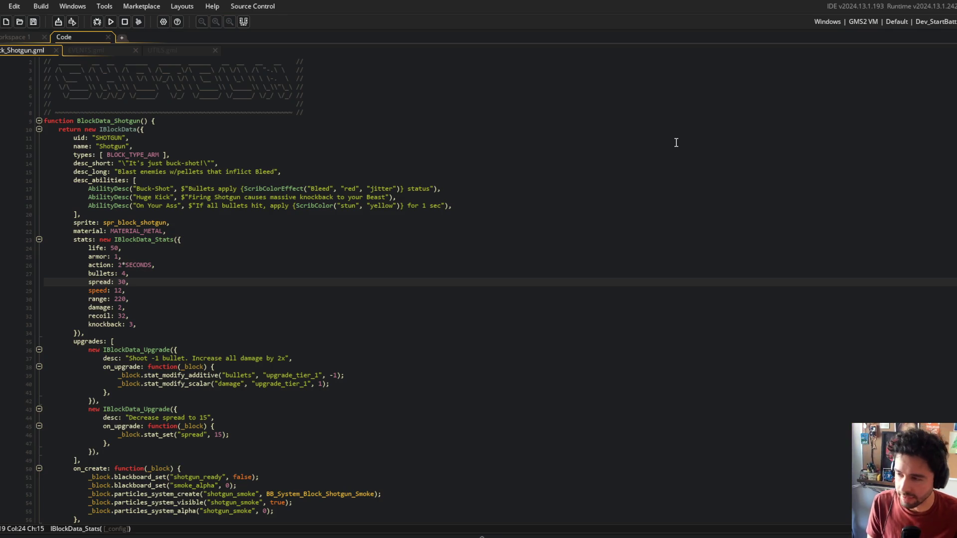
left_click(2, 282)
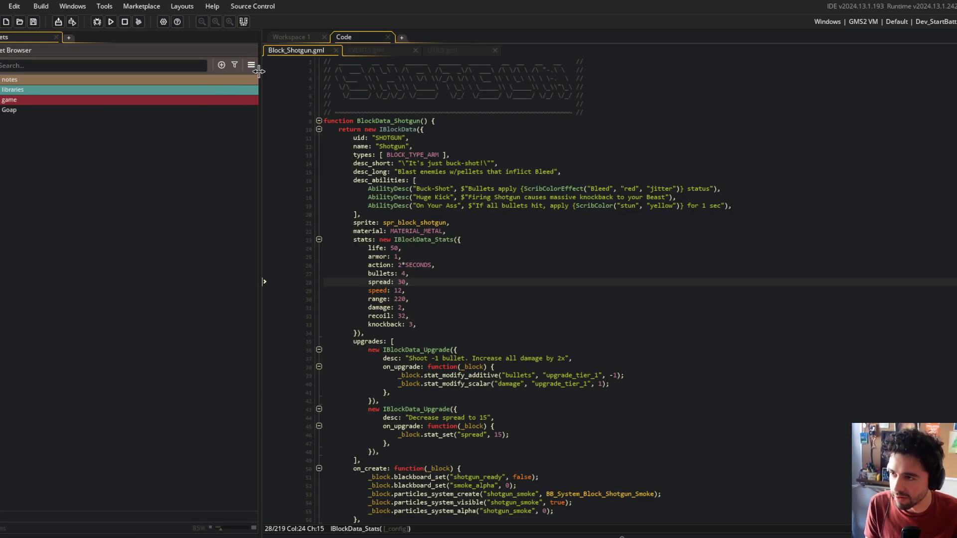
Resize and reopen the asset browser, then scroll Block_Shotgun.gml down to the SUBSCRIBE block
left_click_drag(258, 71, 119, 76)
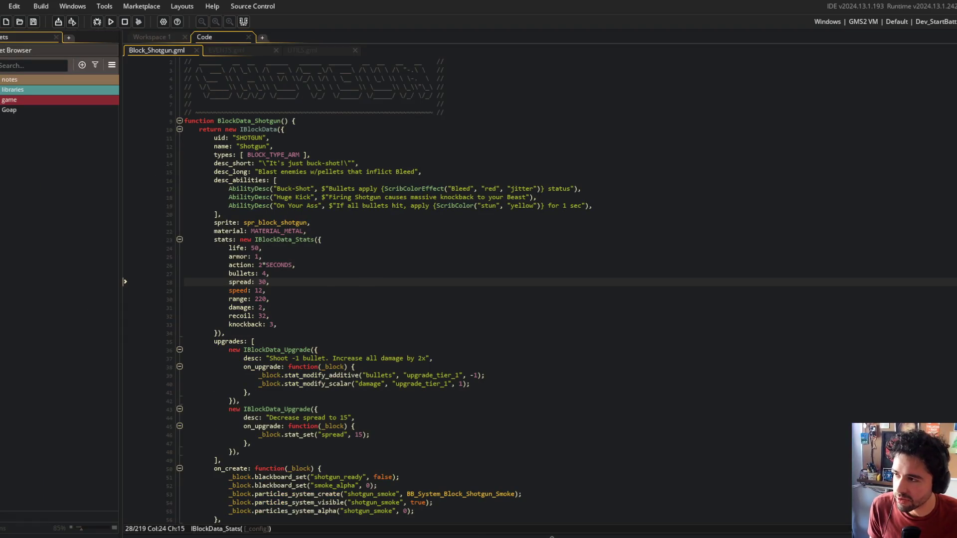
left_click(125, 282)
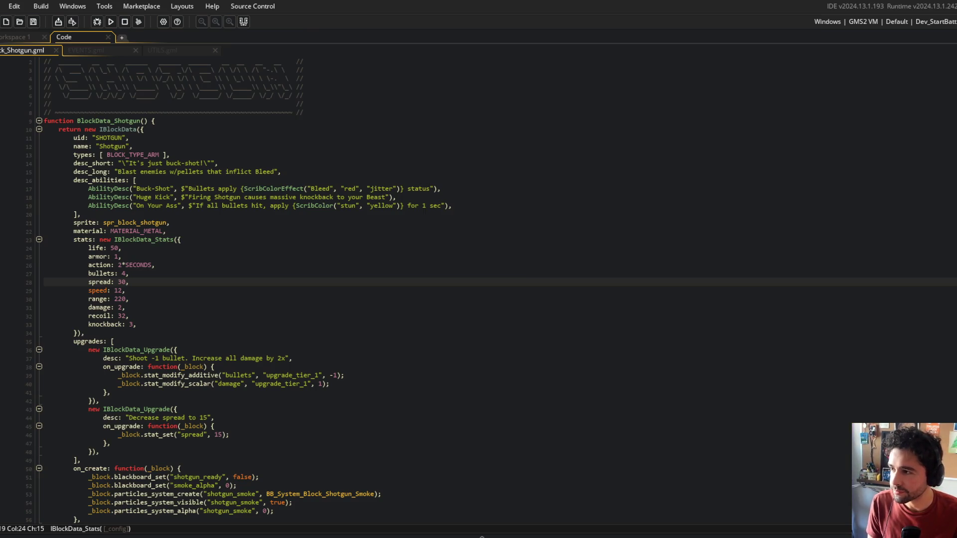
left_click(125, 281)
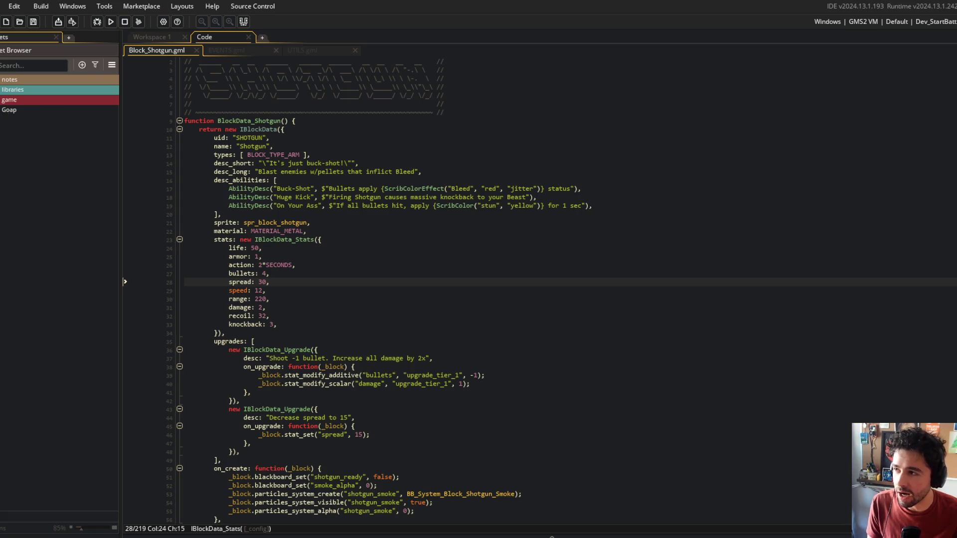
left_click(224, 223)
scroll(225, 224, "down", 12)
scroll(225, 223, "down", 20)
scroll(225, 223, "down", 5)
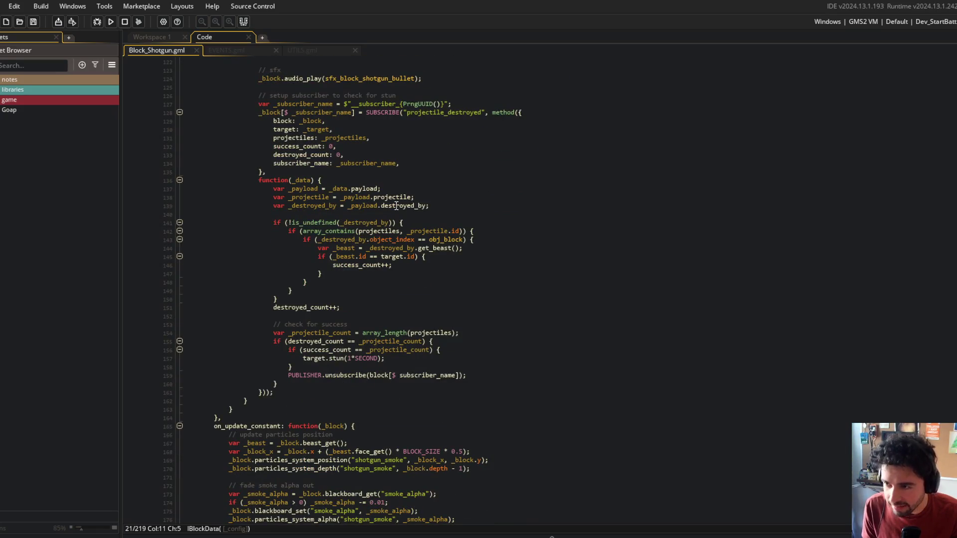
Inspect the stun subscriber's _destroyed_by variable, array_contains check and target id check
left_click(289, 205)
left_click(287, 232)
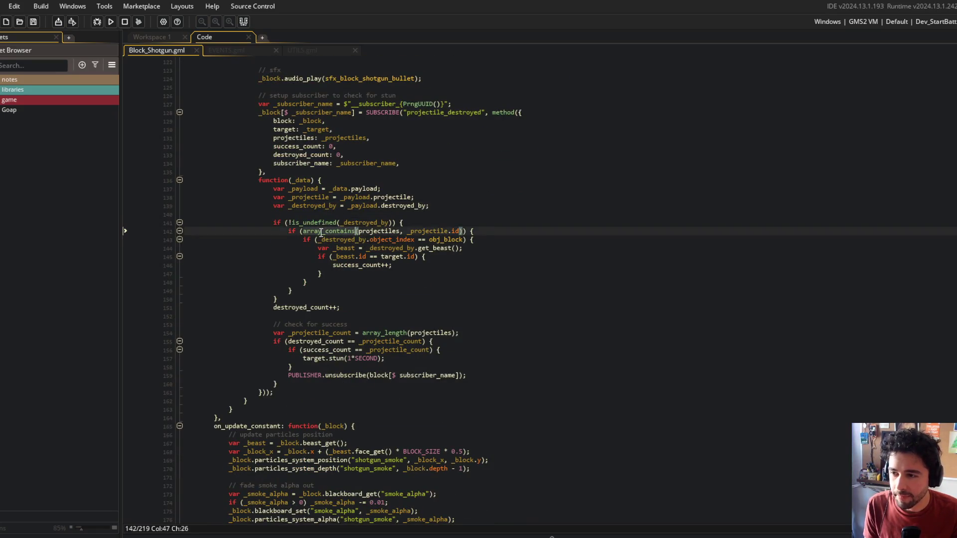
left_click(505, 232)
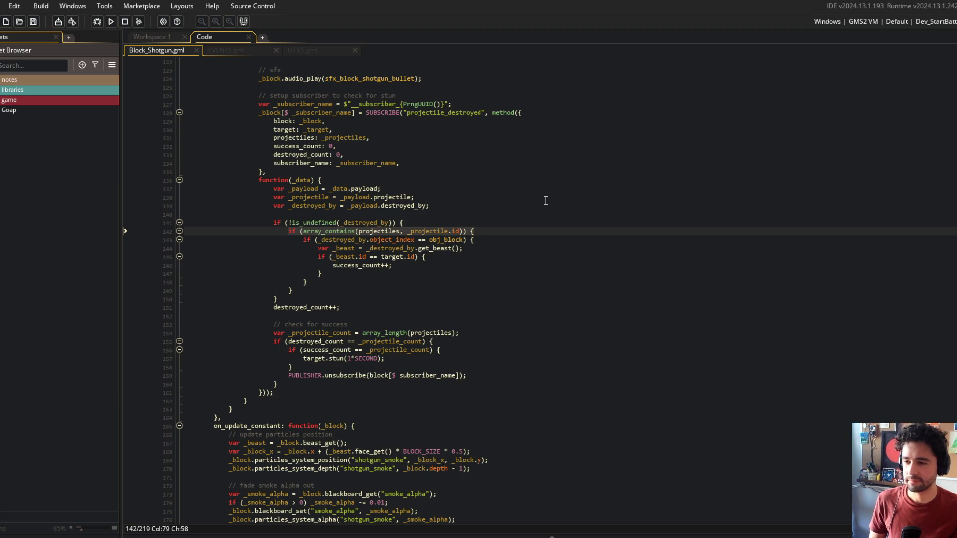
left_click(485, 264)
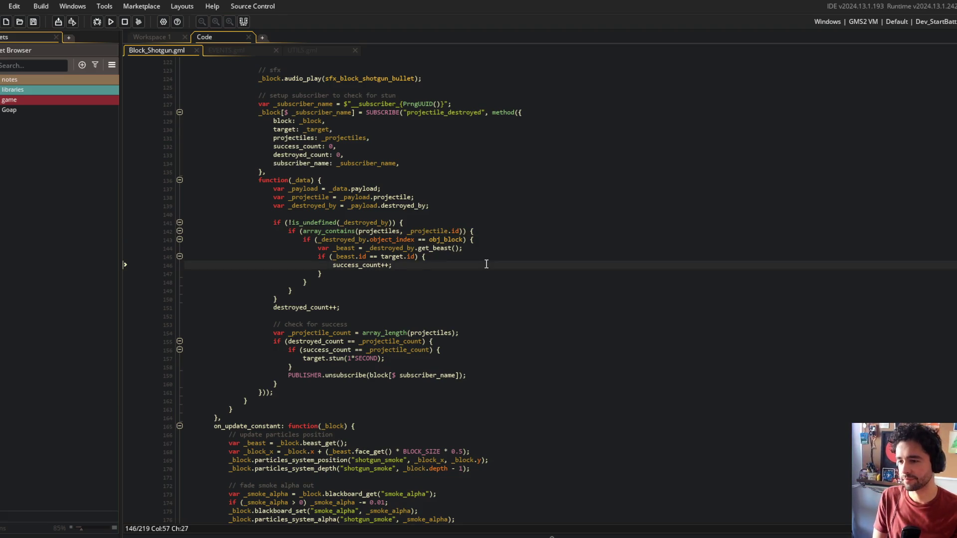
left_click(454, 211)
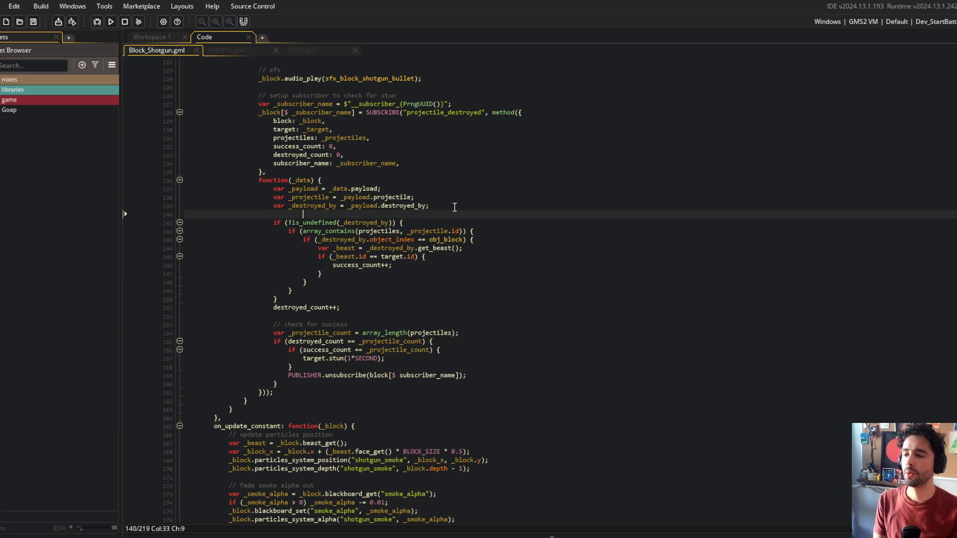
left_click(418, 180)
Select the whole stun subscriber block, lines 126–162
mouse_move(254, 96)
left_mouse_down()
mouse_move(468, 269)
mouse_move(503, 402)
mouse_move(501, 387)
left_mouse_up()
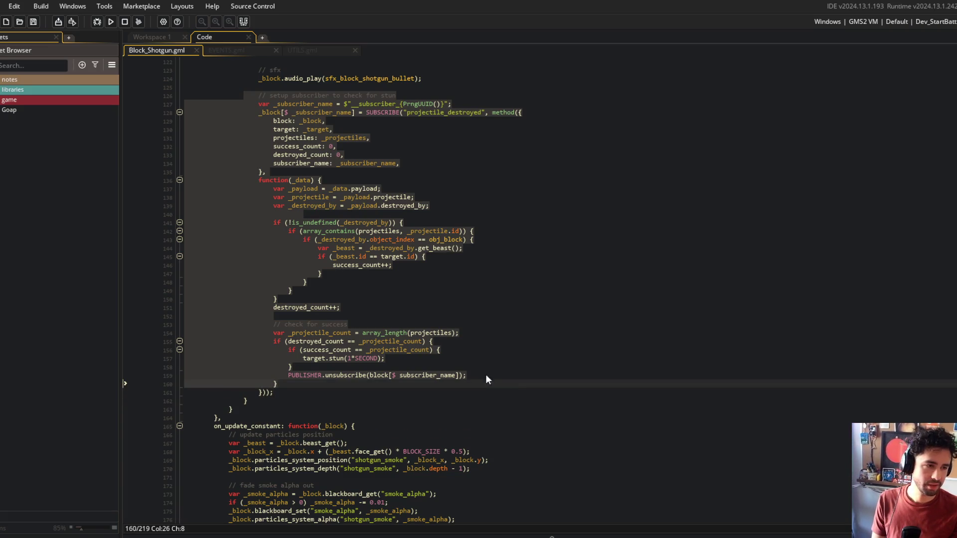
left_click(333, 127)
mouse_move(244, 95)
left_mouse_down()
mouse_move(384, 189)
mouse_move(441, 391)
left_mouse_up()
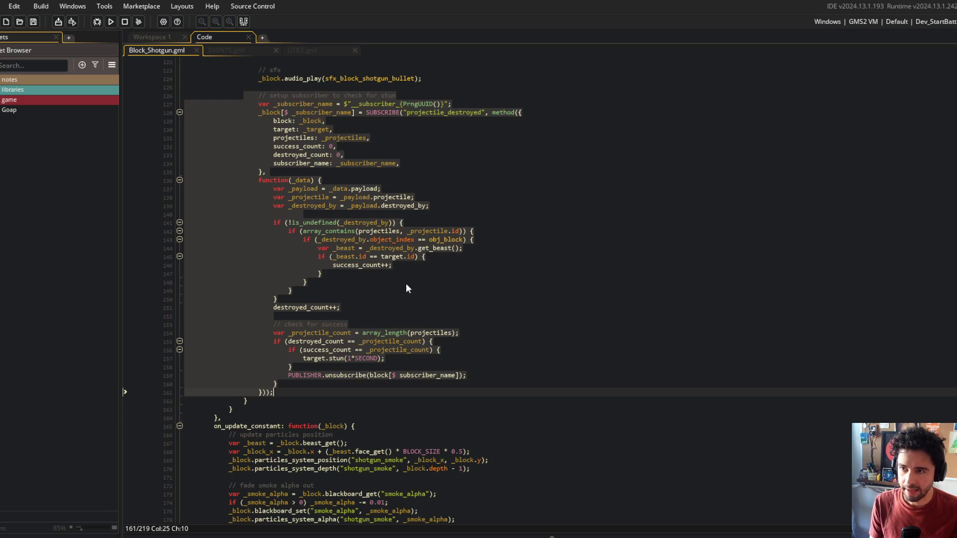
mouse_move(245, 95)
left_mouse_down()
mouse_move(359, 381)
mouse_move(391, 405)
mouse_move(391, 393)
left_mouse_up()
left_click(461, 222)
Join the array_contains check onto the !is_undefined condition with &&
left_click(460, 230)
key("ctrl+Left")
key("ctrl+Left")
key("ctrl+Left")
key("shift+Home")
key("BackSpace")
key("BackSpace")
key("BackSpace")
key("Return")
type("&&")
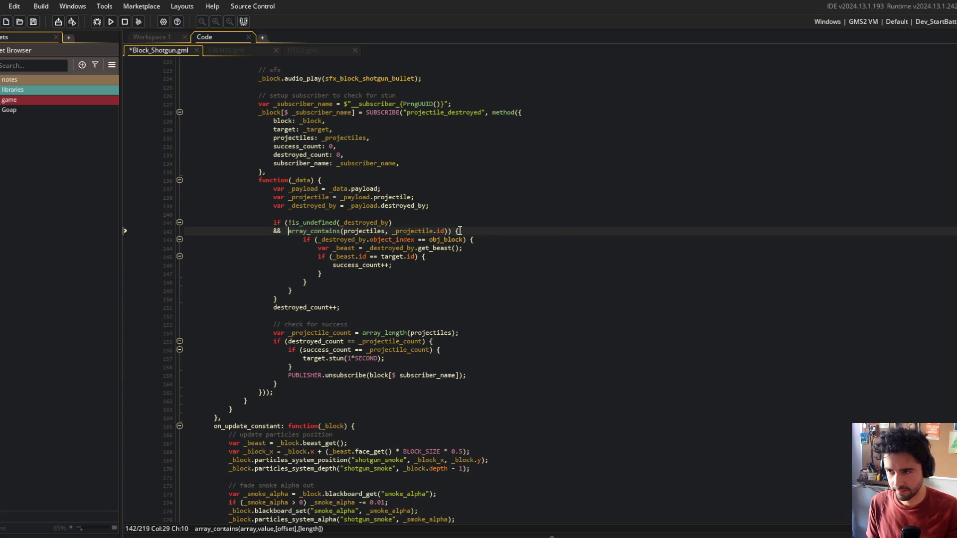
Strip the nested if from the obj_block check, chain it with &&, and save
key("Down")
key("ctrl+Right")
key("ctrl+Right")
key("shift+Home")
key("BackSpace")
key("BackSpace")
key("BackSpace")
key("BackSpace")
key("BackSpace")
key("Return")
type("&*&")
key("BackSpace")
key("BackSpace")
key("BackSpace")
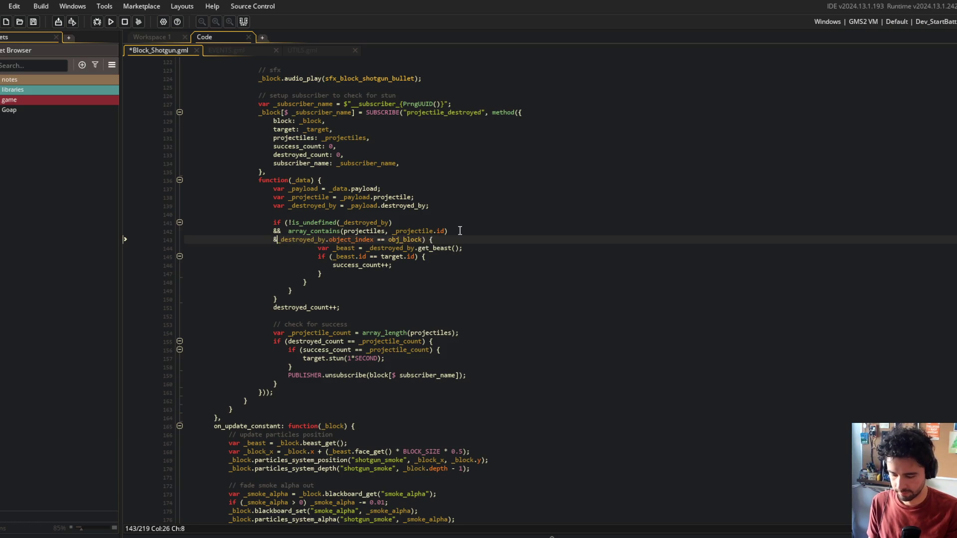
type("&&")
key("ctrl+s")
Dedent the merged if's body, delete extra closing braces, and put the opening brace on its own line
key("Down")
key("Home")
key("shift+Down")
key("shift+Down")
key("shift+Down")
key("shift+End")
key("shift+Tab")
key("shift+Tab")
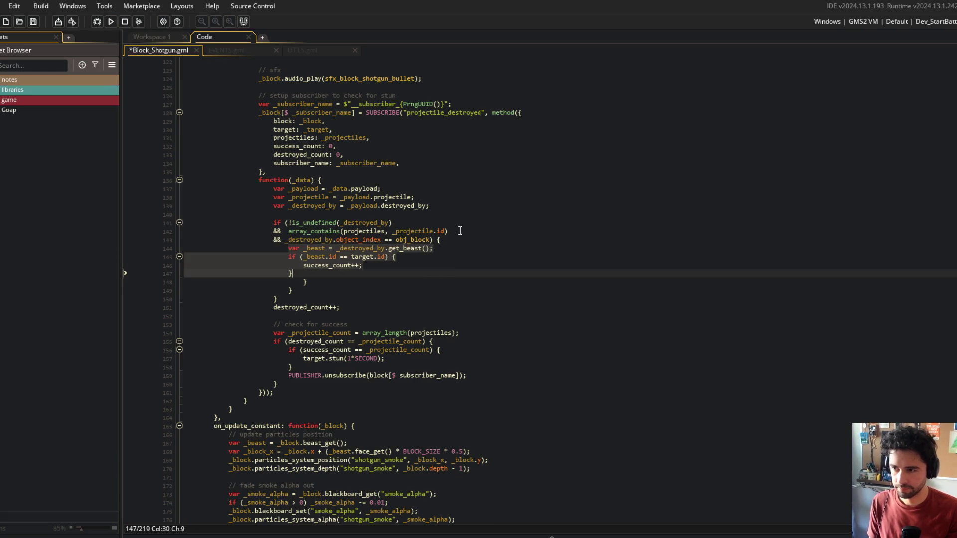
key("shift+Down")
key("shift+Down")
key("Delete")
key("Down")
key("End")
left_click(482, 239)
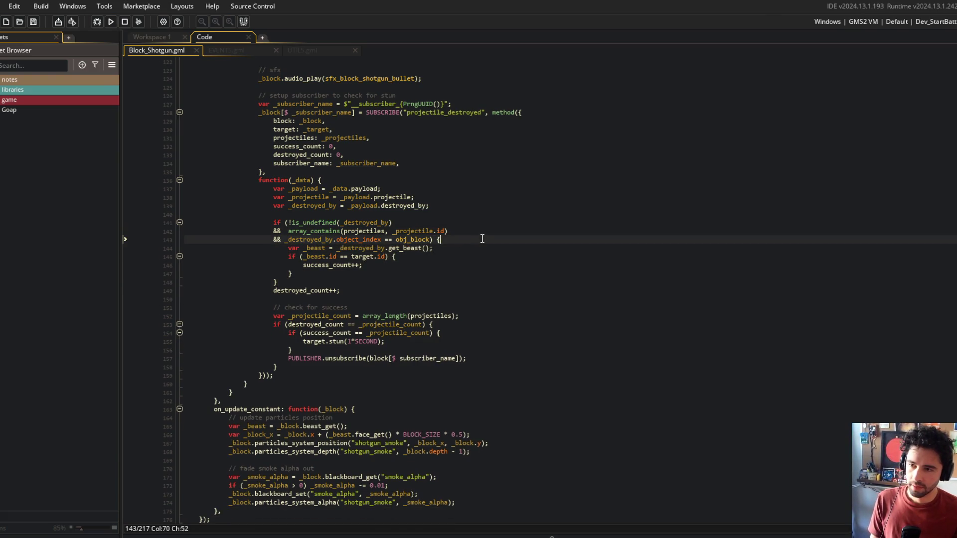
key("Return")
Move the obj_block check before array_contains and remove the leftover empty line
left_click(494, 220)
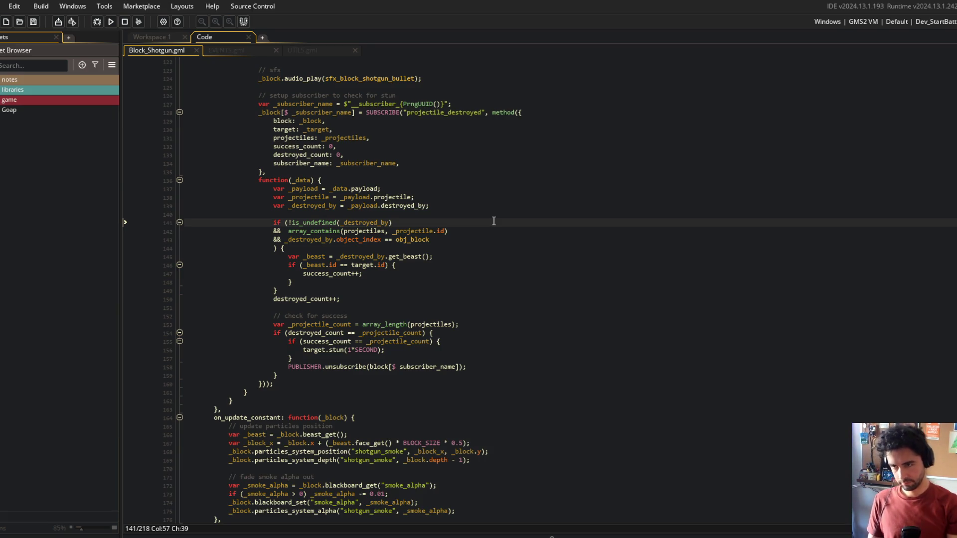
key("Down")
key("Down")
key("shift+Home")
key("ctrl+x")
key("Up")
key("ctrl+v")
key("Return")
key("Down")
key("BackSpace")
left_click(530, 198)
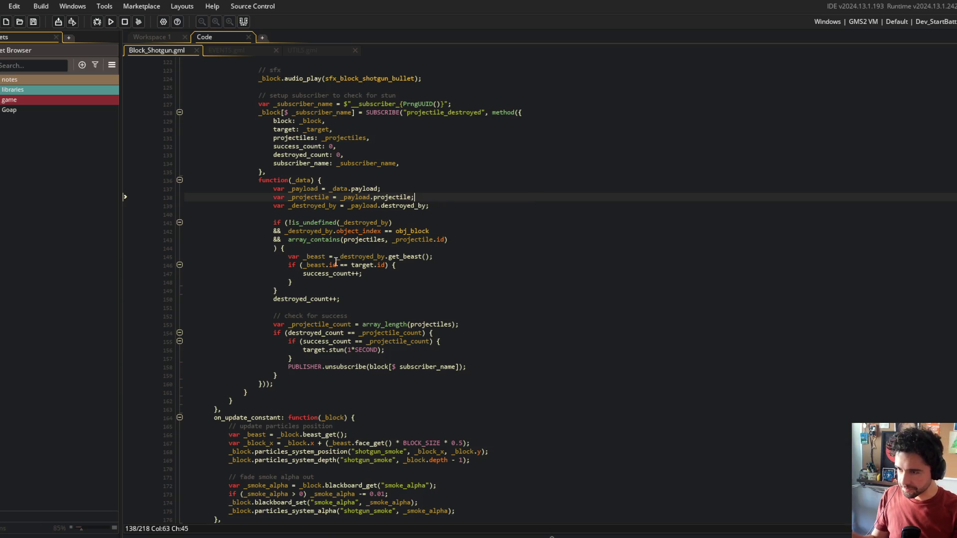
Review the subscriber's _beast usage, PrngUUID name and destroyed_count, then switch to EVENTS.gml
double_click(317, 255)
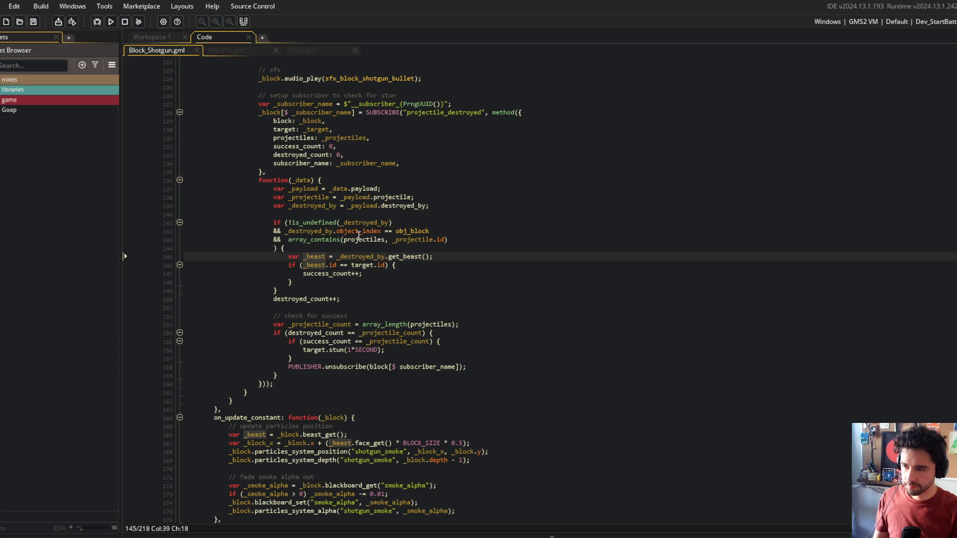
left_click(433, 267)
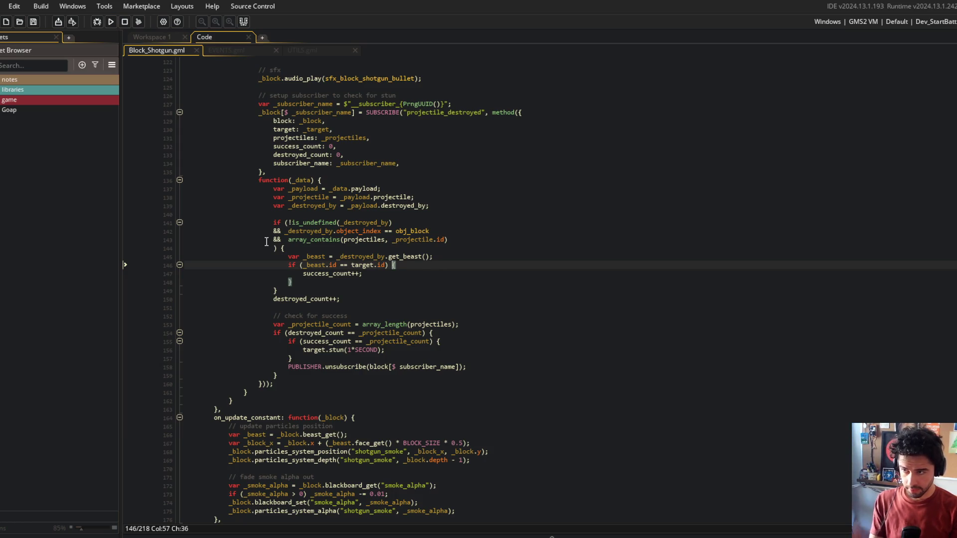
left_click(524, 114)
left_click(554, 116)
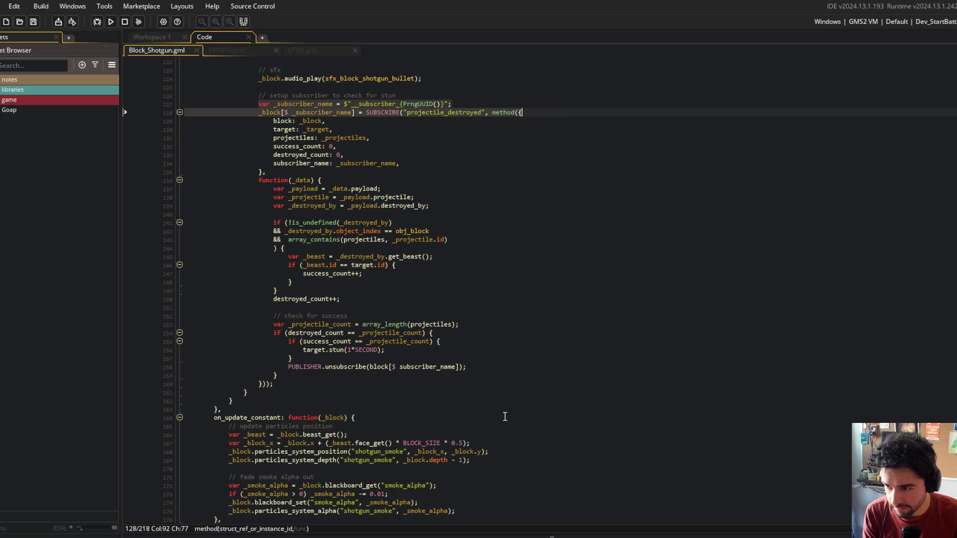
left_click(439, 367)
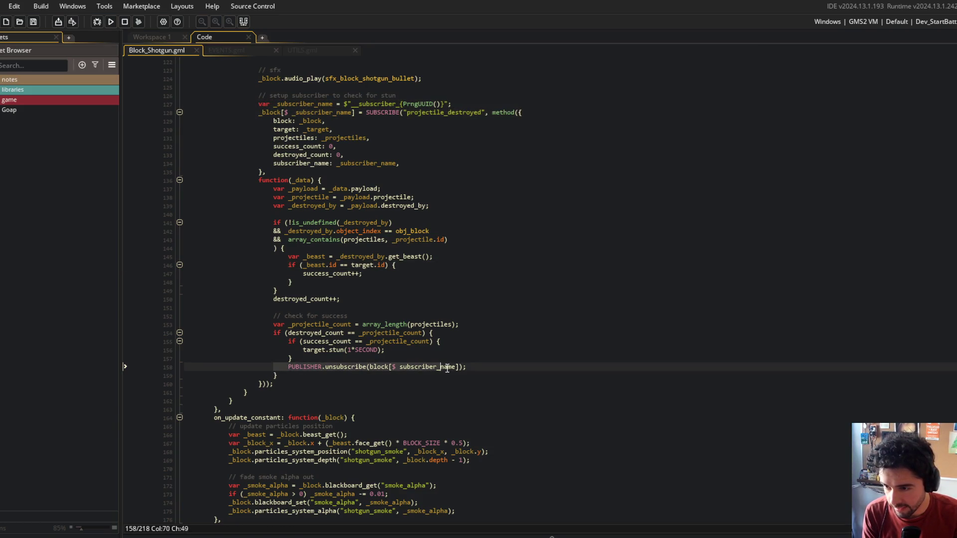
left_click(439, 197)
left_click(435, 104)
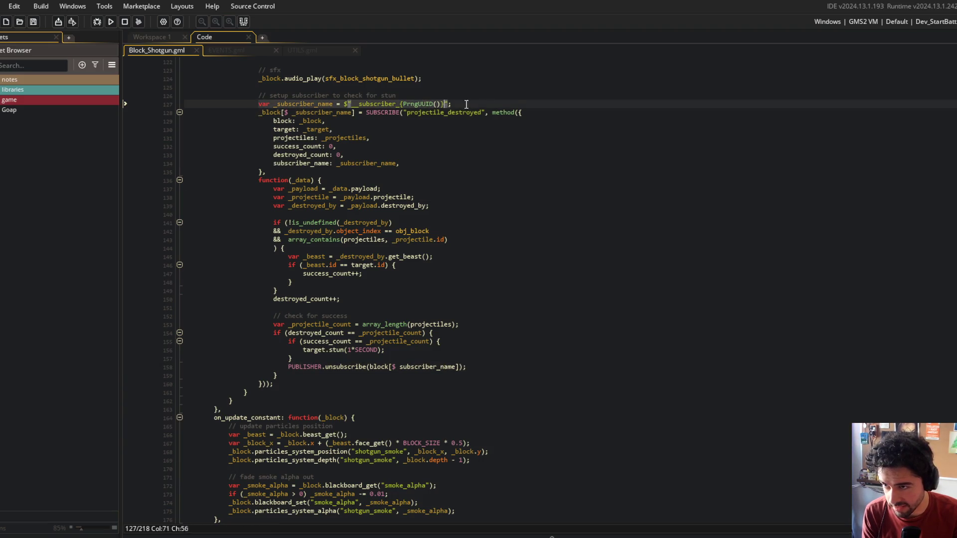
left_click(555, 112)
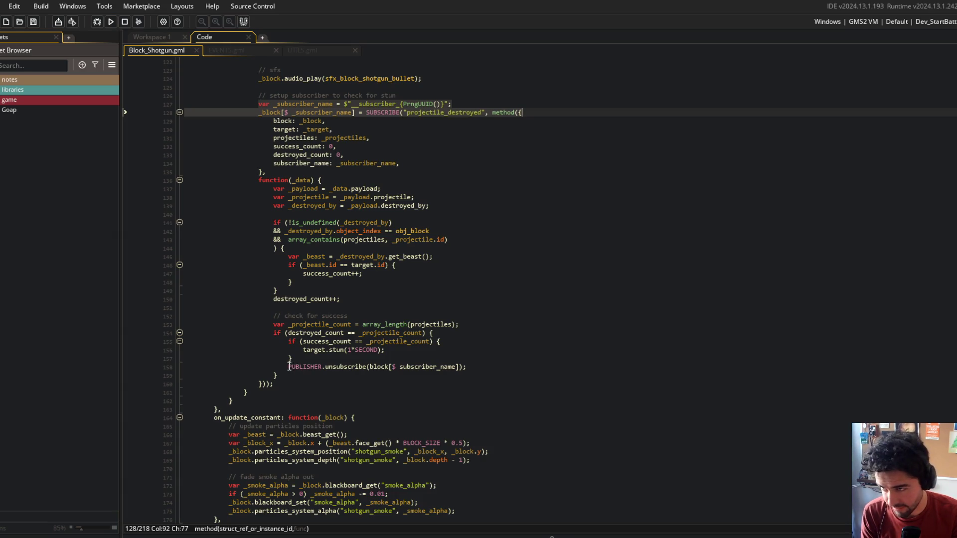
left_click(603, 155)
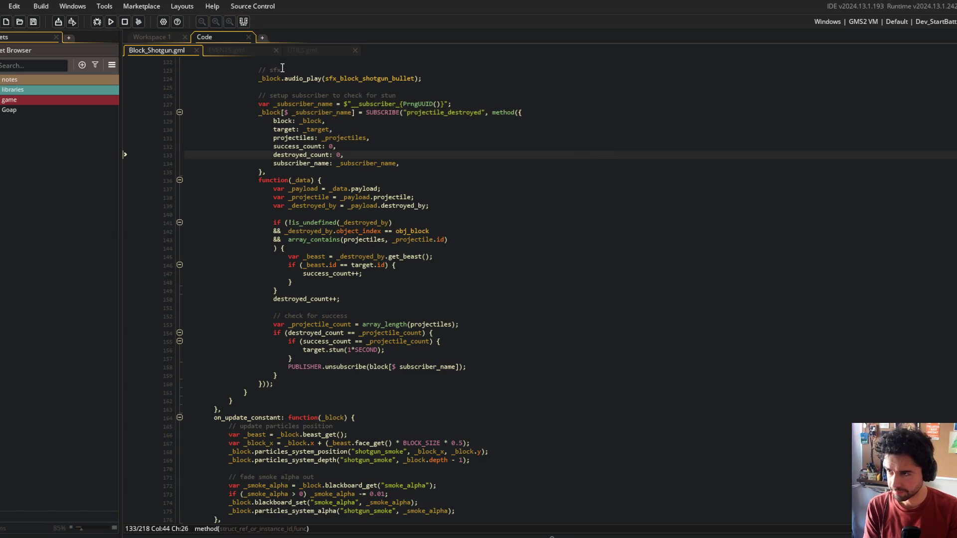
left_click(226, 50)
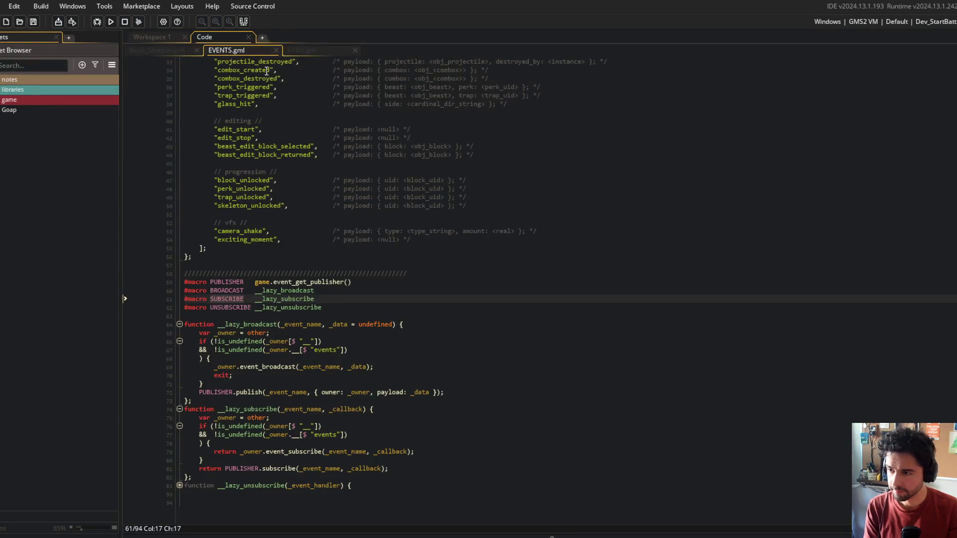
Show EVENTS.gml in a right-hand editor column beside Block_Shotgun and fold its functions
right_click(264, 138)
left_click(312, 309)
left_click_drag(226, 50, 690, 63)
left_click(668, 147)
key("ctrl+m")
left_click(698, 245)
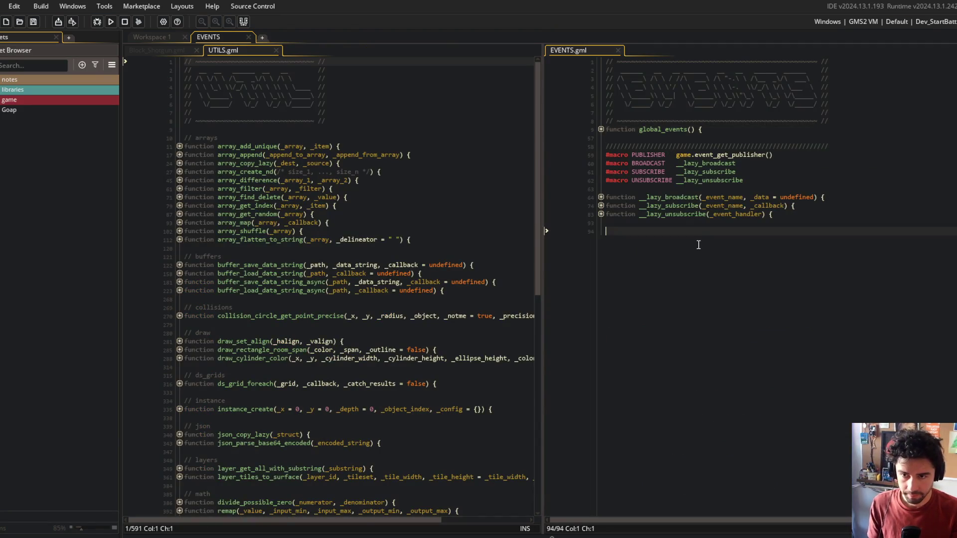
Add an empty 'function AnonymousSubscribe() {}' at the end of EVENTS.gml and save
type("function ")
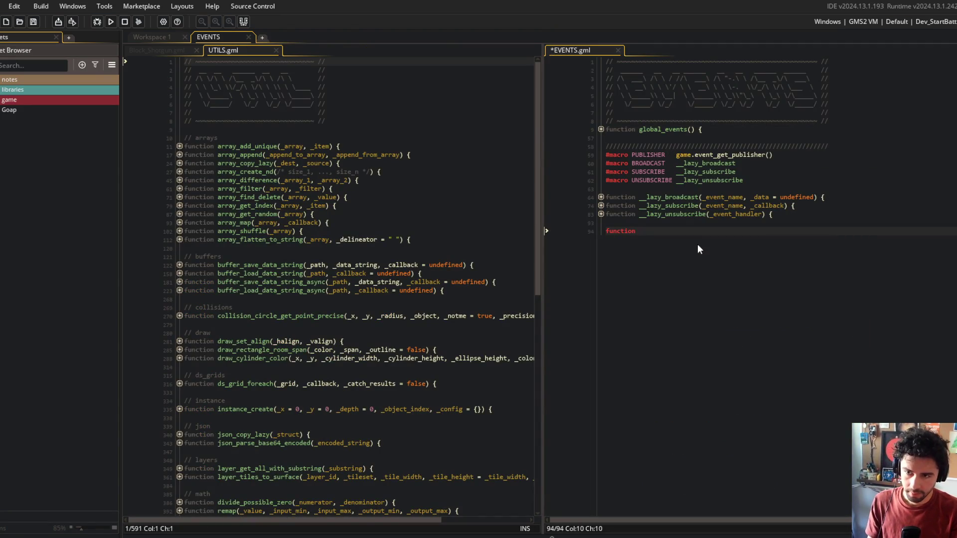
type("eve")
key("BackSpace")
key("BackSpace")
key("BackSpace")
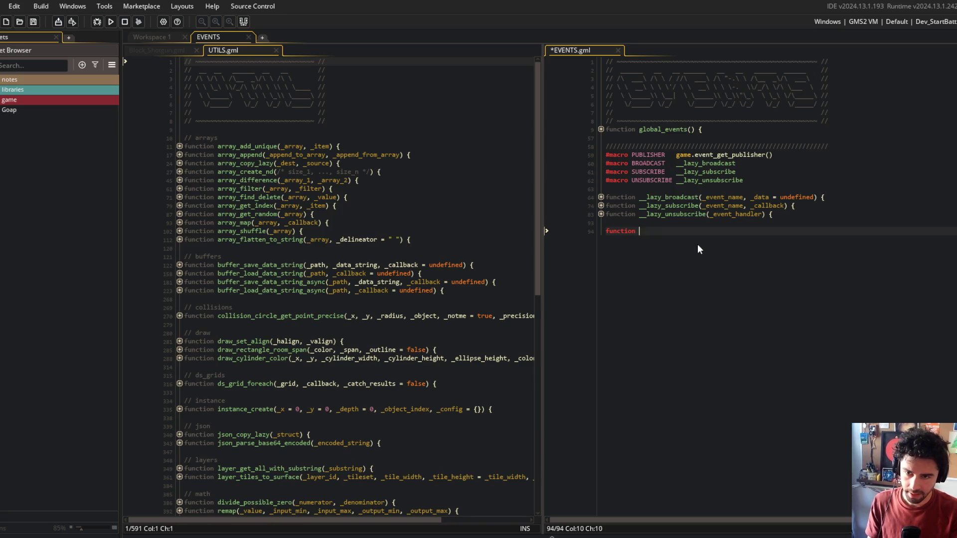
type("a")
key("BackSpace")
type("AnonymousSubsc")
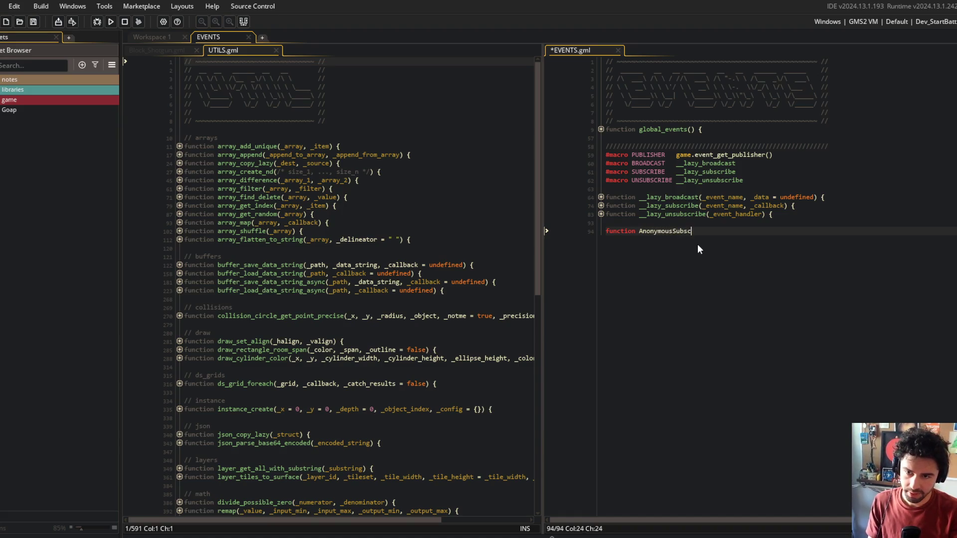
type("ribe() {")
key("Return")
key("Return")
type("}")
key("ctrl+s")
Copy the stun subscriber code from Block_Shotgun and paste it into AnonymousSubscribe
left_click(174, 124)
key("ctrl+w")
scroll(331, 196, "up", 3)
left_click(259, 168)
left_click(283, 448, "shift")
key("ctrl+c")
left_click(643, 239)
key("ctrl+v")
Dedent the pasted subscriber block, save EVENTS.gml, and check where _subscriber_name is used
left_click(666, 241)
key("shift+Tab")
key("shift+Tab")
key("shift+Tab")
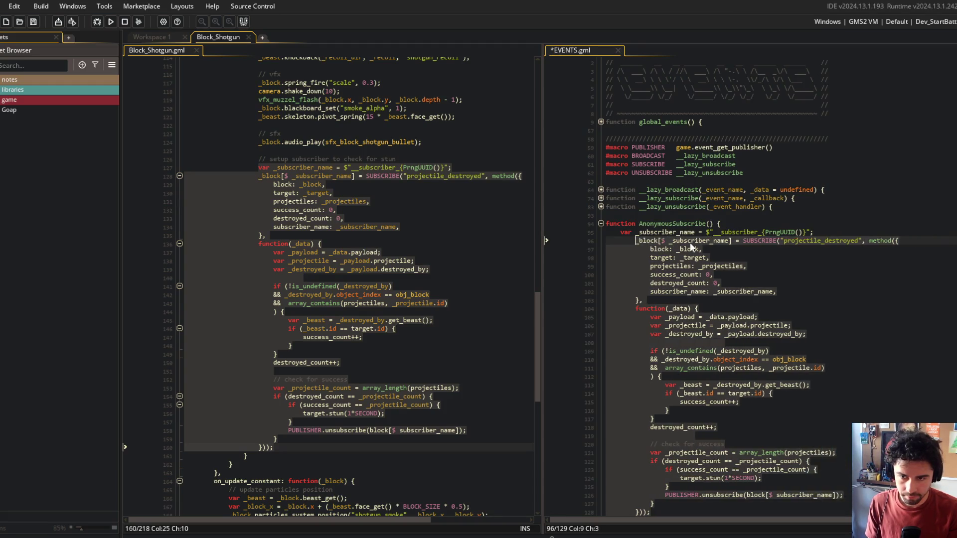
left_click(710, 223)
key("ctrl+s")
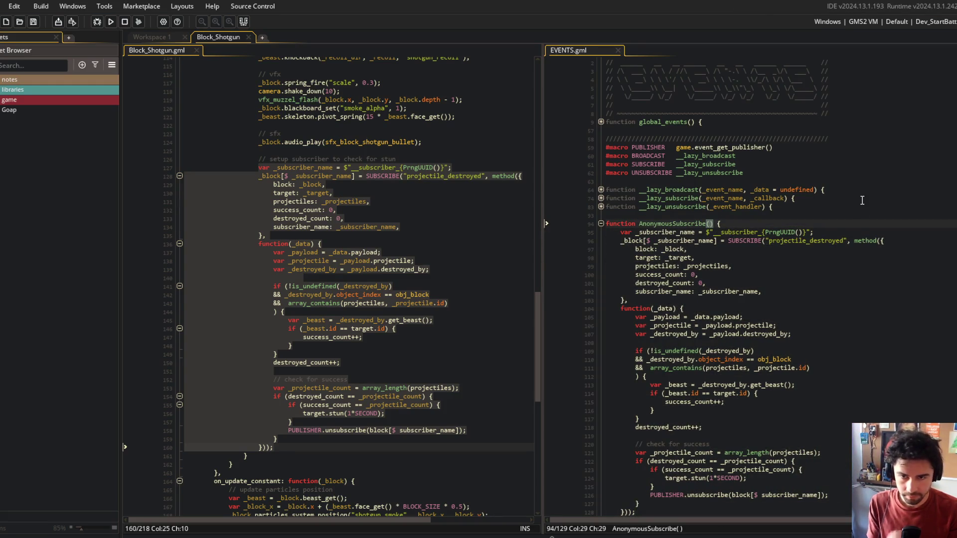
left_click(695, 232)
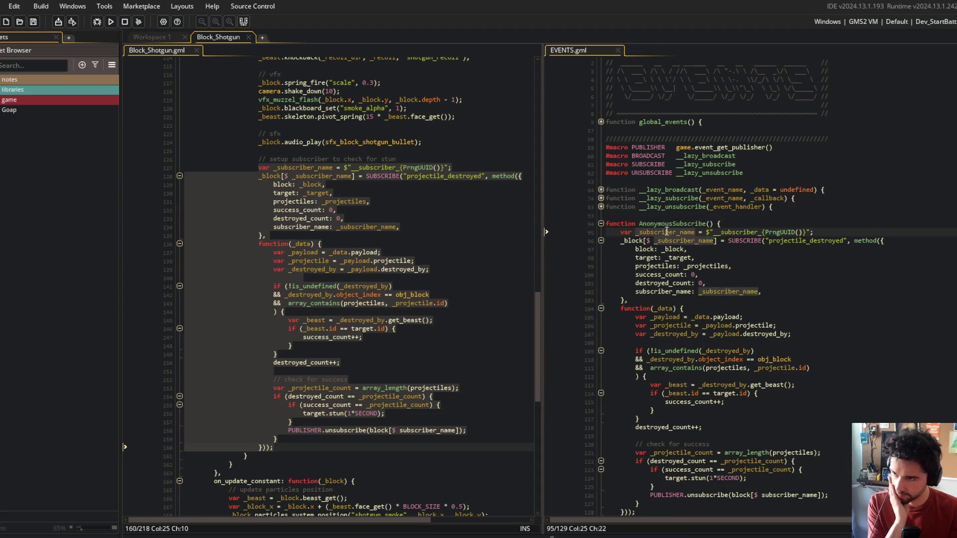
left_click(712, 232)
scroll(713, 229, "down", 2)
left_click(372, 167)
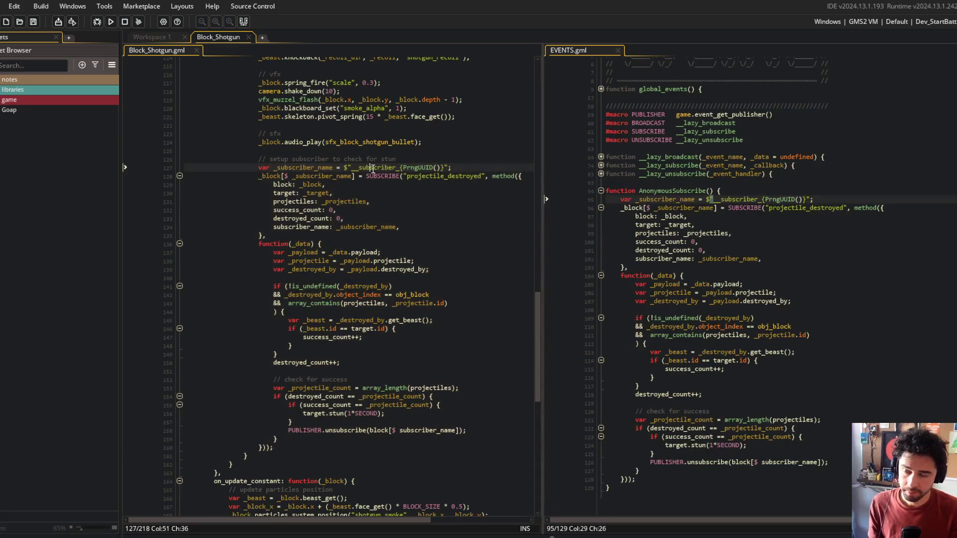
Give AnonymousSubscribe a _context parameter and replace the _block references with _context
left_click(394, 168)
left_click(712, 191)
scroll(713, 189, "up", 1)
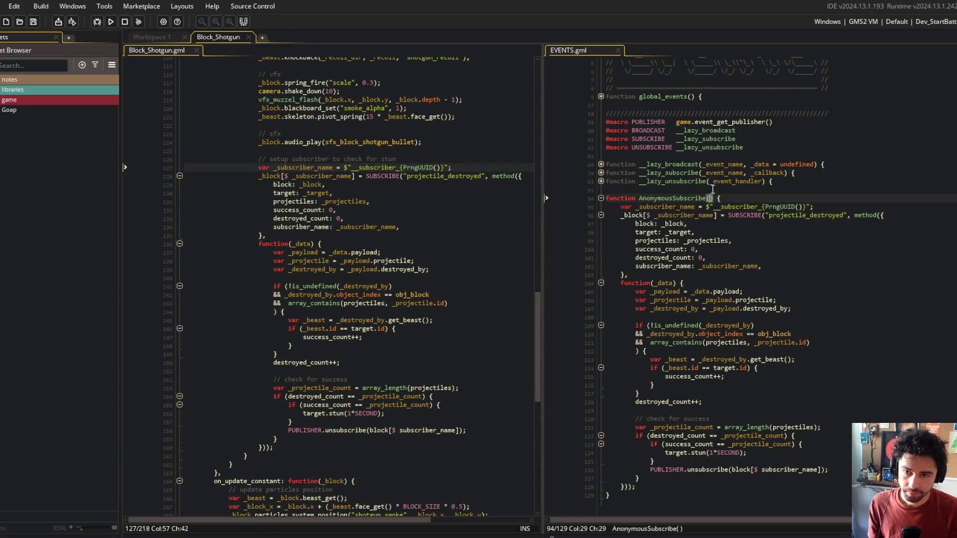
type("_context")
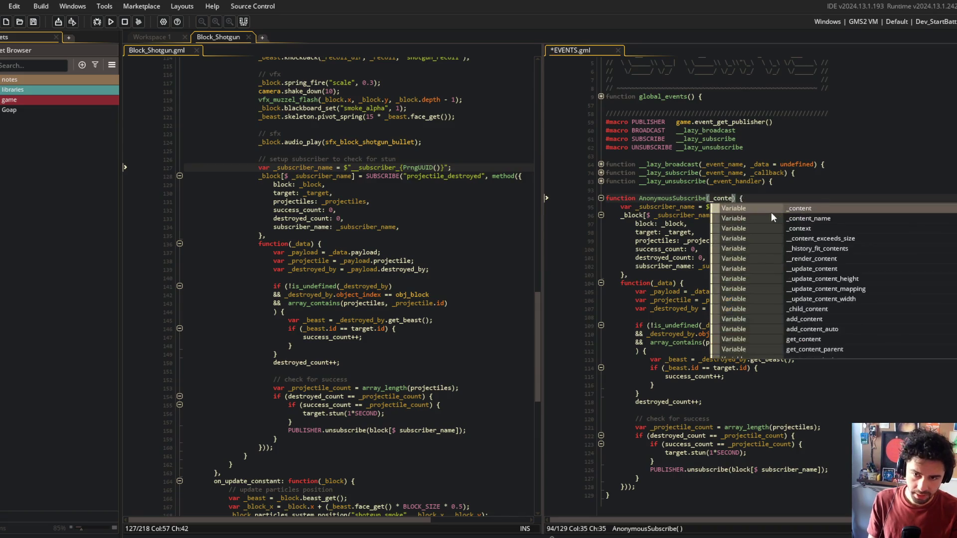
double_click(630, 216)
type("_context")
left_click(671, 224)
double_click(671, 223)
type("_context")
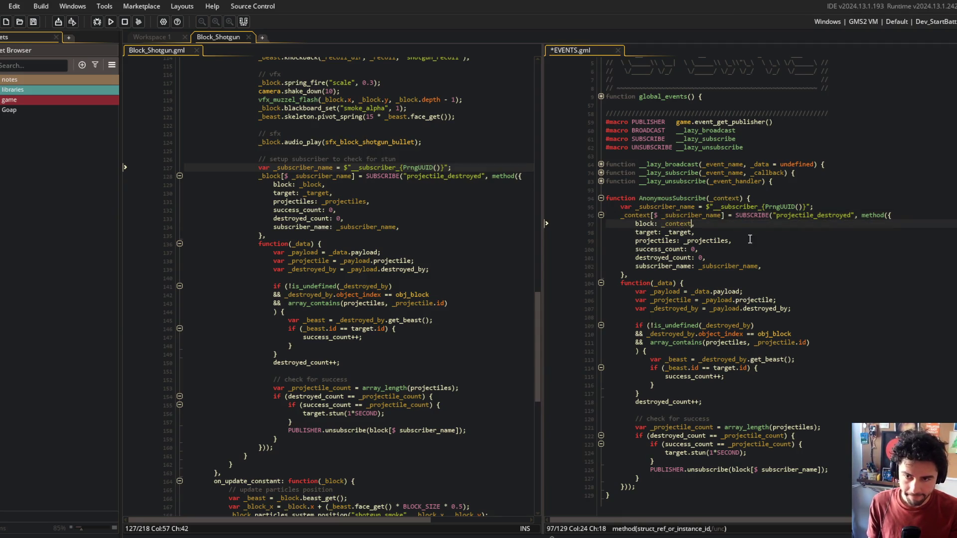
Rename the block struct key and the unsubscribe call's block to context, then save
double_click(643, 223)
type("context")
left_click(644, 224)
key("ctrl+Right")
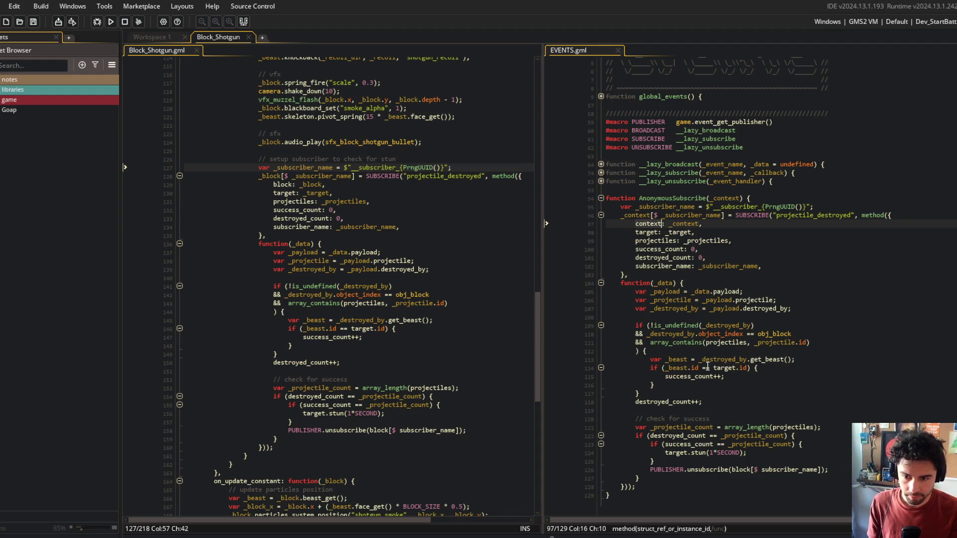
double_click(742, 470)
type("context")
key("ctrl+s")
Add a second _data parameter to AnonymousSubscribe's header
left_click(714, 468)
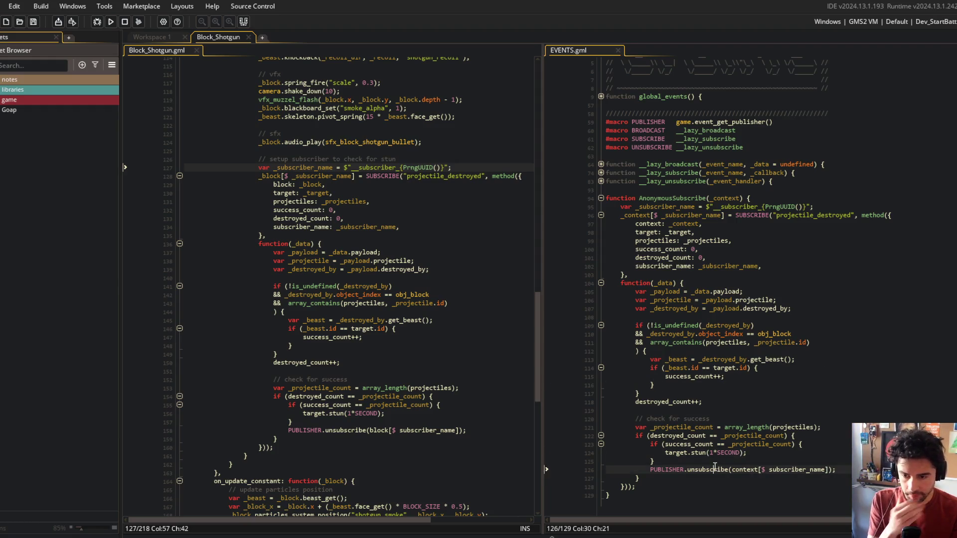
left_click(721, 463)
scroll(725, 299, "down", 1)
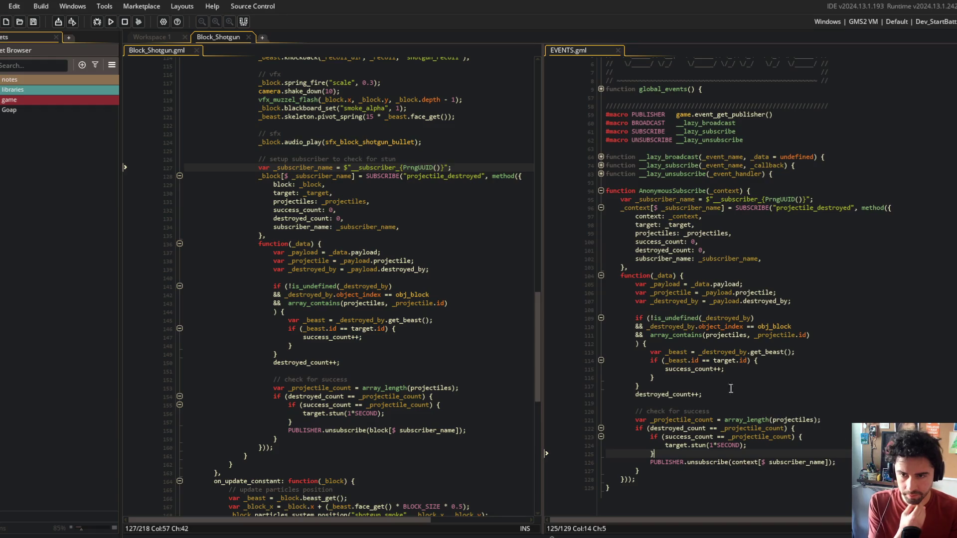
scroll(742, 191, "up", 1)
left_click(741, 199)
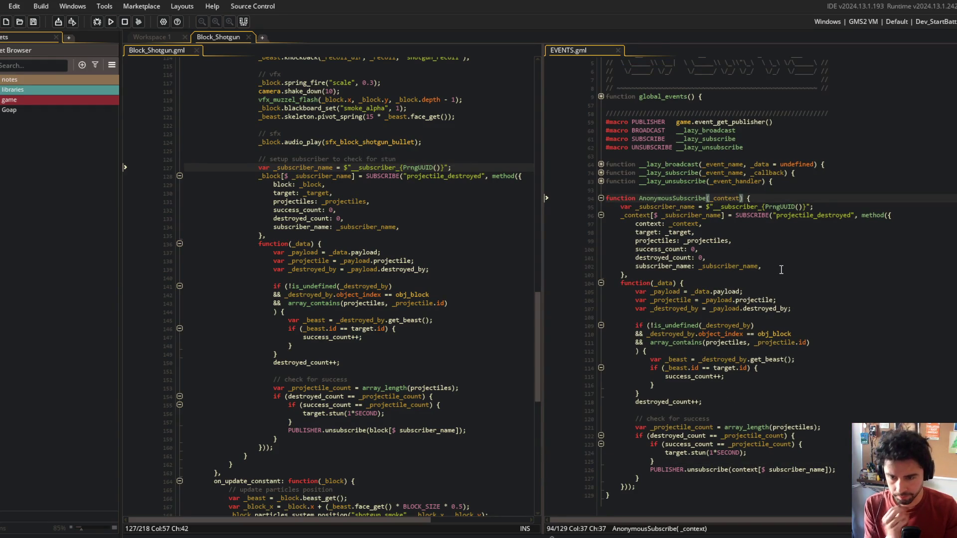
type(", _data")
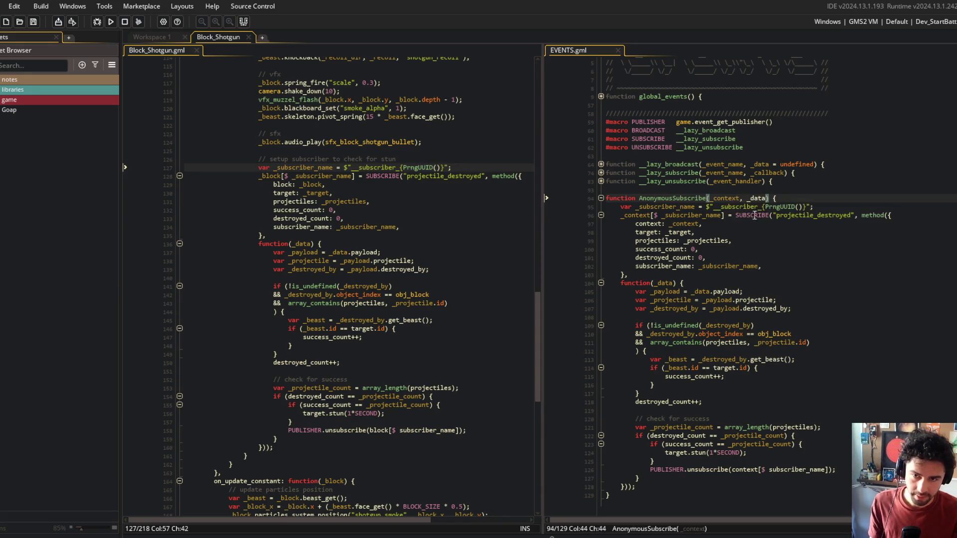
left_click(906, 217)
key("Up")
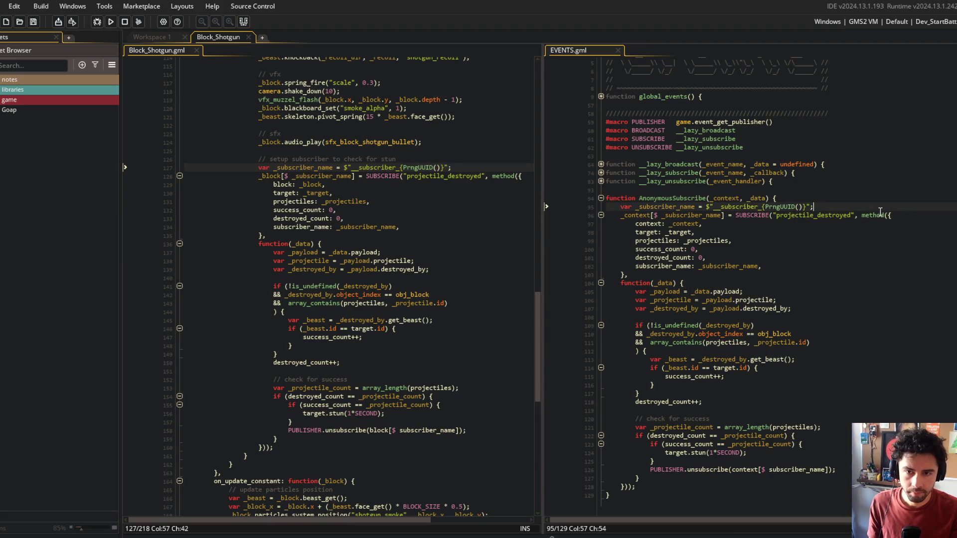
Add the line _data[$ __subscriber_name] = _subscriber_name; below the subscriber name and save
key("Up")
key("Down")
key("Return")
key("Return")
key("Return")
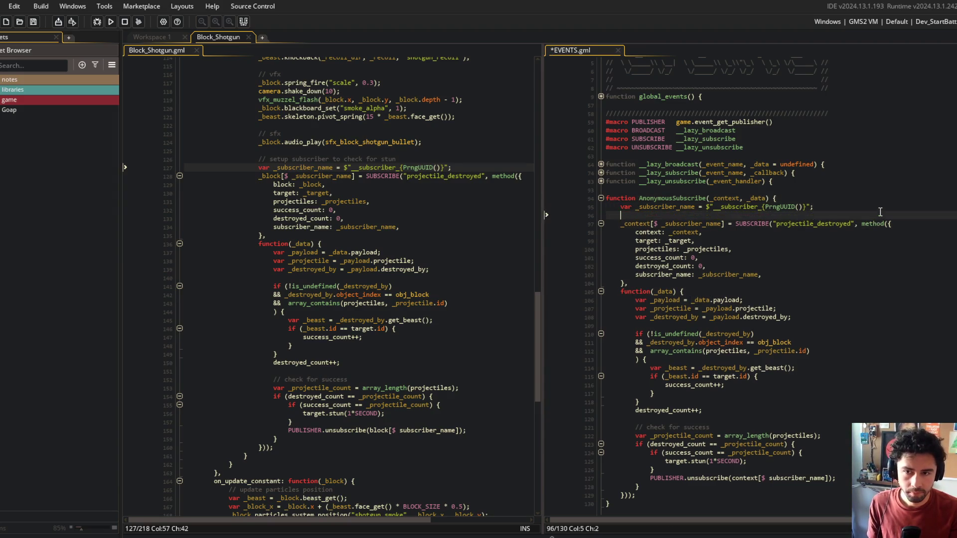
key("Up")
type("ata")
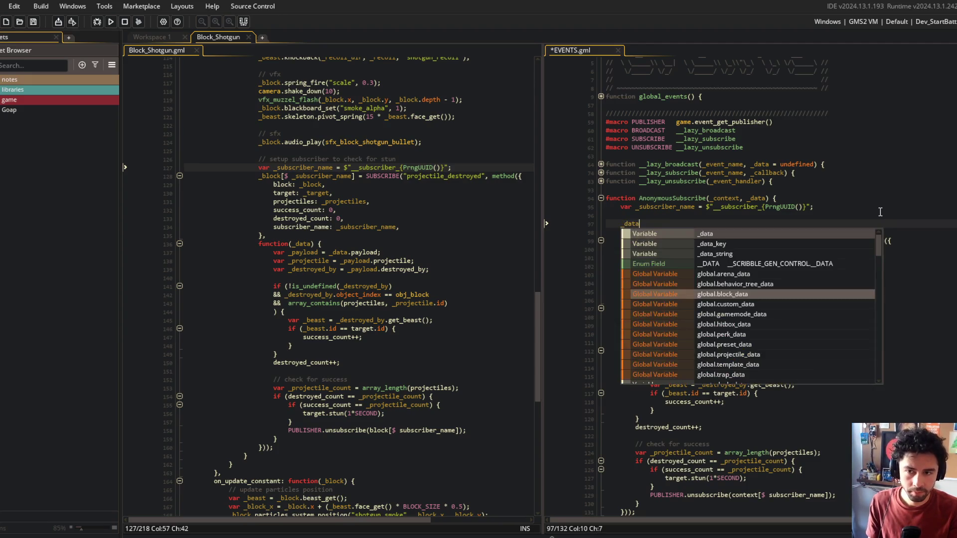
type("[$ _subscri")
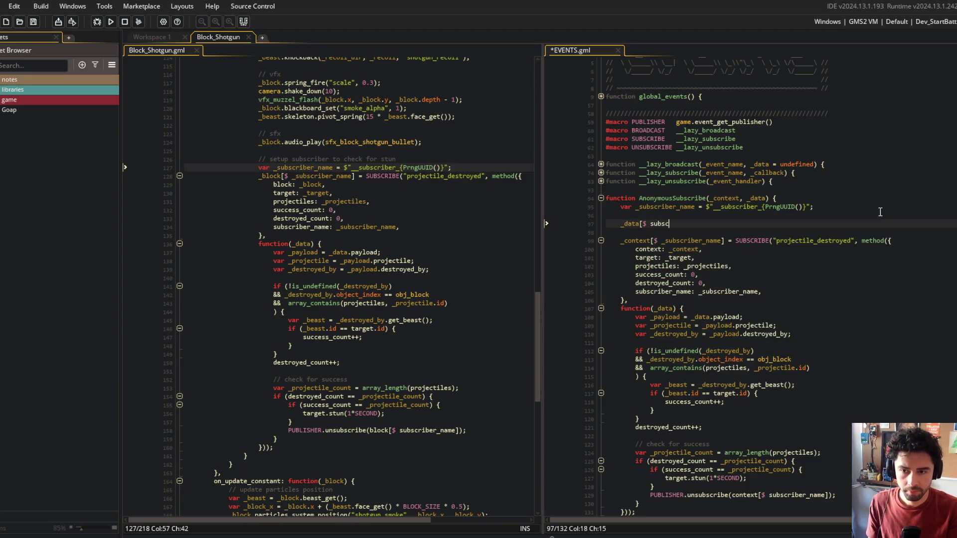
key("BackSpace")
key("BackSpace")
key("BackSpace")
type("_subscriber_name]")
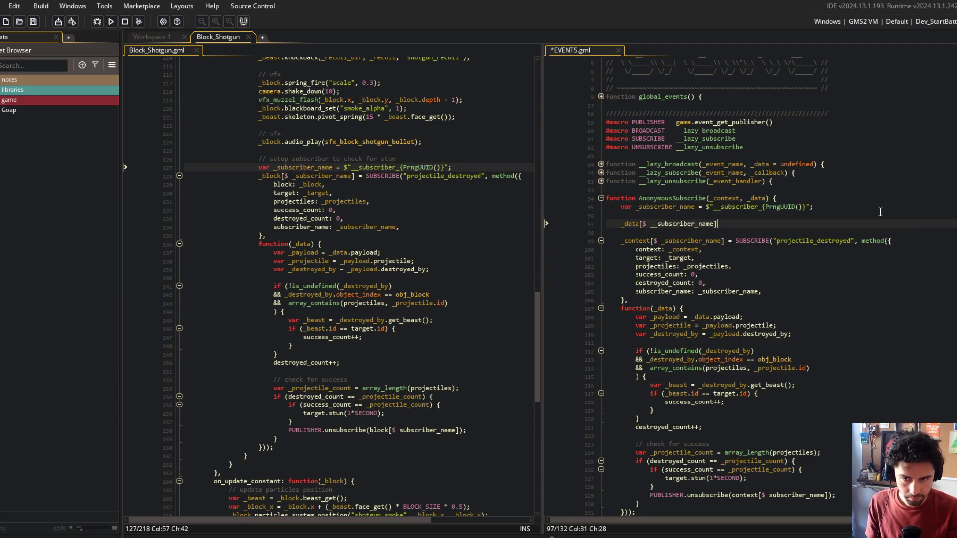
type(" = _subscriber_")
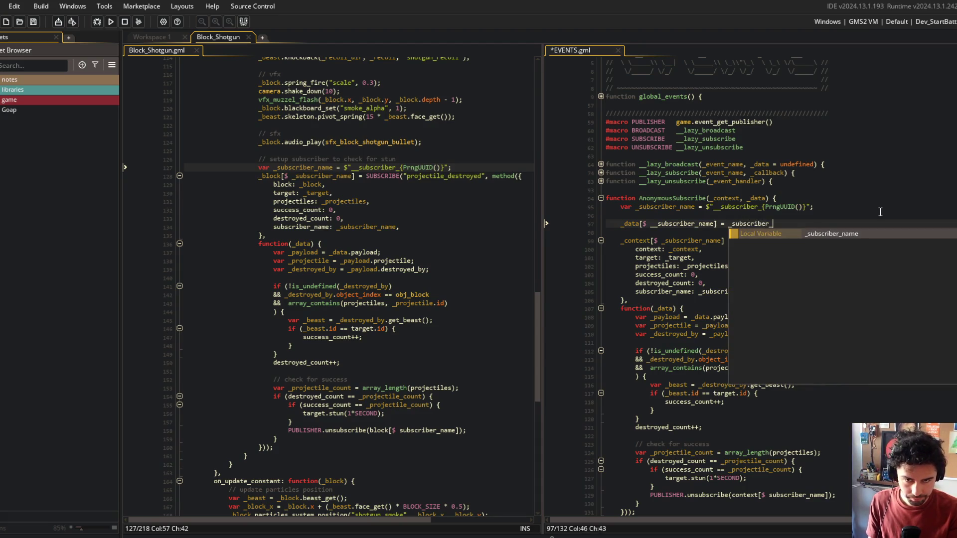
type("name;")
key("ctrl+s")
Bind the method call to _data instead of an inline struct, deleting the struct field lines, and save
key("Down")
key("Down")
key("End")
key("BackSpace")
type("_data)")
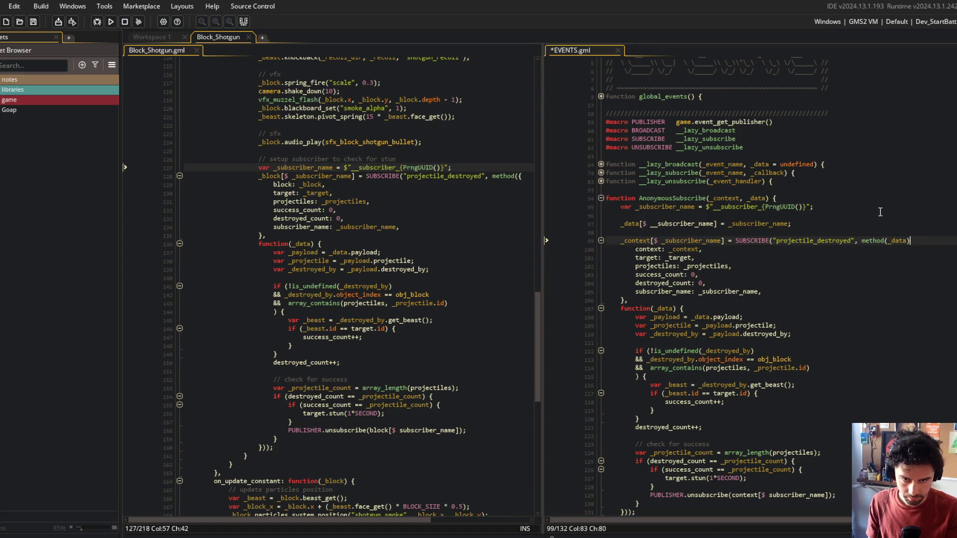
key("Down")
key("ctrl+d")
key("ctrl+d")
key("ctrl+d")
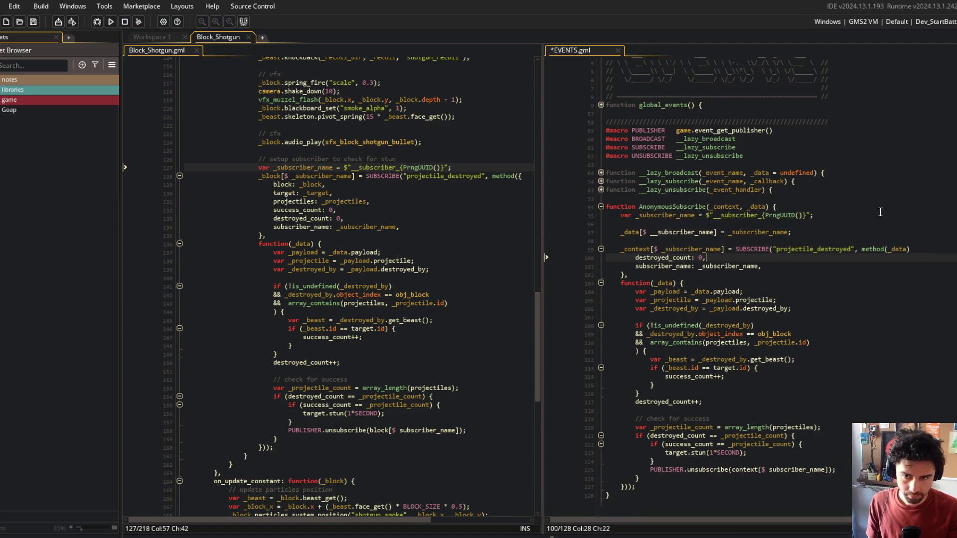
key("ctrl+d")
key("ctrl+s")
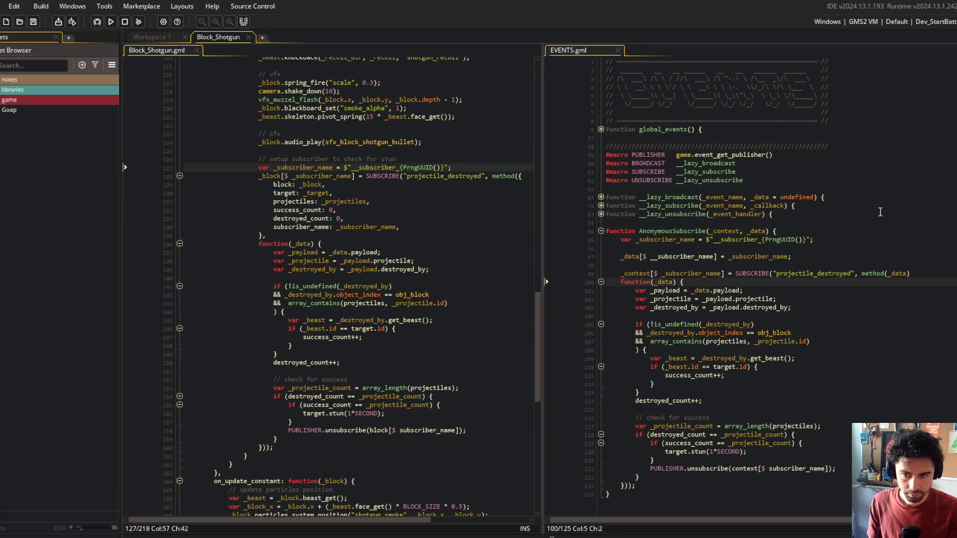
Join the callback onto the method line so it reads method(_data, function...)
key("Up")
key("End")
key("BackSpace")
type(",")
left_click(778, 256)
left_click(753, 273)
key("End")
key("Delete")
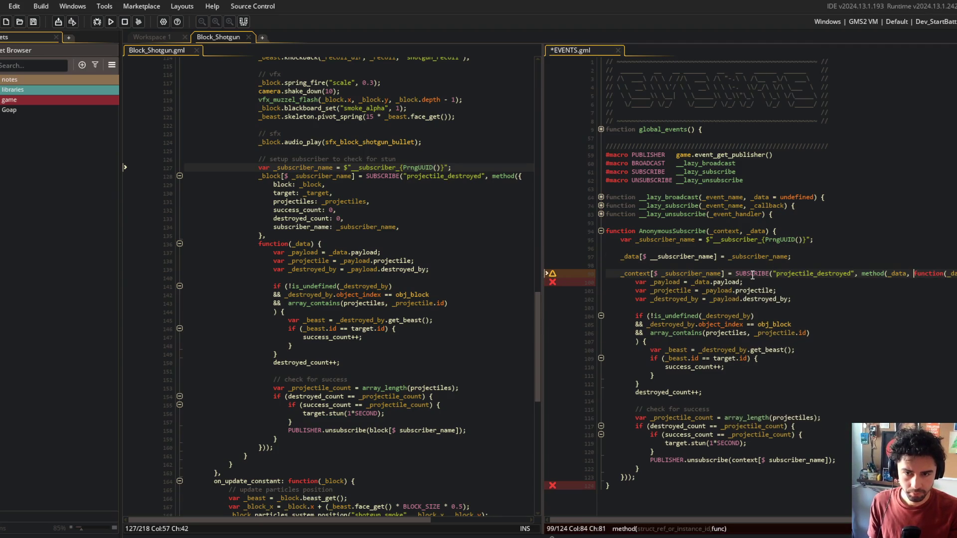
left_click(751, 205)
Widen the EVENTS.gml editor and correct the unsubscribe key to __subscriber_name
left_click_drag(539, 138, 461, 136)
left_click(581, 265)
left_click(556, 259)
left_click(633, 256)
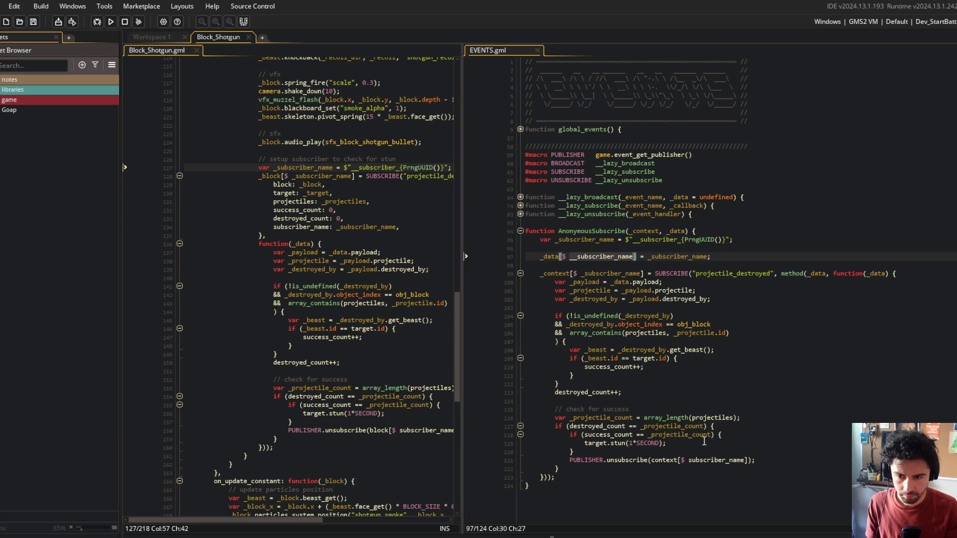
left_click(704, 460)
left_click(688, 460)
type("__")
left_click(774, 392)
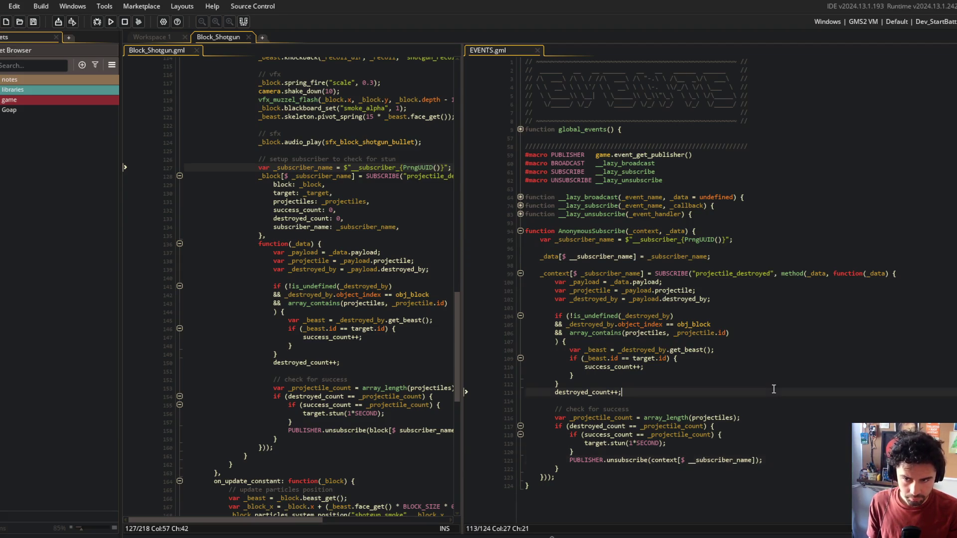
Review the callback body, its target id check and _payload usage, then hide the asset browser
left_click(758, 308)
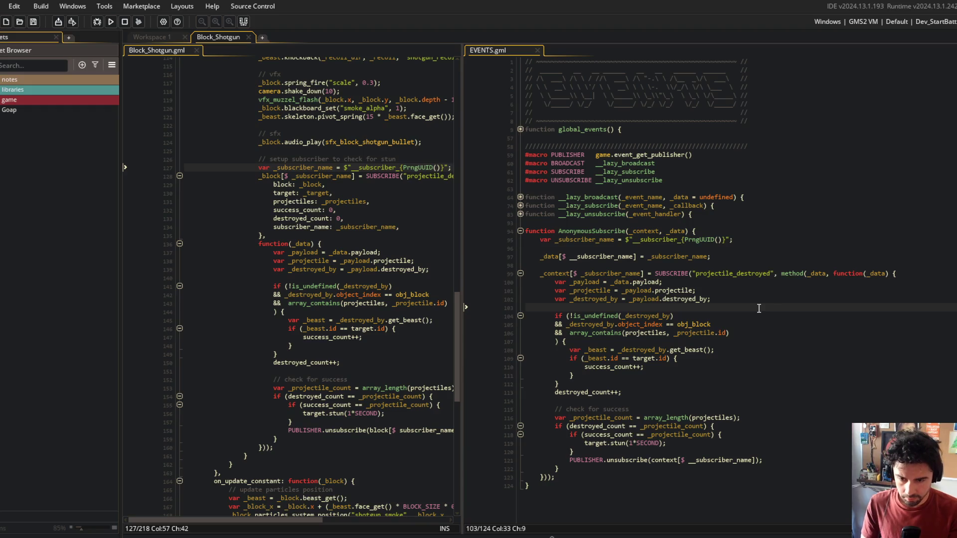
left_click(732, 358)
key("Up")
key("Up")
key("Up")
key("ctrl+Left")
key("ctrl+Left")
key("ctrl+Left")
left_click(752, 285)
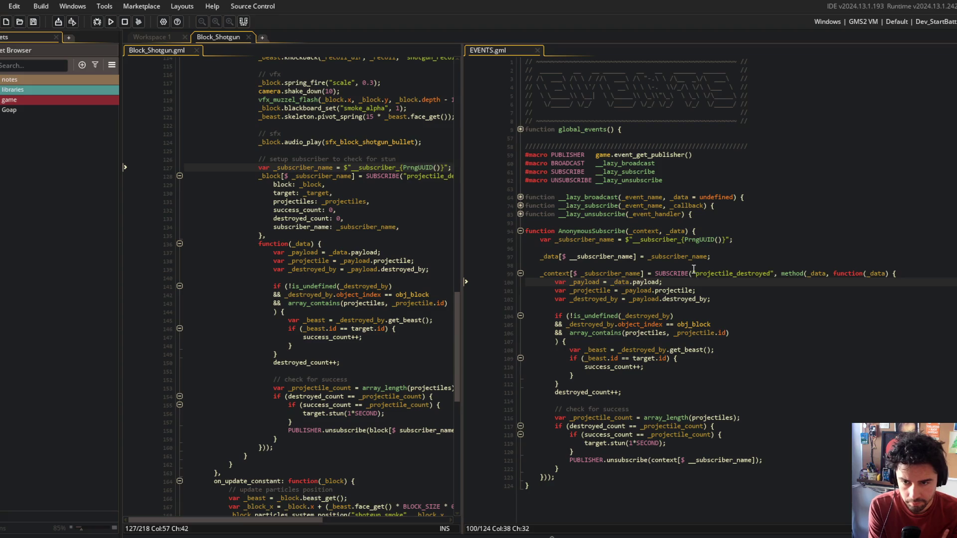
left_click(686, 232)
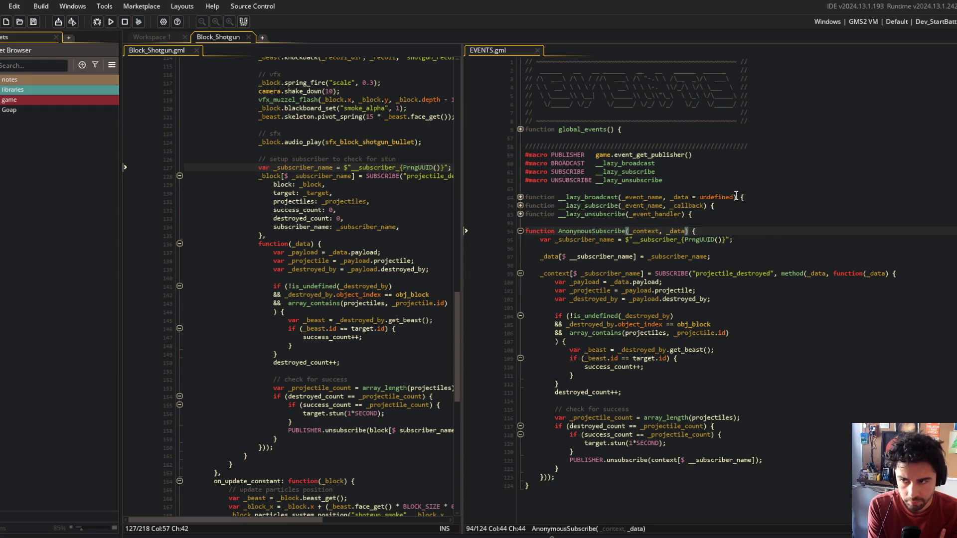
key("F12")
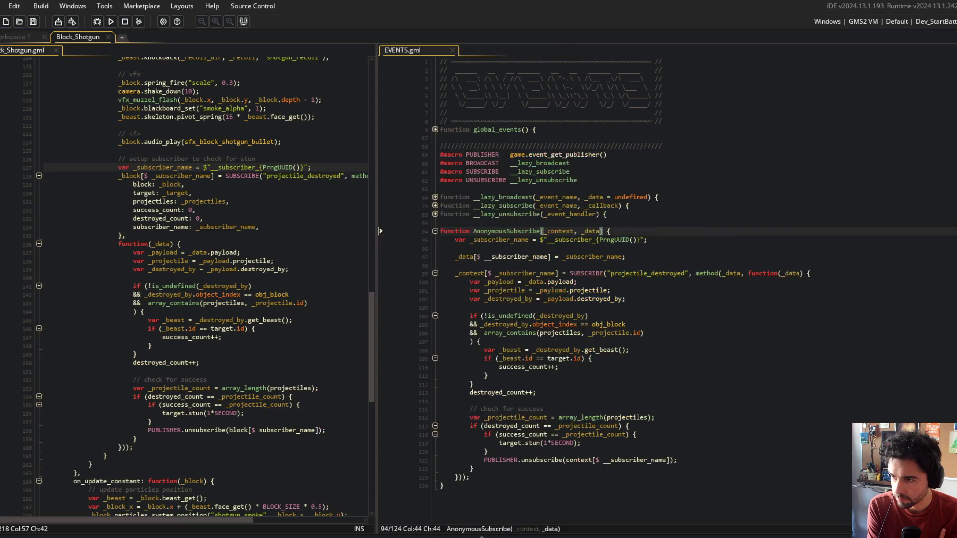
left_click_drag(377, 115, 424, 120)
left_click(262, 228)
key("Up")
key("Up")
key("Up")
left_click(313, 167)
left_click(329, 157)
key("Return")
key("Return")
key("Return")
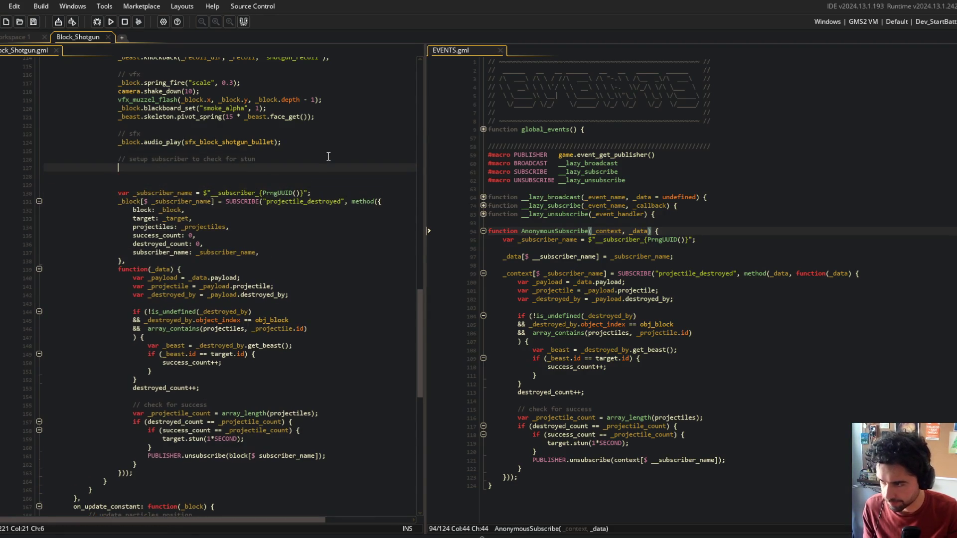
type("Anonymous")
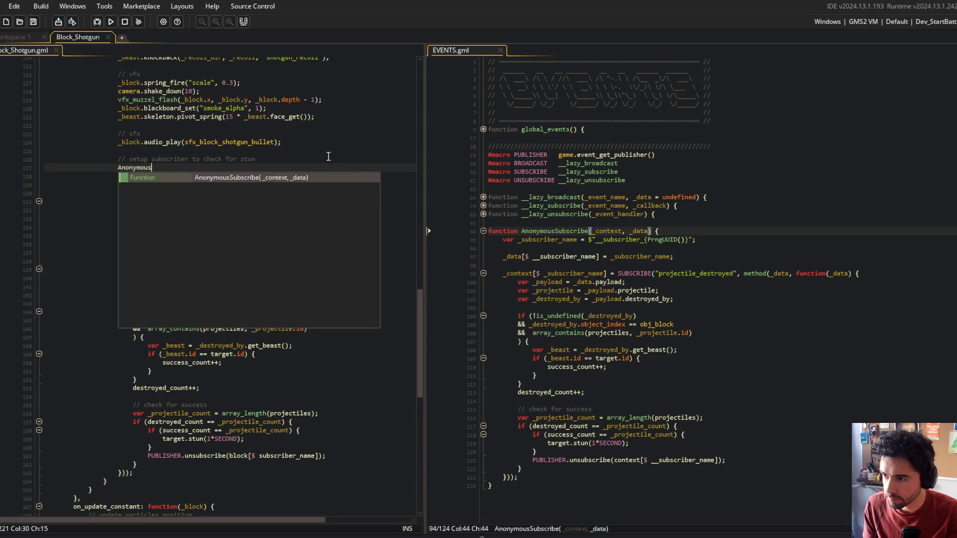
key("Return")
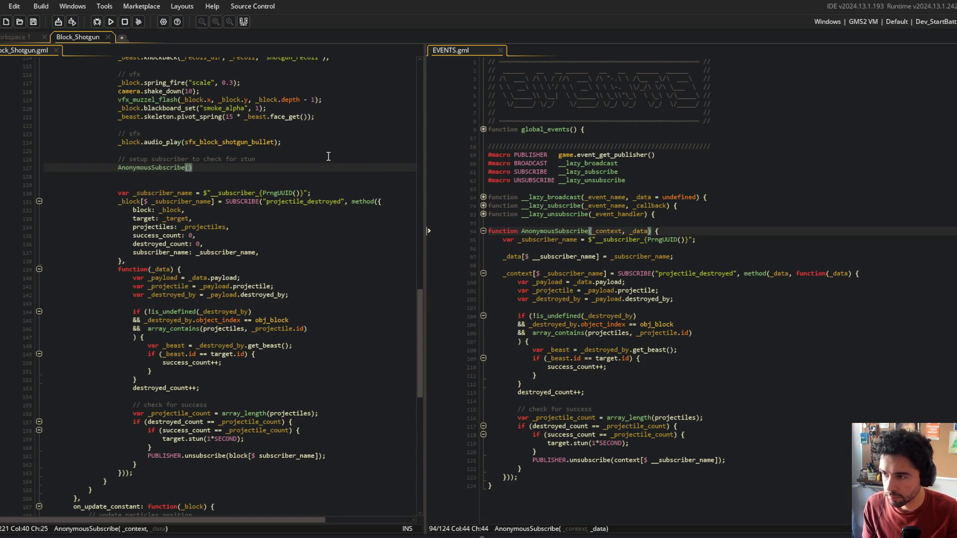
key("Return")
type(", {")
key("Return")
key("Down")
key("Down")
key("Down")
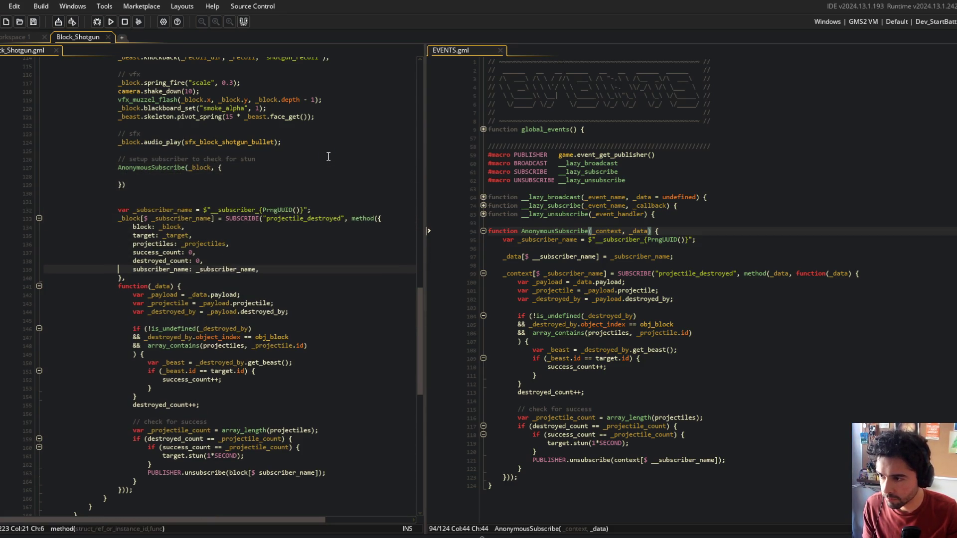
key("shift+Up")
key("shift+Up")
key("shift+Up")
key("ctrl+c")
key("Up")
key("Up")
key("Up")
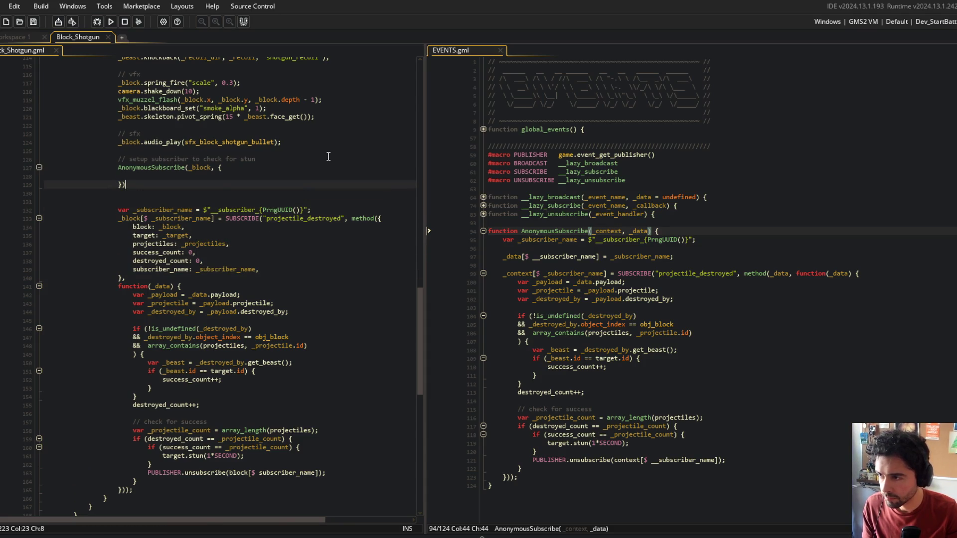
key("ctrl+v")
key("Up")
key("Up")
key("Up")
key("ctrl+shift+k")
key("ctrl+s")
scroll(328, 157, "down", 5)
left_click(248, 379)
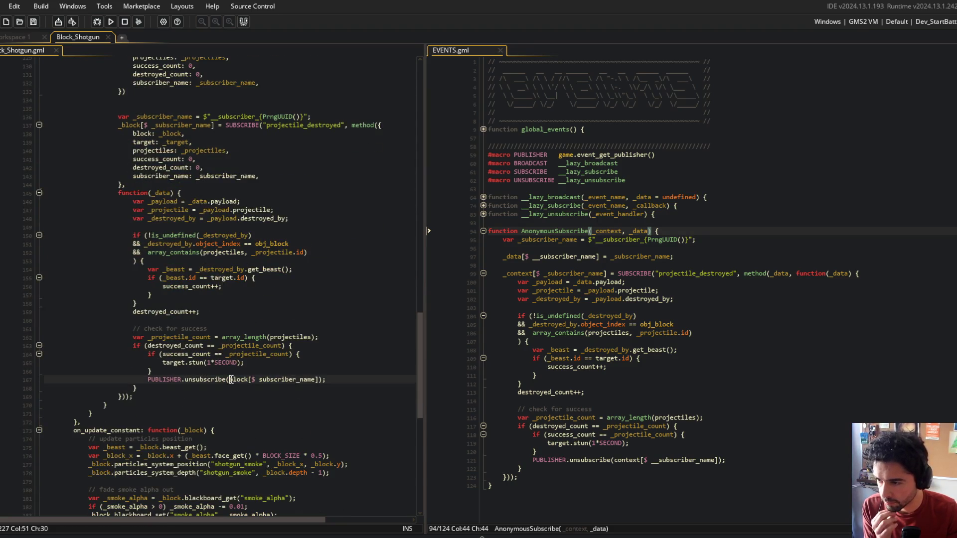
scroll(266, 290, "up", 3)
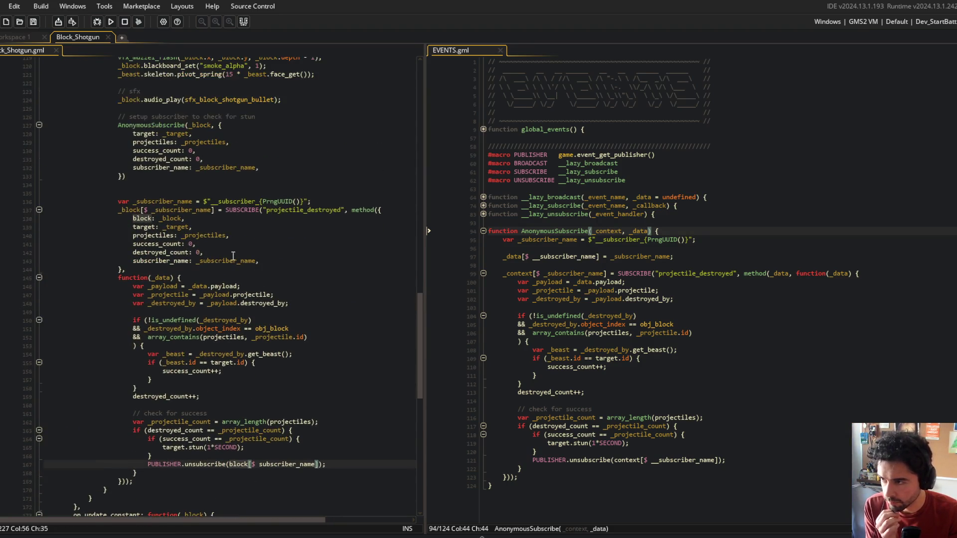
left_click(119, 175)
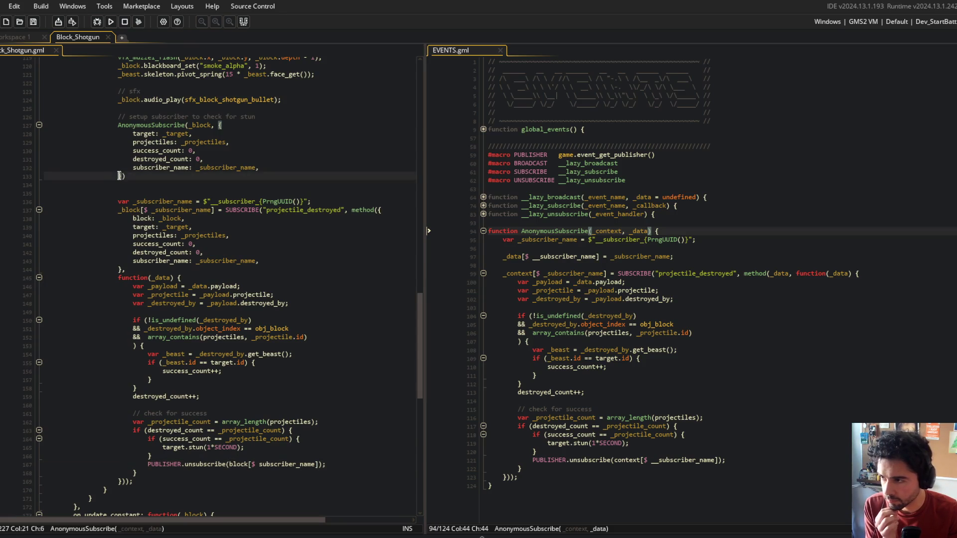
left_click(126, 176)
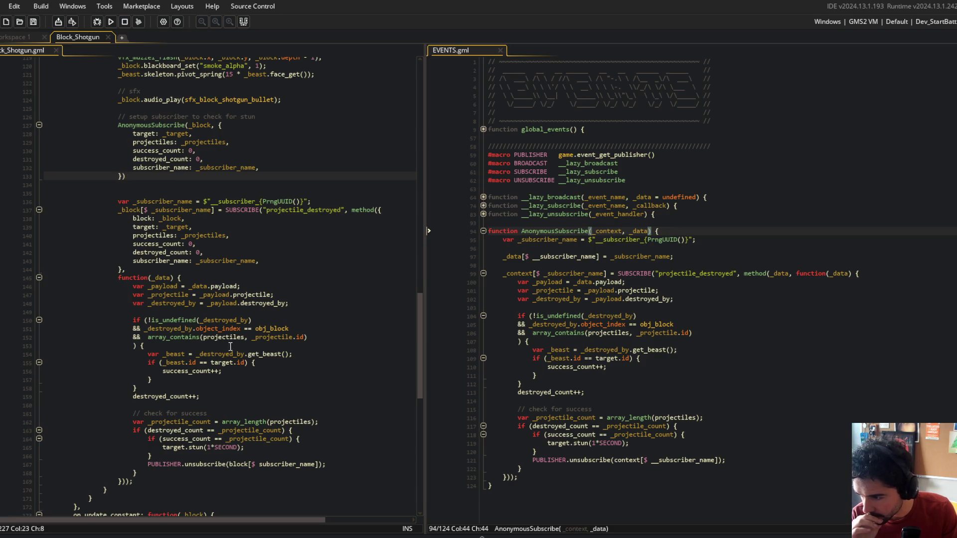
Add a function(_data) callback argument after the struct in the shotgun AnonymousSubscribe call
scroll(238, 261, "down", 3)
scroll(237, 261, "up", 2)
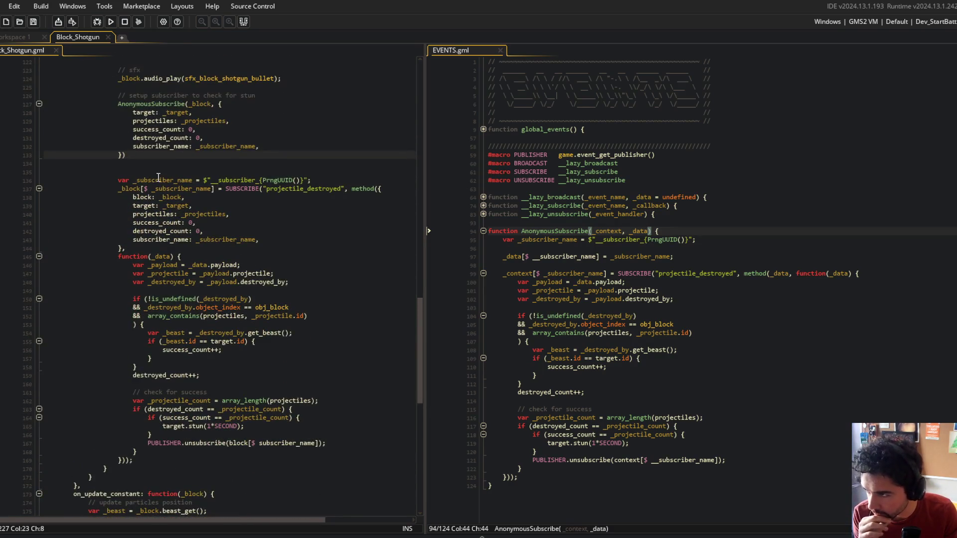
key("Left")
type(", function()")
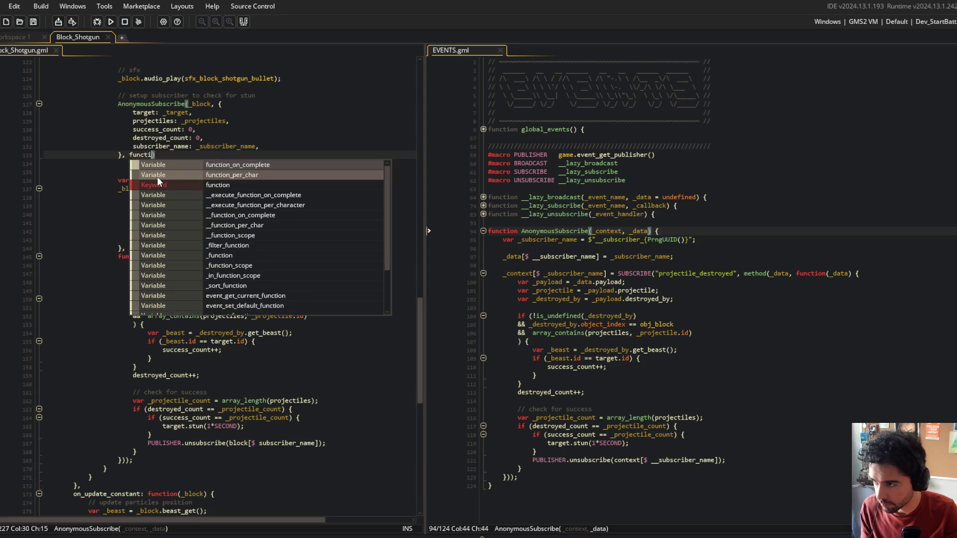
type(" {P")
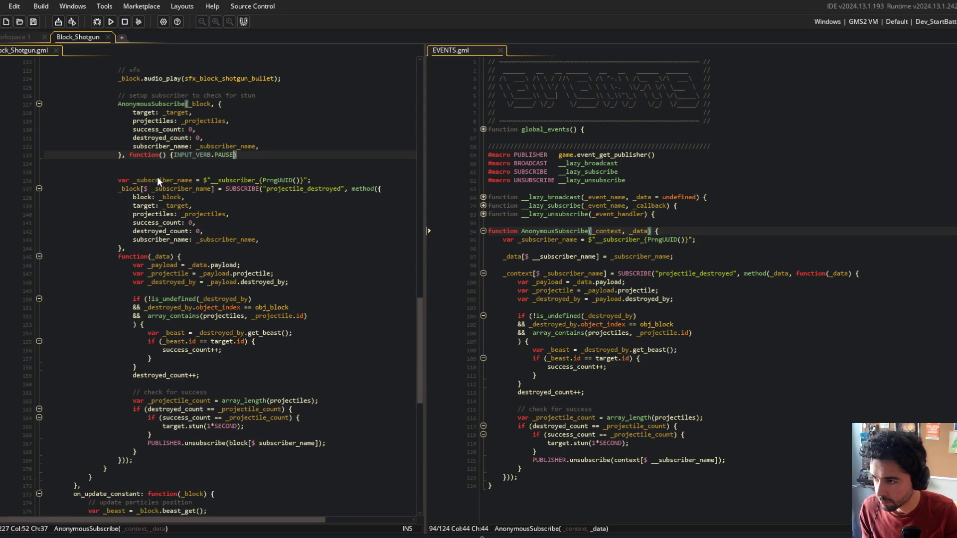
key("BackSpace")
key("Return")
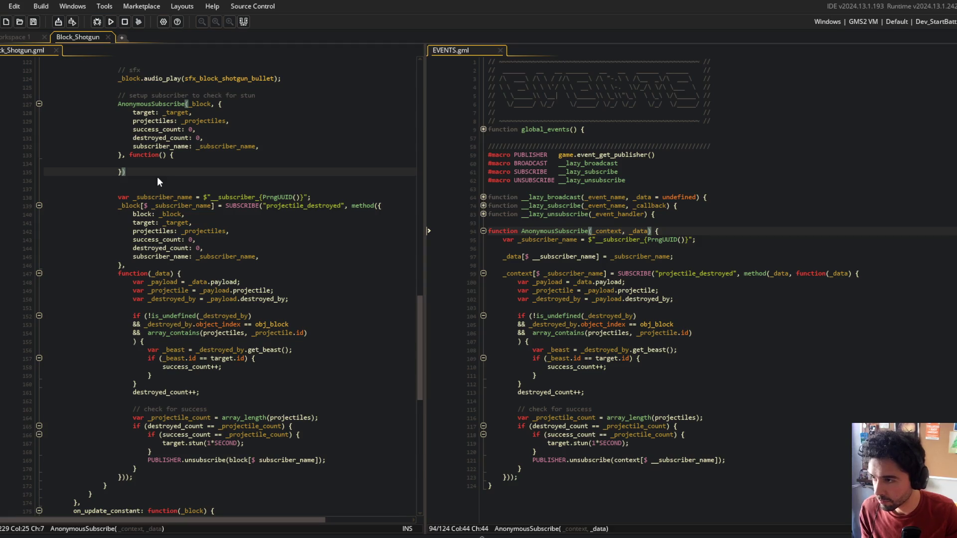
key("Up")
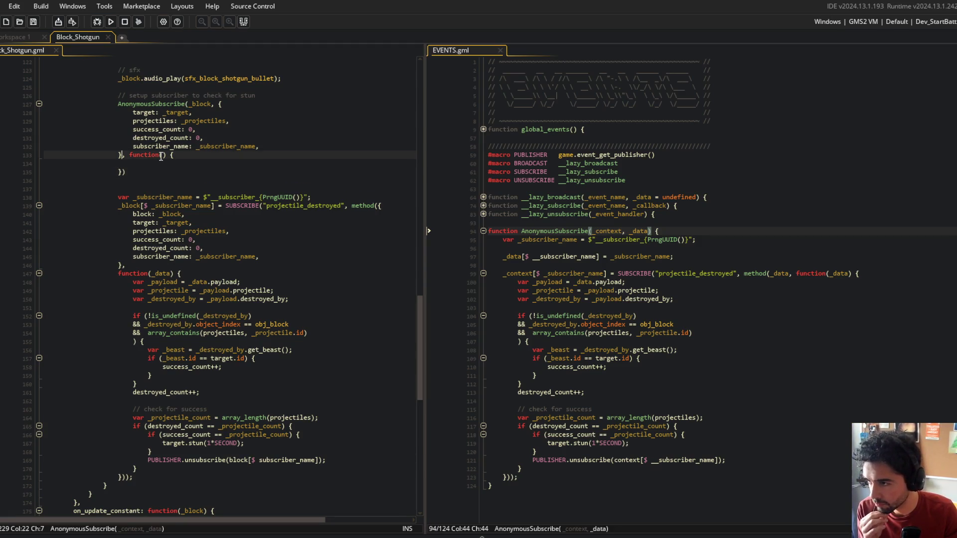
left_click(165, 155)
type("_data")
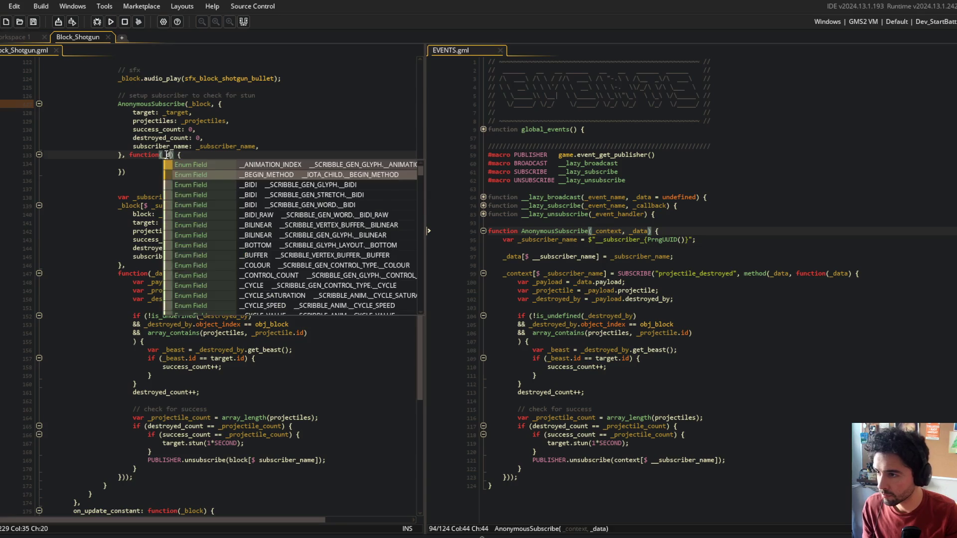
key("Escape")
Copy the old SUBSCRIBE handler body, through the unsubscribe call, into the new callback
left_click(131, 282)
left_click(163, 465, "shift")
mouse_move(154, 468)
left_mouse_down()
mouse_move(163, 238)
mouse_move(151, 168)
left_mouse_up()
left_click(208, 155)
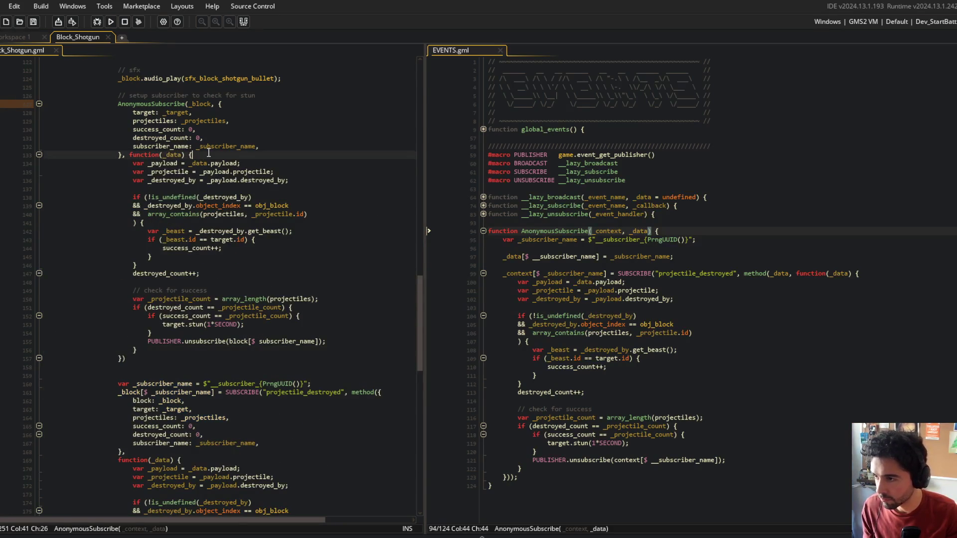
key("ctrl+Left")
key("ctrl+Left")
key("ctrl+Left")
key("Return")
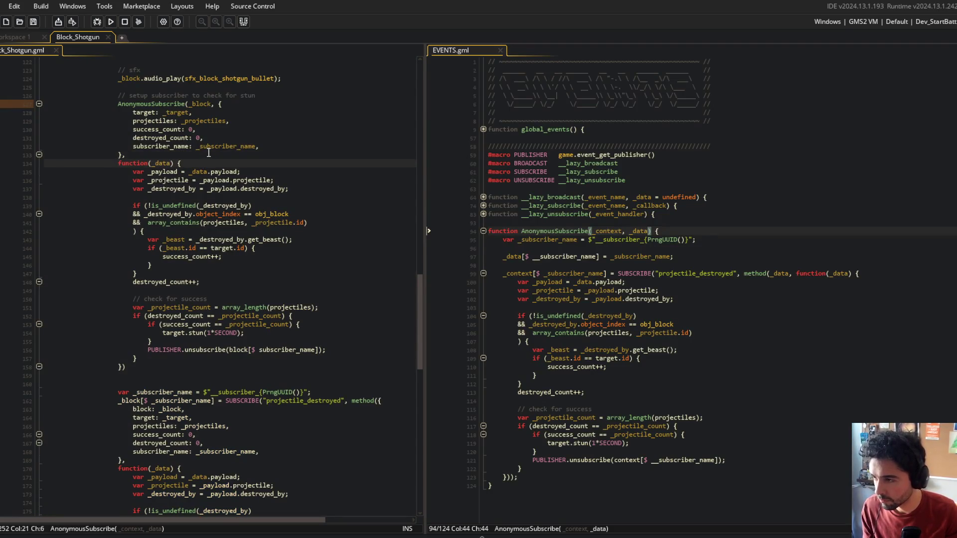
Insert an opening parenthesis after AnonymousSubscribe on the call line, before the _block argument
scroll(192, 122, "up", 2)
left_click(188, 146)
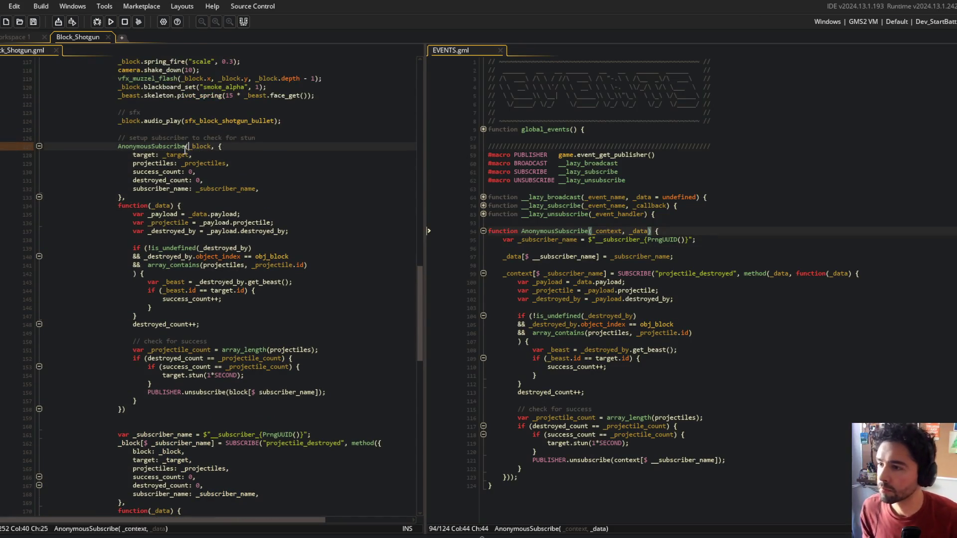
type("(")
left_click(198, 146)
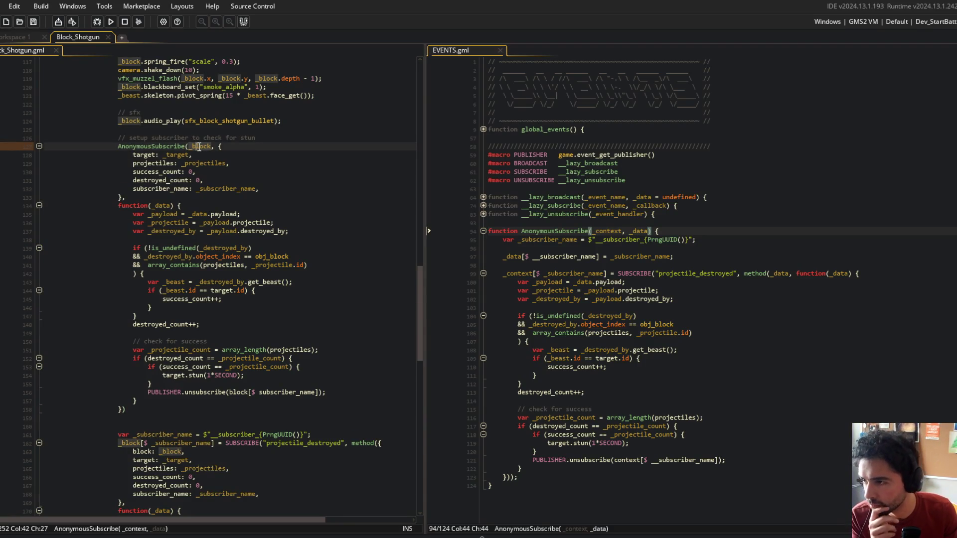
key("ctrl+Right")
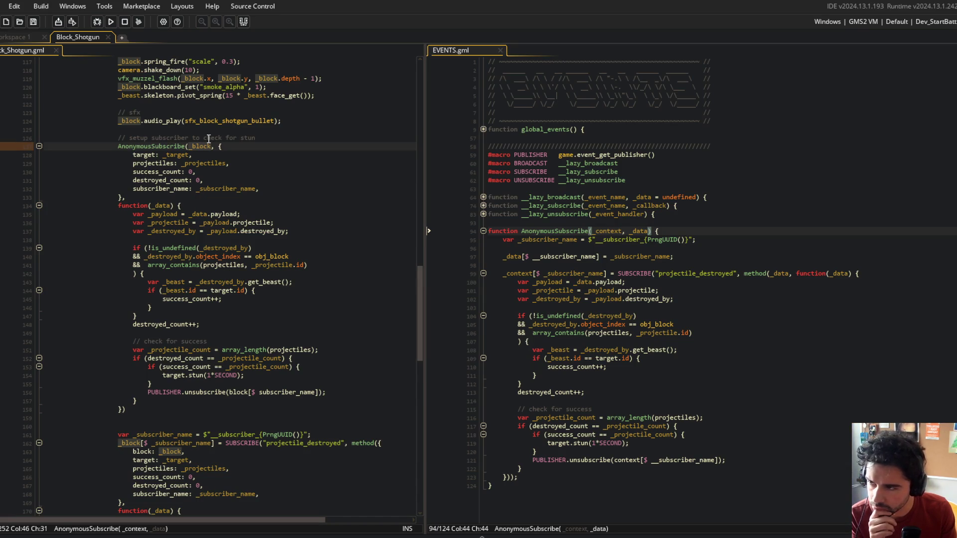
Check the callback's payload handling and unsubscribe line, then open a new line after line 97 in EVENTS.gml
scroll(209, 139, "up", 20)
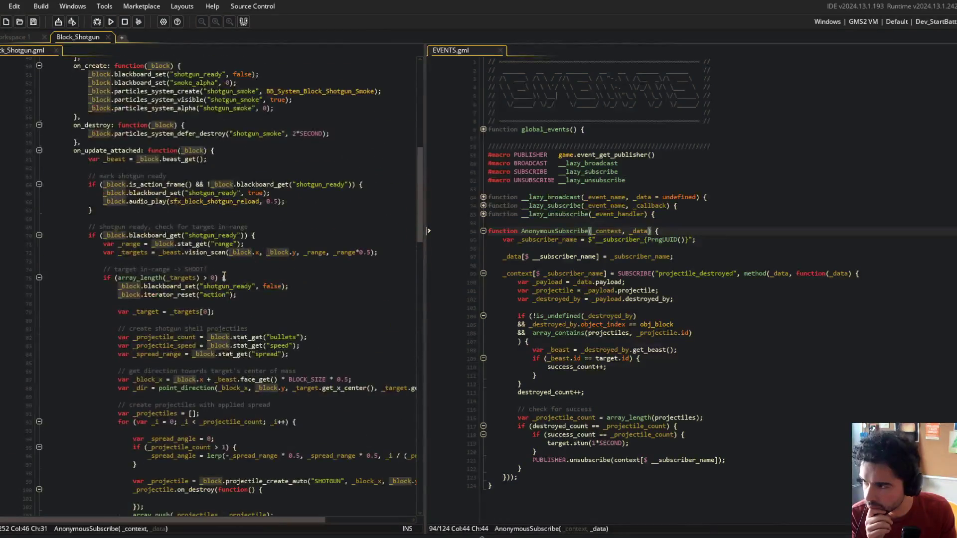
scroll(224, 276, "up", 4)
scroll(224, 276, "down", 15)
scroll(224, 276, "down", 7)
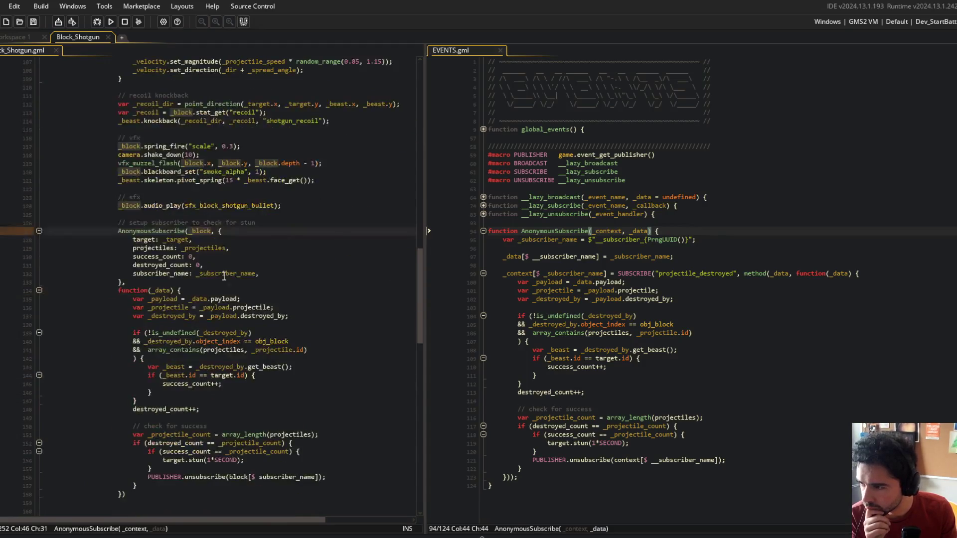
left_click(195, 230)
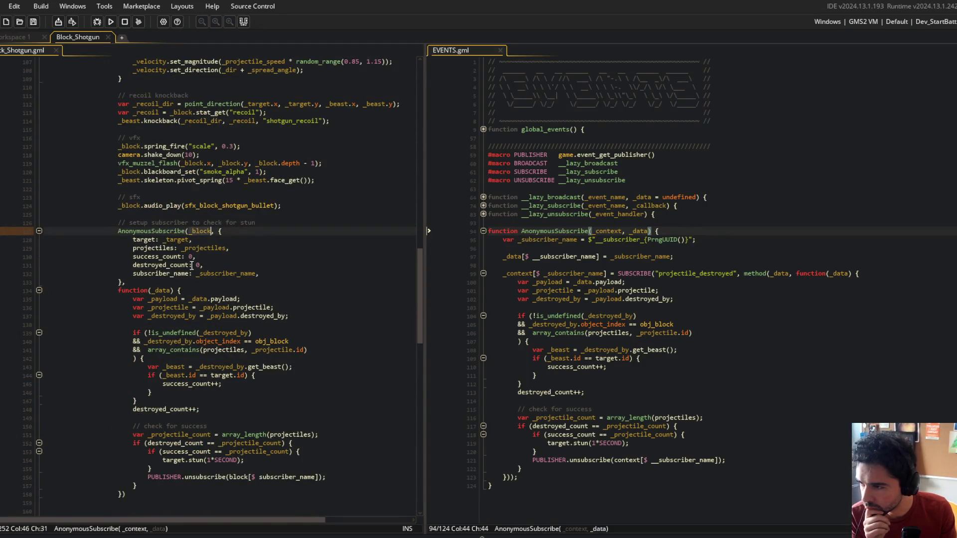
mouse_move(118, 298)
left_mouse_down()
mouse_move(248, 343)
mouse_move(133, 418)
left_mouse_up()
scroll(149, 393, "down", 4)
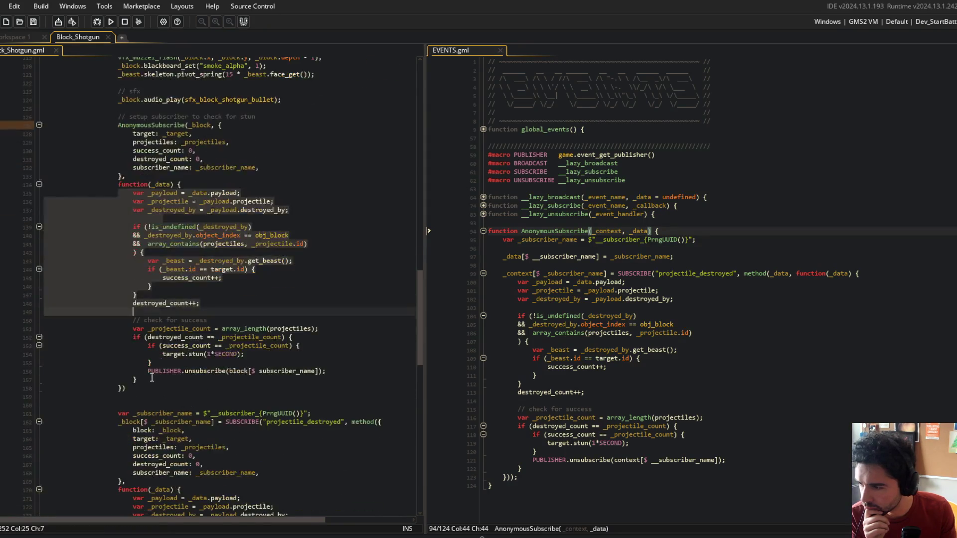
triple_click(152, 371)
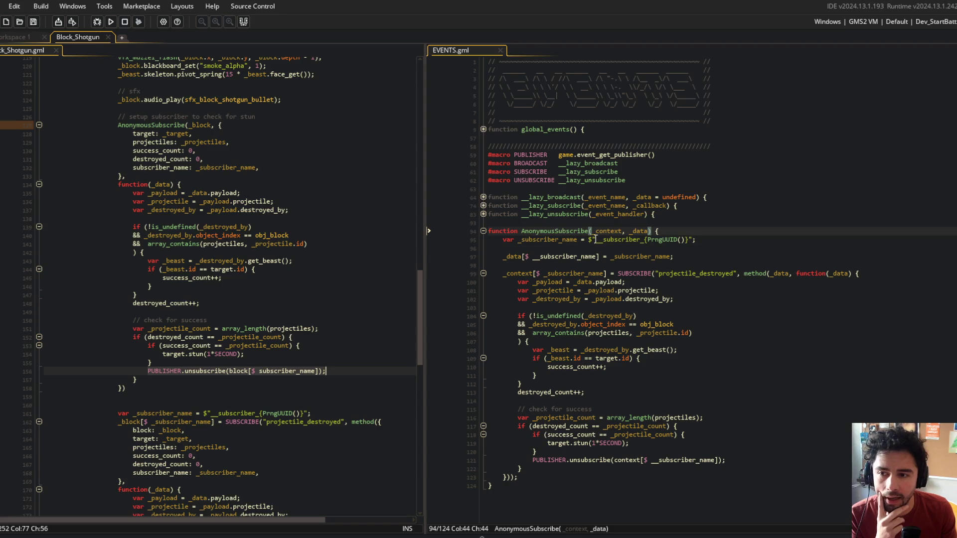
left_click(697, 256)
key("Return")
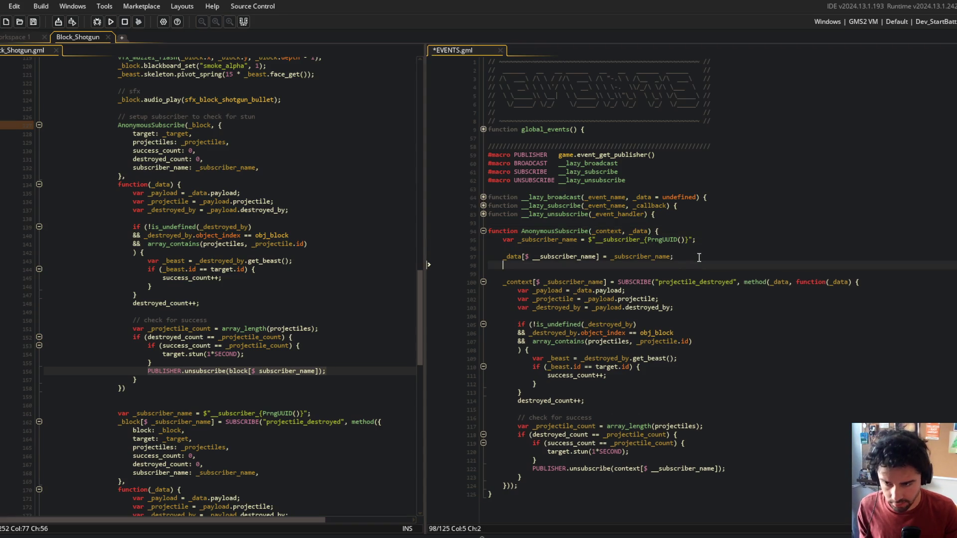
Add an AnonymousSubscribeResolve entry to _data holding an empty function, and save
type("_data[$ ")
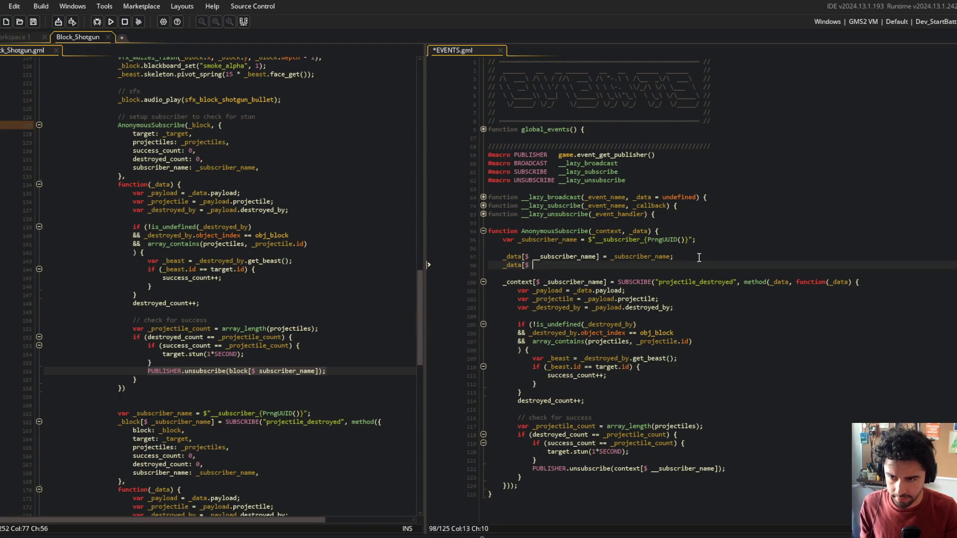
type(":")
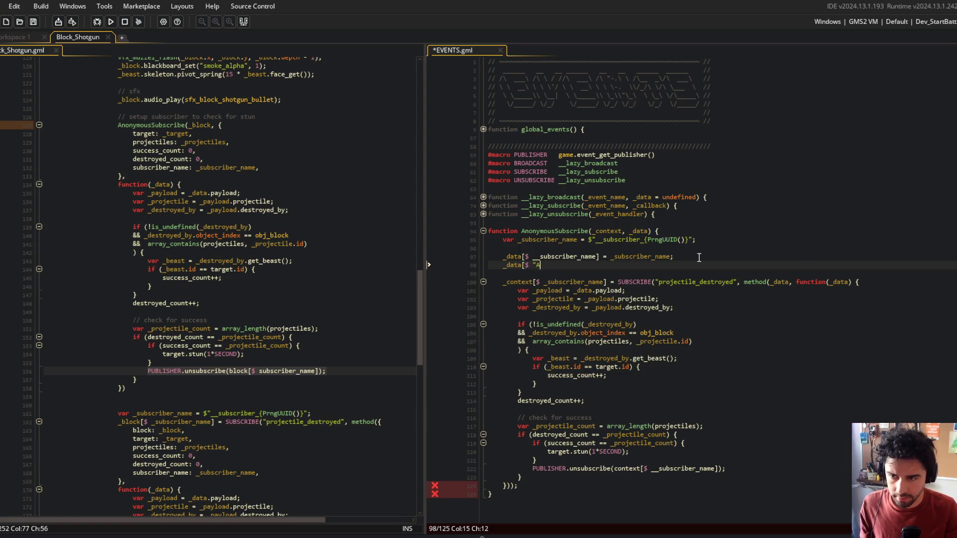
type("ny")
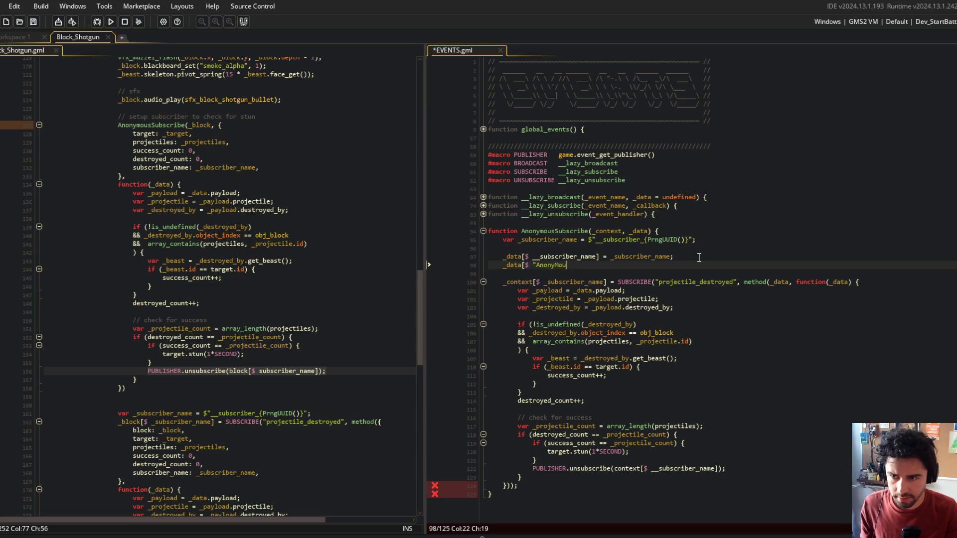
type("mous")
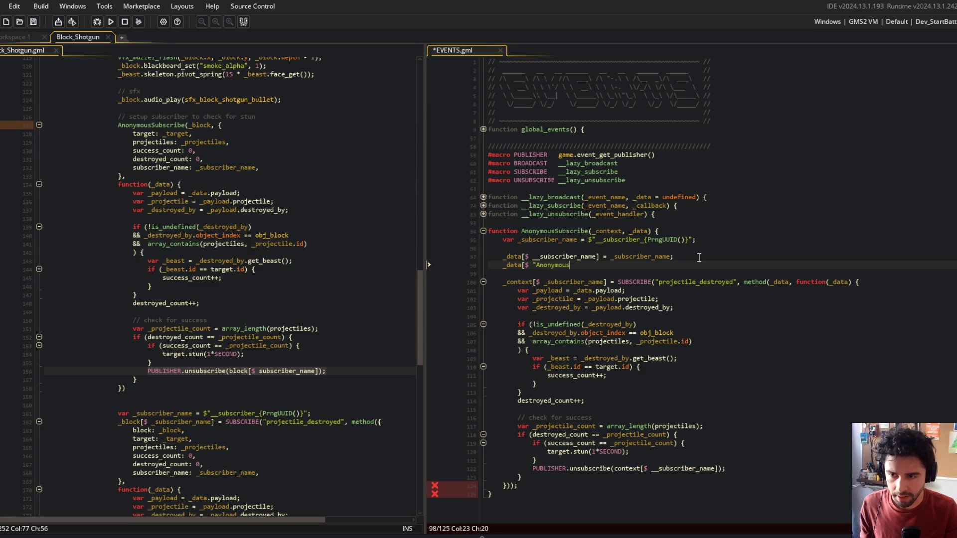
type("escribe")
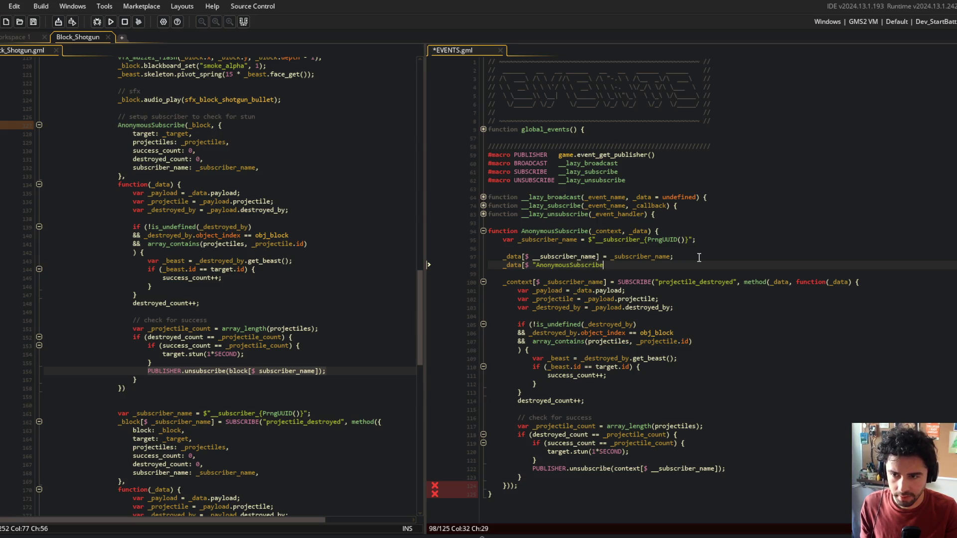
type("Re")
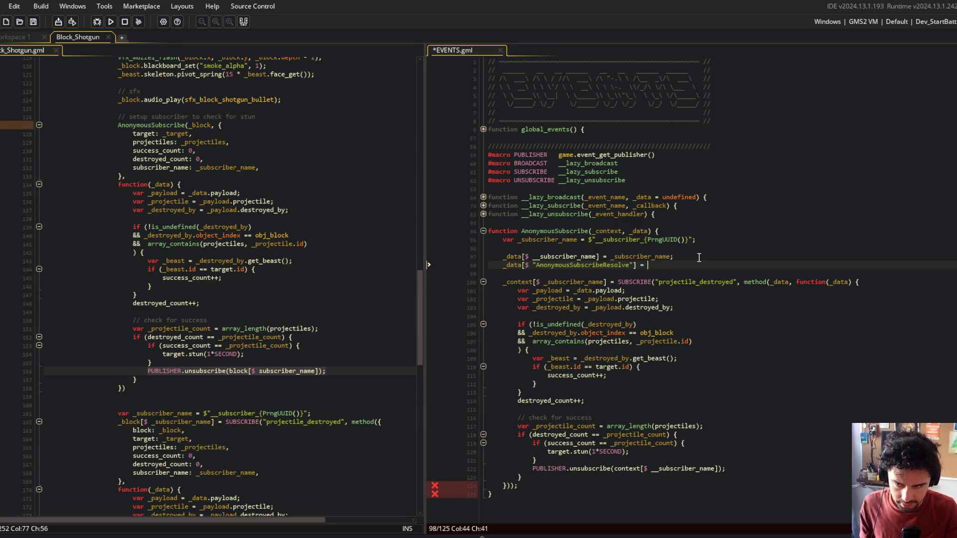
type("ction() {")
key("Return")
type("};")
key("ctrl+s")
Copy the unsubscribe line from the shotgun code into the resolve function's body
scroll(699, 257, "down", 1)
left_click(578, 256)
double_click(589, 257)
key("Down")
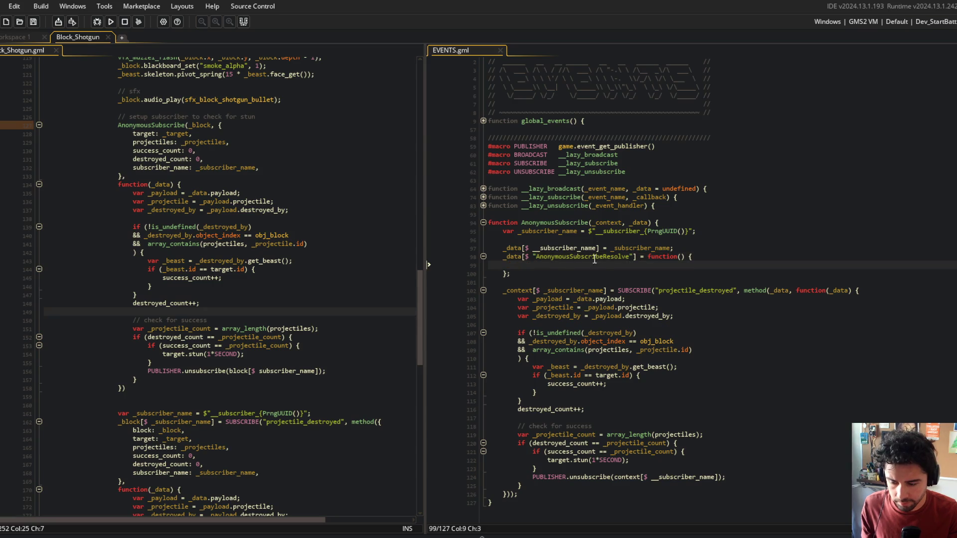
left_click(148, 371)
left_click(382, 370, "shift")
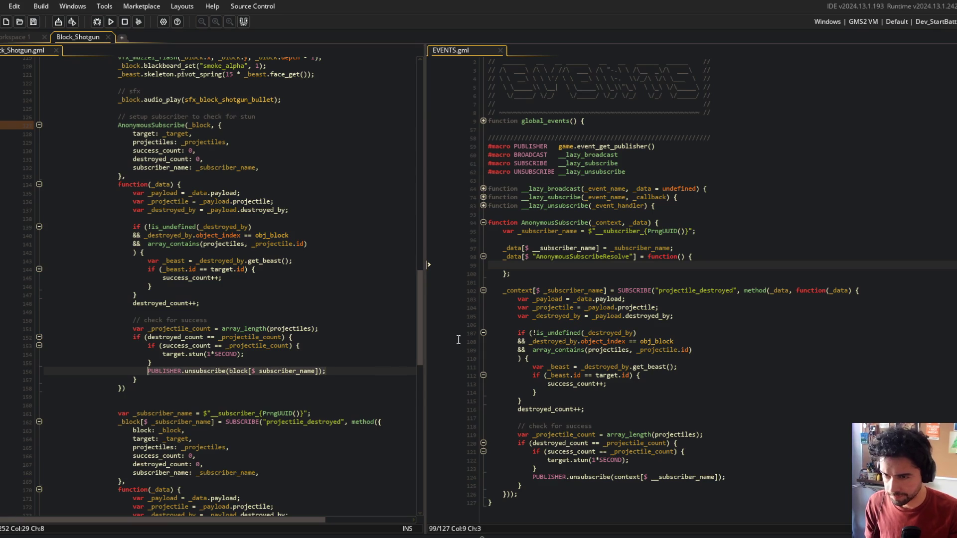
key("ctrl+c")
left_click(653, 270)
key("ctrl+v")
Wrap the resolve function in method({ }, function...) and save
key("Up")
left_click(649, 256)
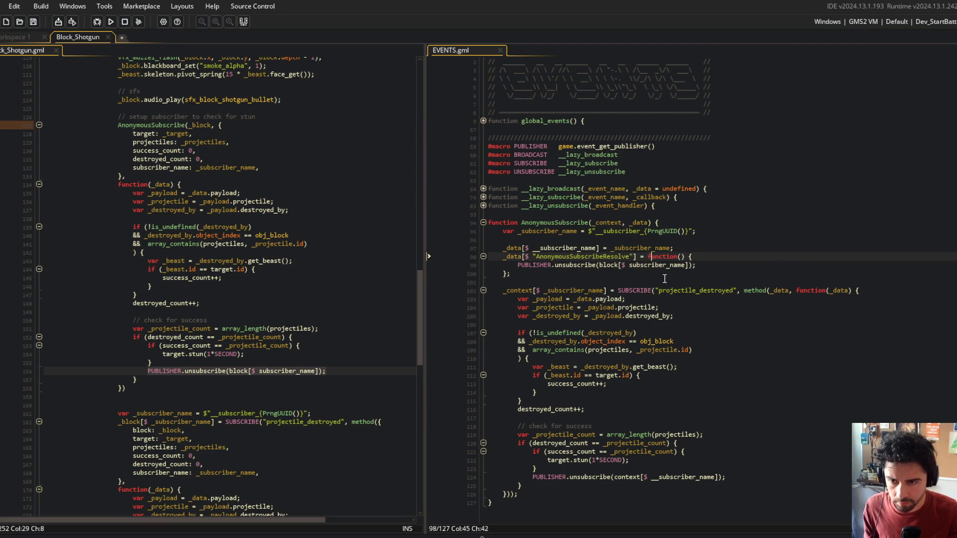
type("method(")
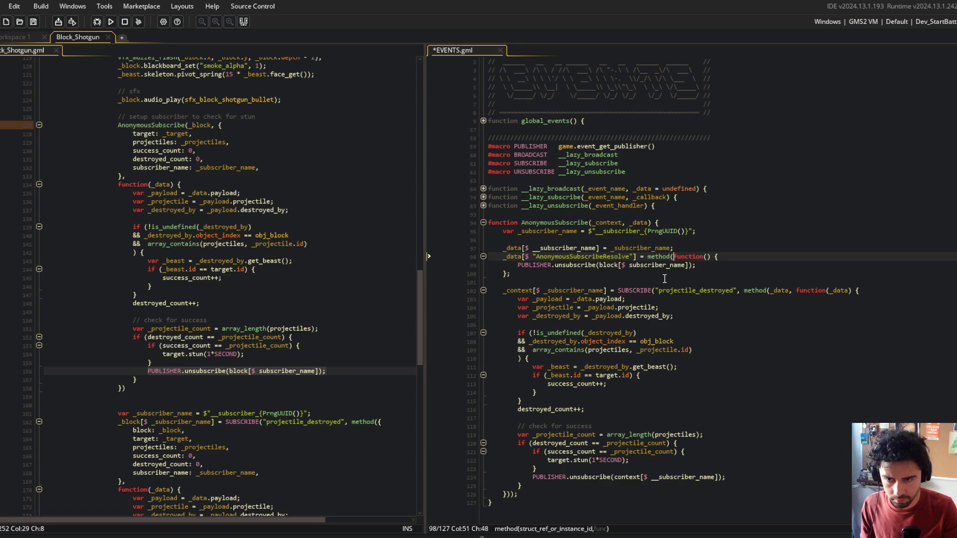
key("Return")
key("Return")
type("}),")
key("ctrl+s")
Fill the bound struct with context: _context and subscriber_name: _subscriber_name, then save
key("Up")
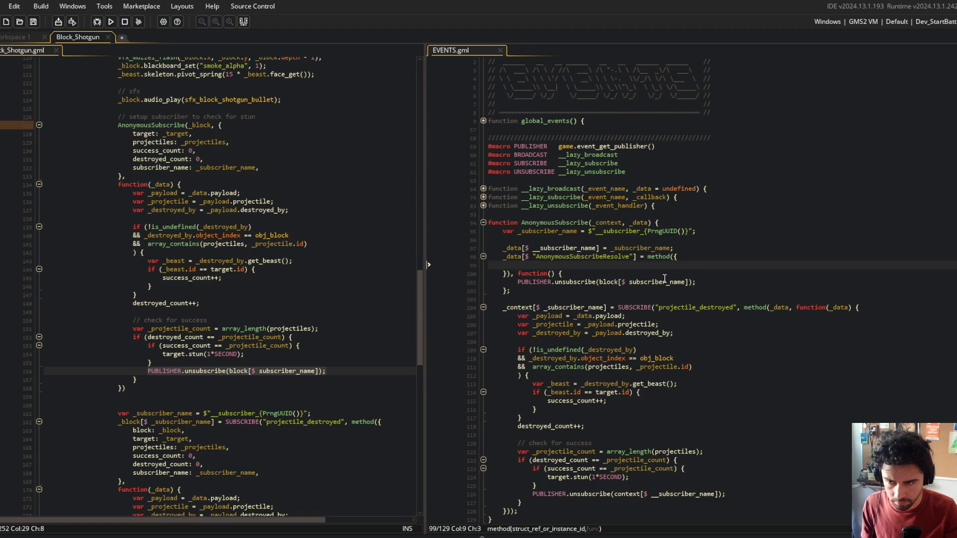
type("subscrib")
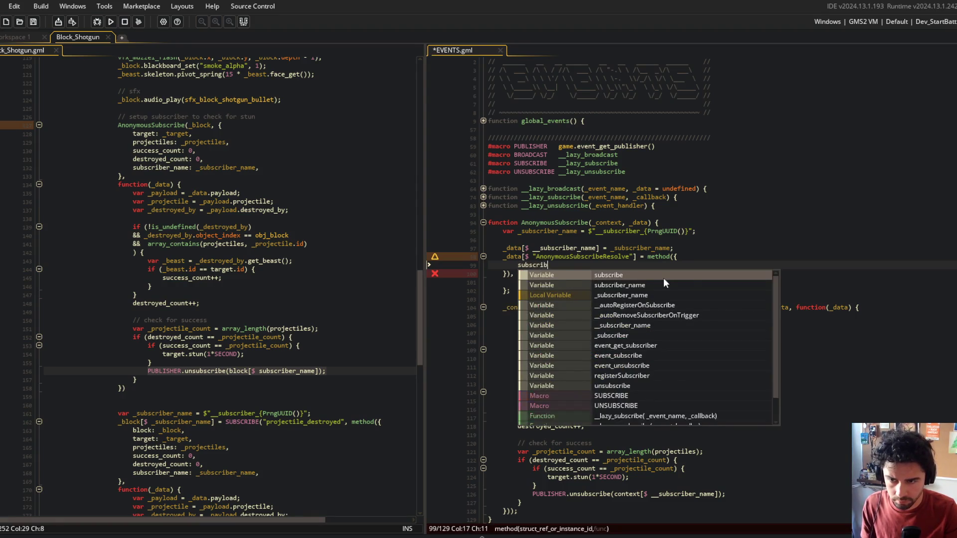
type("er_name: _sub")
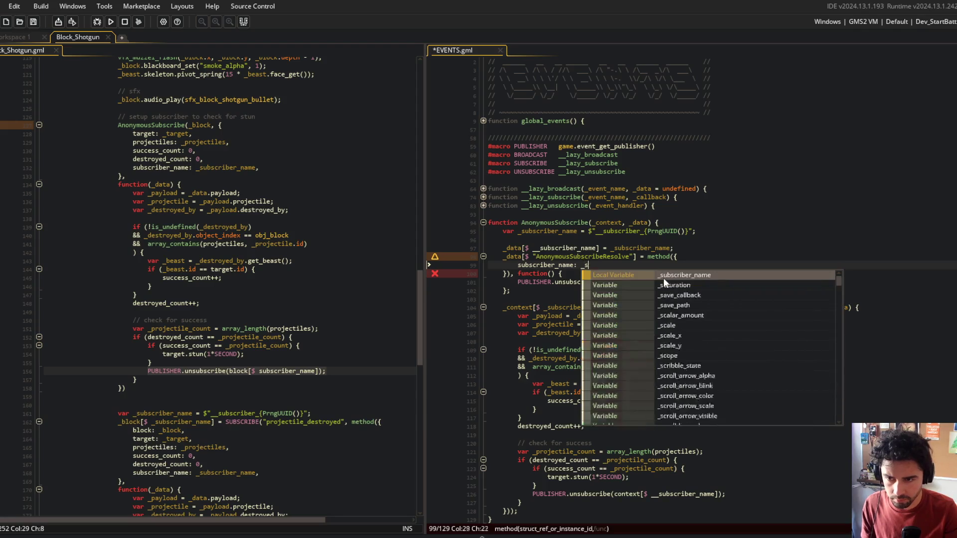
key("Return")
key("Up")
key("End")
key("Return")
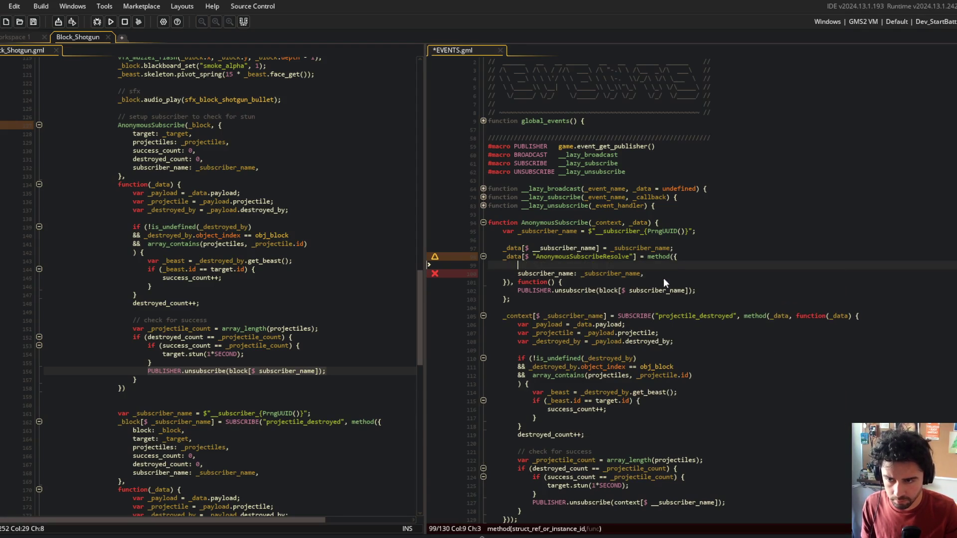
type("context: _contex")
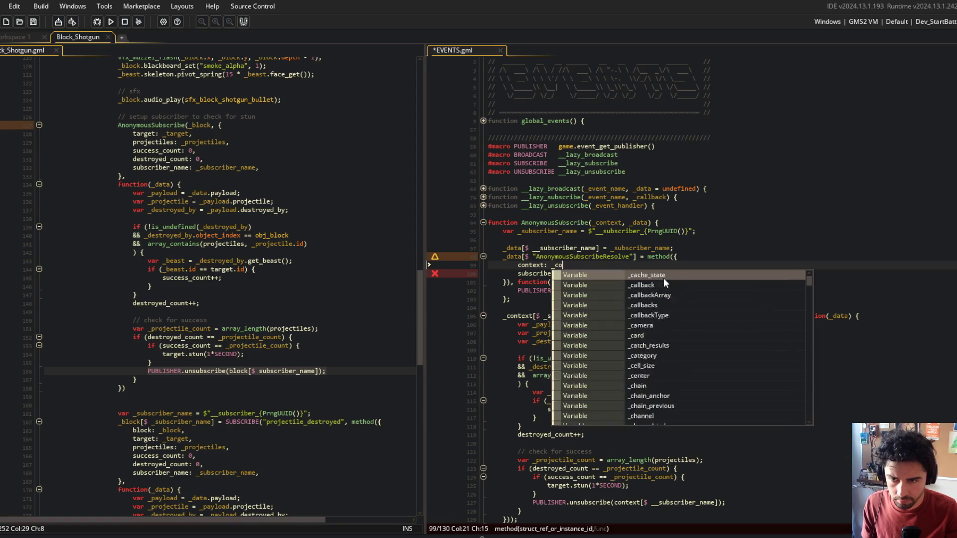
key("Return")
type(",")
key("ctrl+s")
Replace block with context in the unsubscribe call and add a blank line before the resolve method
left_click(545, 265)
double_click(613, 291)
type("context[$ subscriber_name]);")
left_click(574, 274)
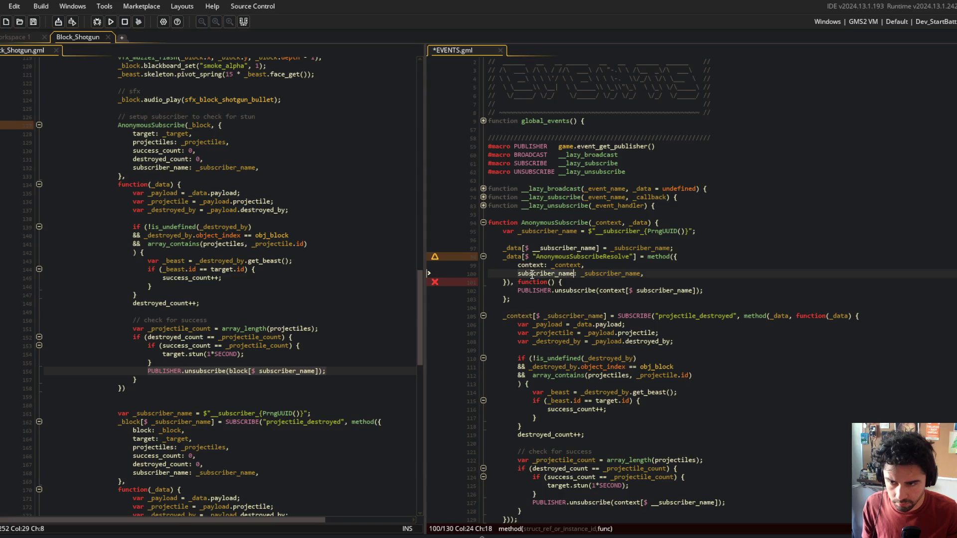
left_click(721, 247)
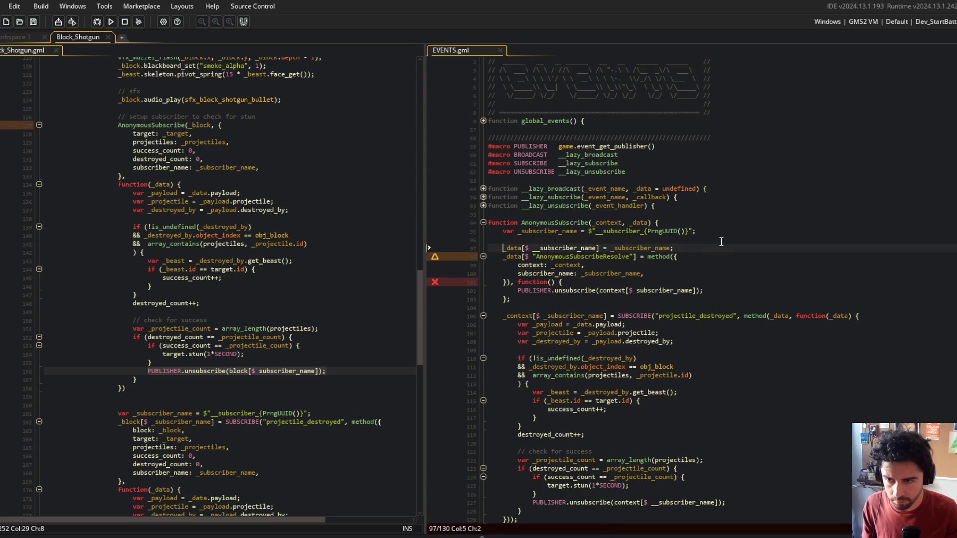
key("Return")
key("ctrl+s")
Check the unsubscribe call's subscriber_name and remove the semicolon after the resolve method's closing brace
left_click(721, 244)
scroll(688, 374, "down", 1)
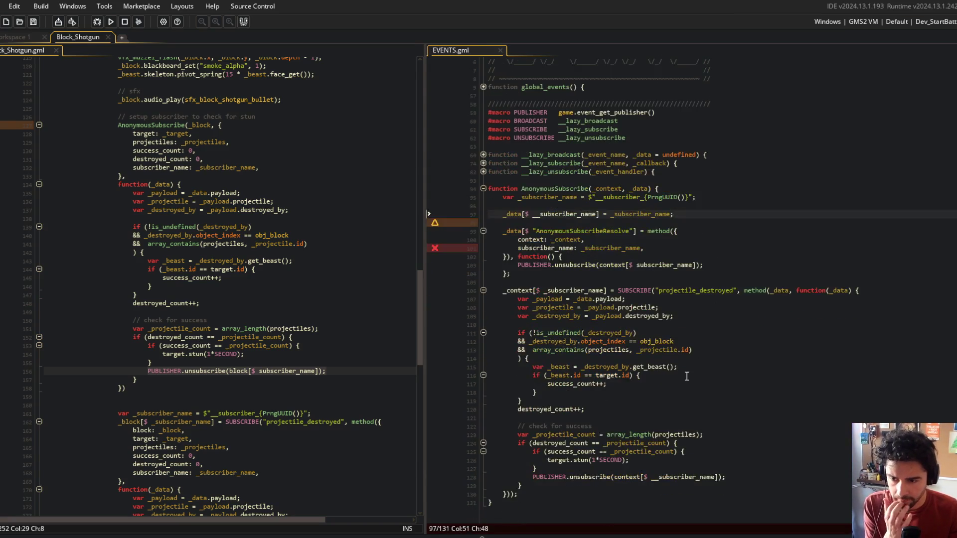
left_click(725, 477)
left_click(598, 290)
left_click(689, 265)
left_click(635, 240)
left_click(510, 255)
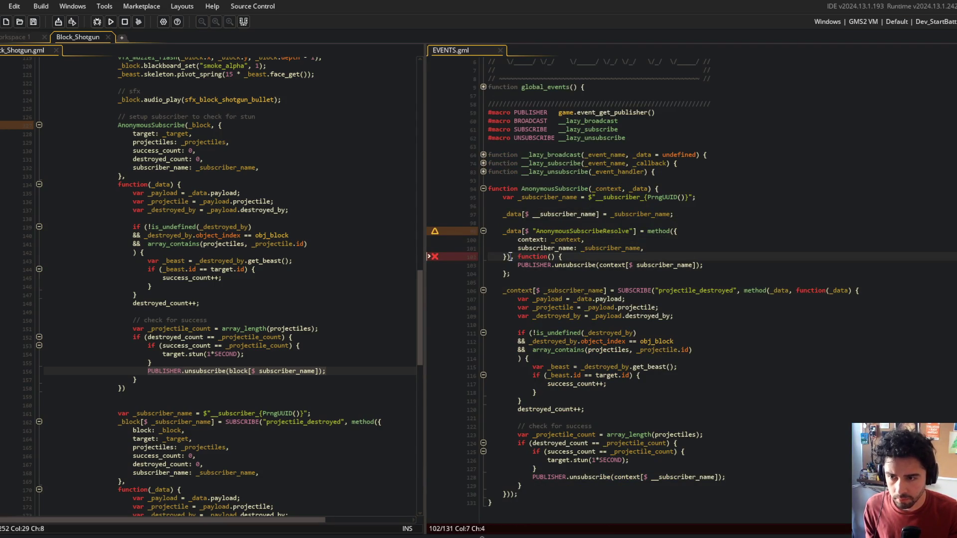
left_click(555, 273)
key("BackSpace")
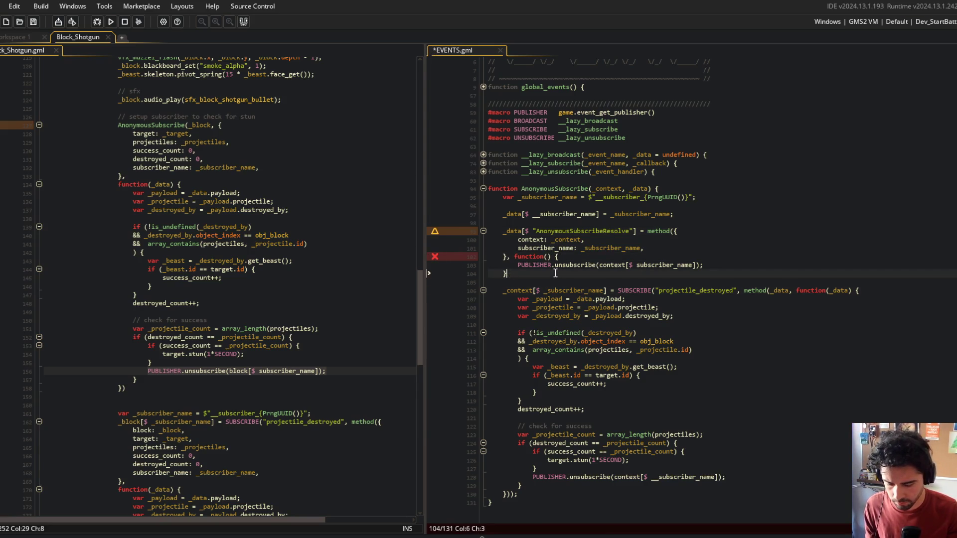
type(");")
Join the resolve method's bound struct (context, subscriber_name, closing brace) onto the method( line and save
key("ctrl+s")
key("Up")
key("Up")
left_click(645, 238)
key("Home")
key("BackSpace")
key("BackSpace")
key("BackSpace")
key("Down")
key("Home")
key("Home")
key("BackSpace")
key("BackSpace")
key("BackSpace")
key("End")
key("BackSpace")
key("Delete")
key("Delete")
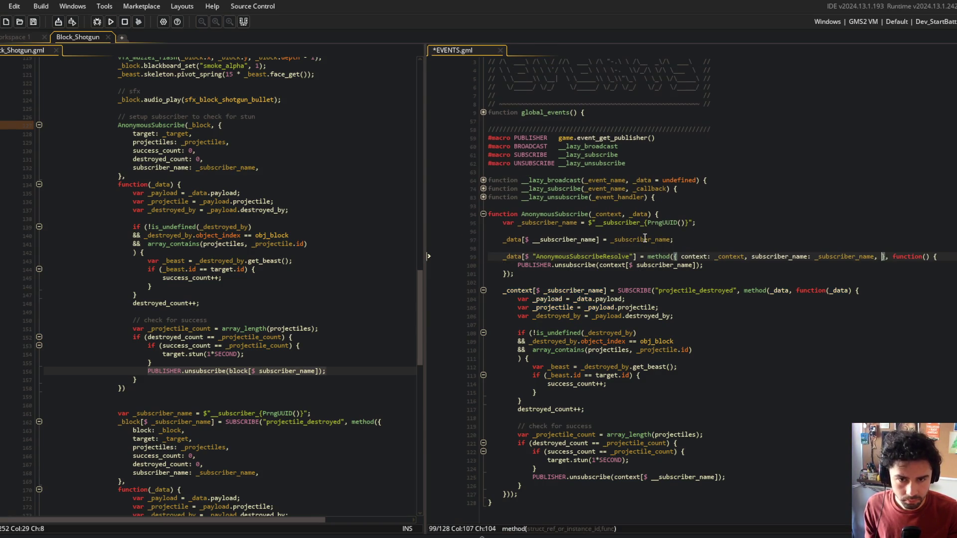
key("ctrl+s")
Delete the blank line before the resolve method and select the AnonymousSubscribeResolve key name
left_click(639, 247)
key("BackSpace")
key("BackSpace")
left_click(660, 256)
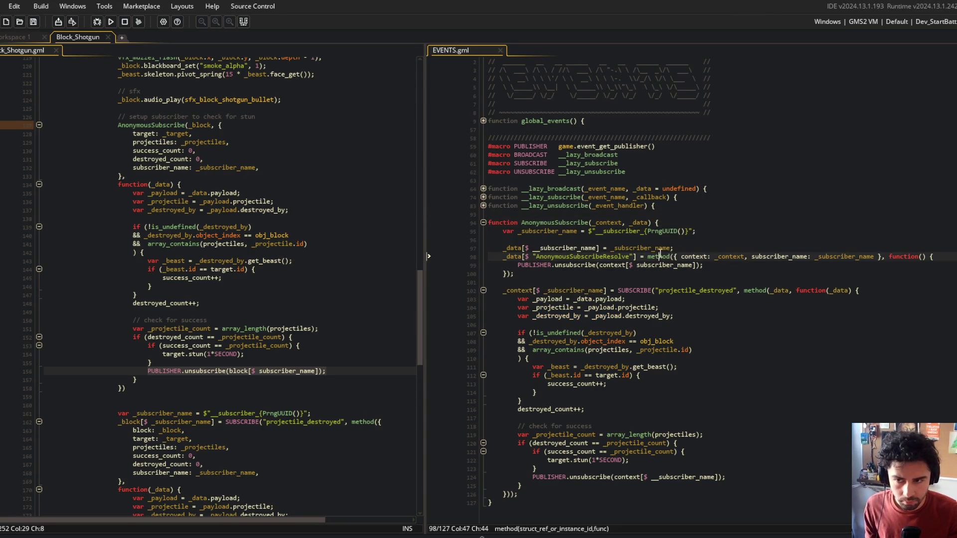
left_click(523, 258)
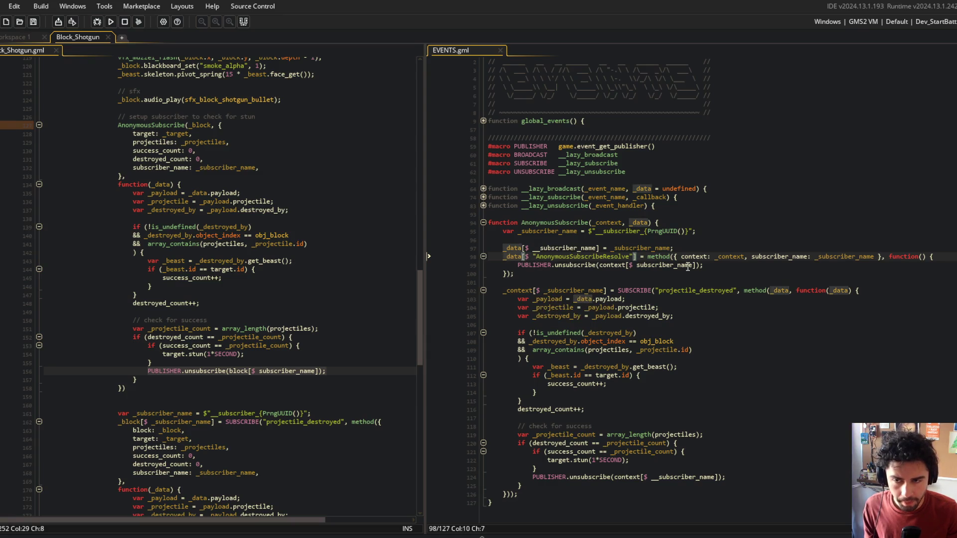
left_click(671, 257)
left_click(841, 257)
double_click(553, 256)
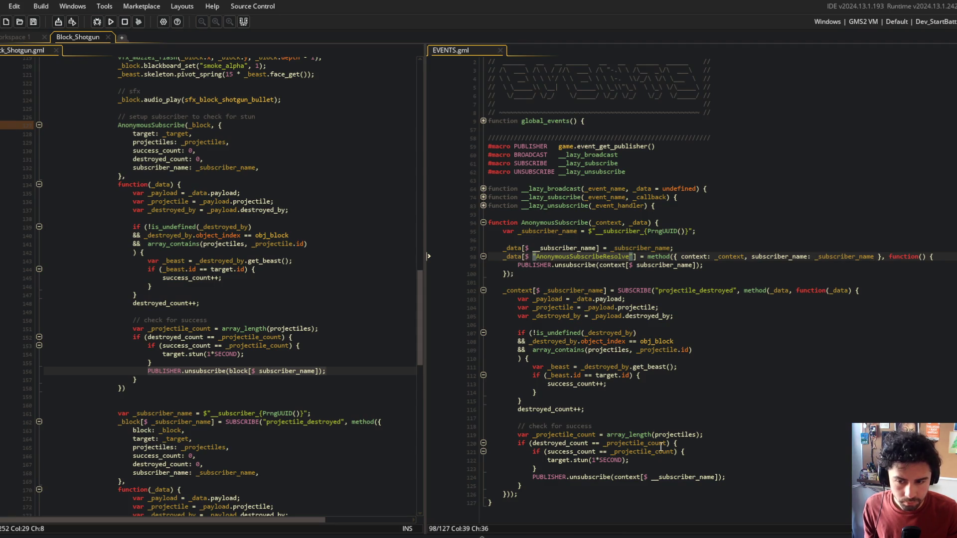
Replace the success check's final PUBLISHER.unsubscribe line with AnonymousSubscribeResolve(); and save
left_click(730, 476)
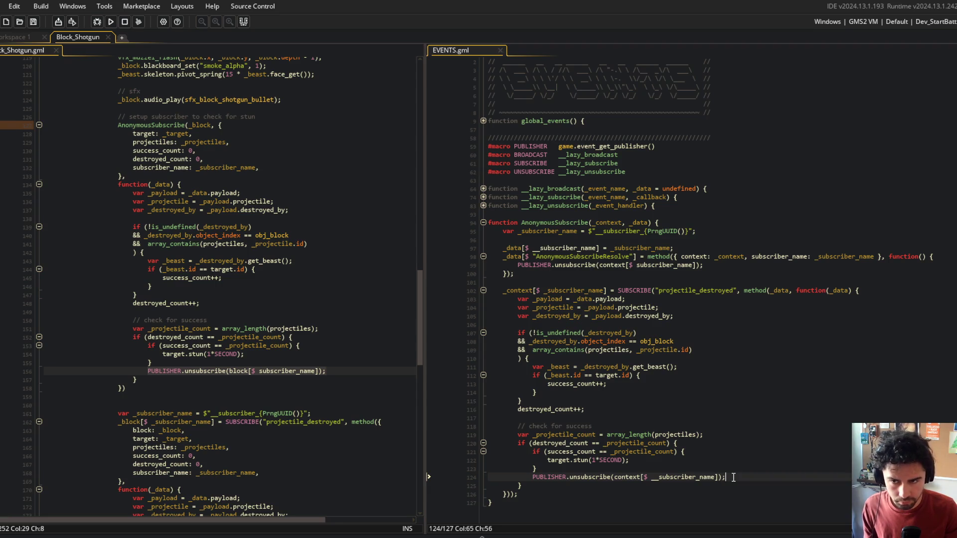
key("Home")
key("shift+End")
key("ctrl+v")
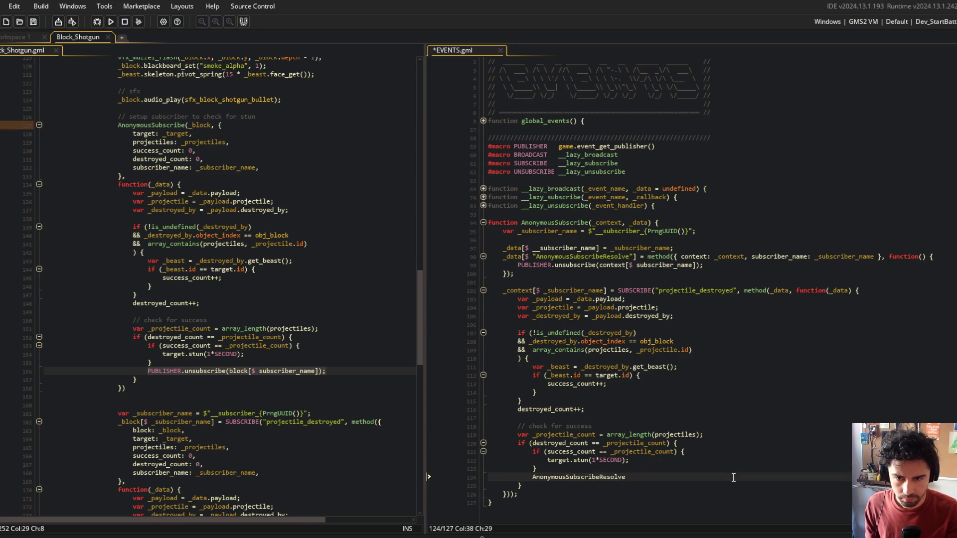
type("();")
key("ctrl+s")
left_click(720, 406)
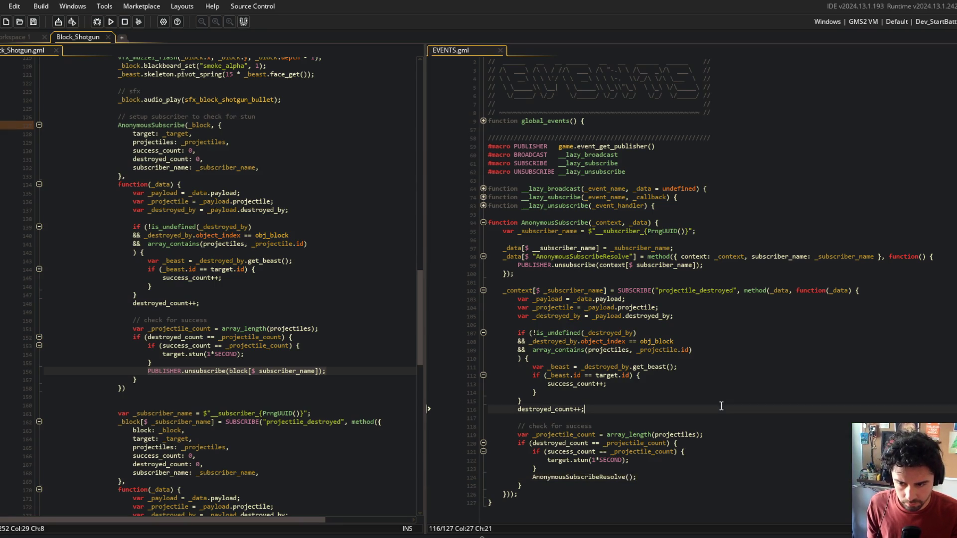
left_click(685, 462)
left_click(661, 435)
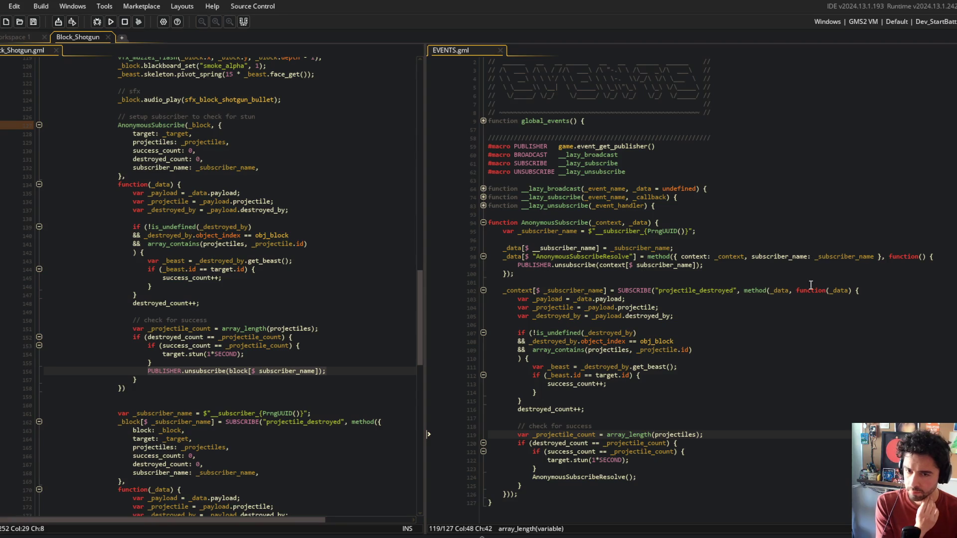
left_click(649, 222)
Add a _callback parameter and pass _callback to the subscribe call instead of the inline function
type(", _callb")
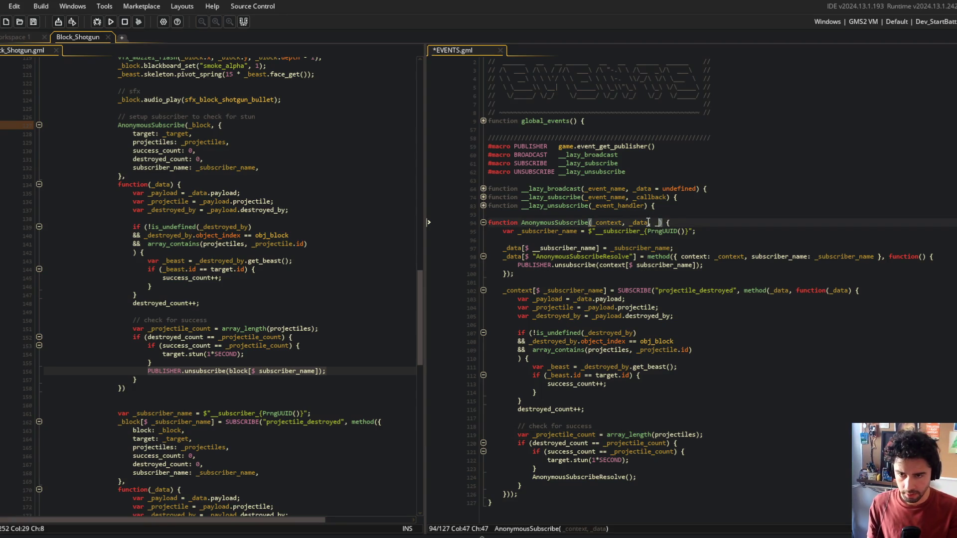
key("Return")
key("ctrl+s")
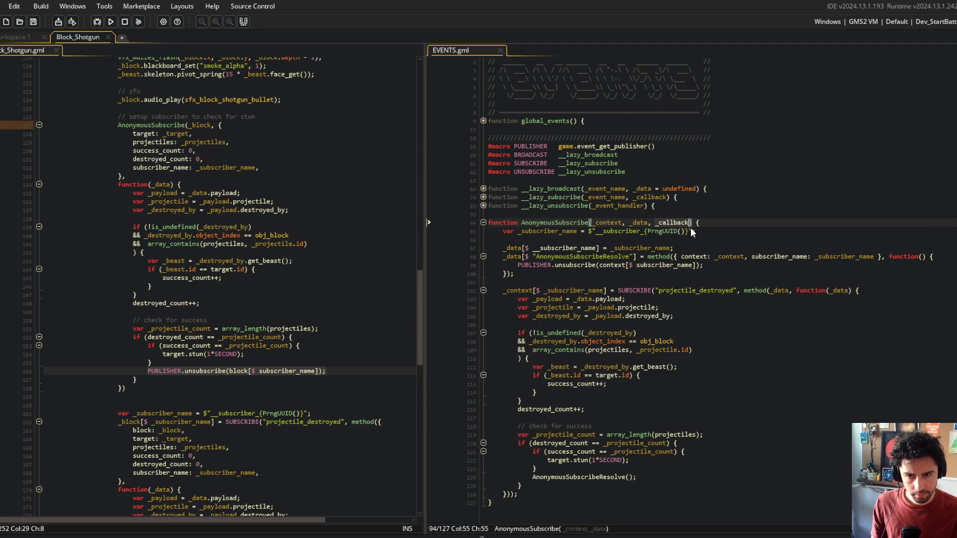
left_click(796, 290)
left_click_drag(797, 290, 882, 290)
type("_callback);")
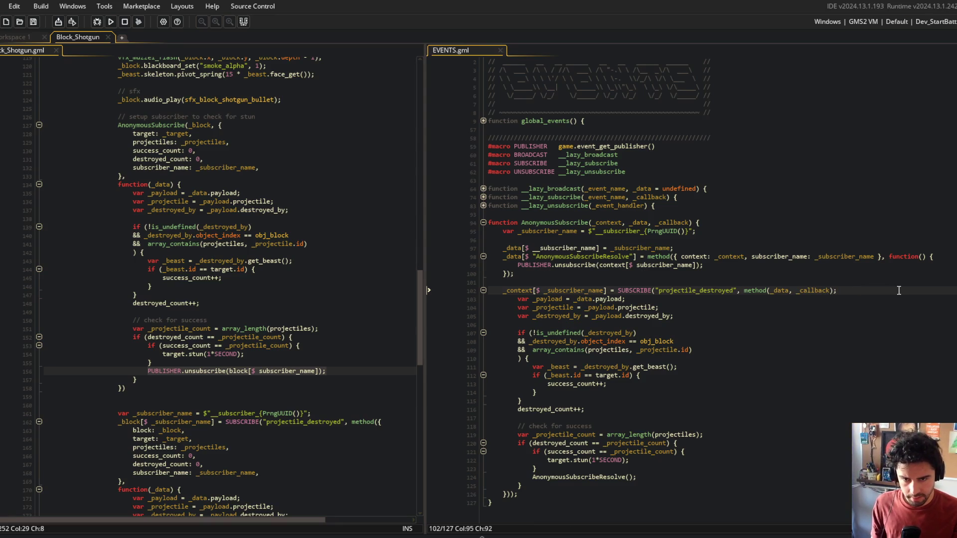
key("Down")
key("ctrl+d")
key("ctrl+d")
key("ctrl+d")
key("ctrl+d")
key("ctrl+d")
key("ctrl+d")
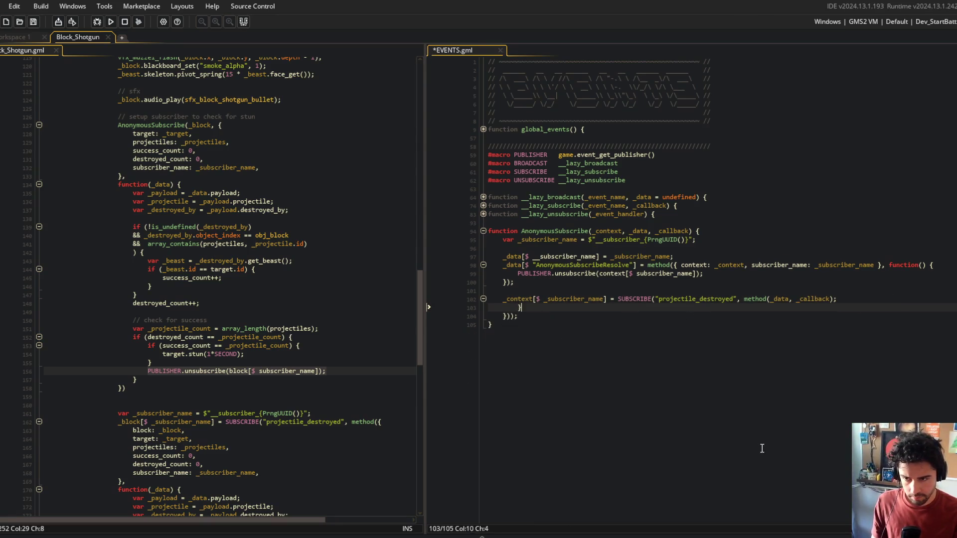
type("}")
key("ctrl+s")
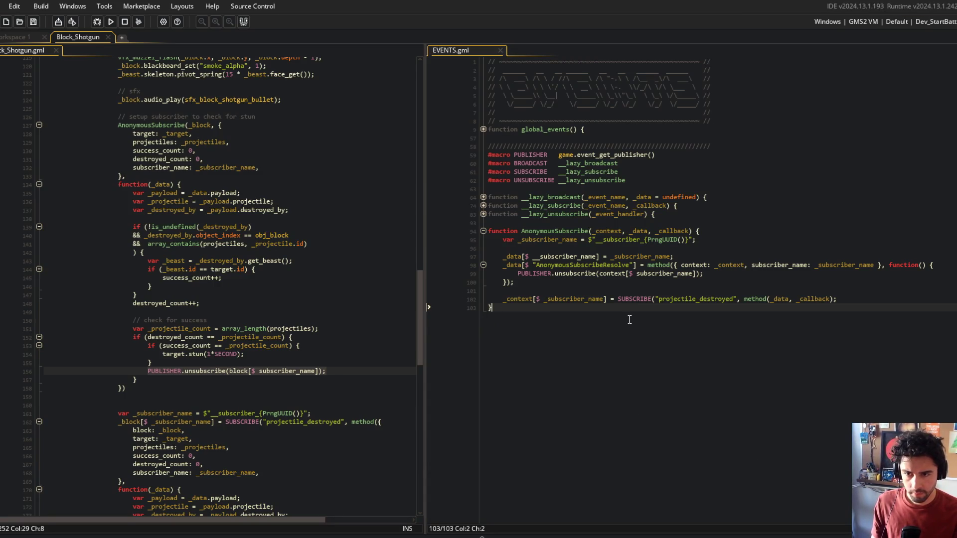
Fix the subscribe line's trailing semicolon, add a new line after it, and save
left_click(872, 299)
key("BackSpace")
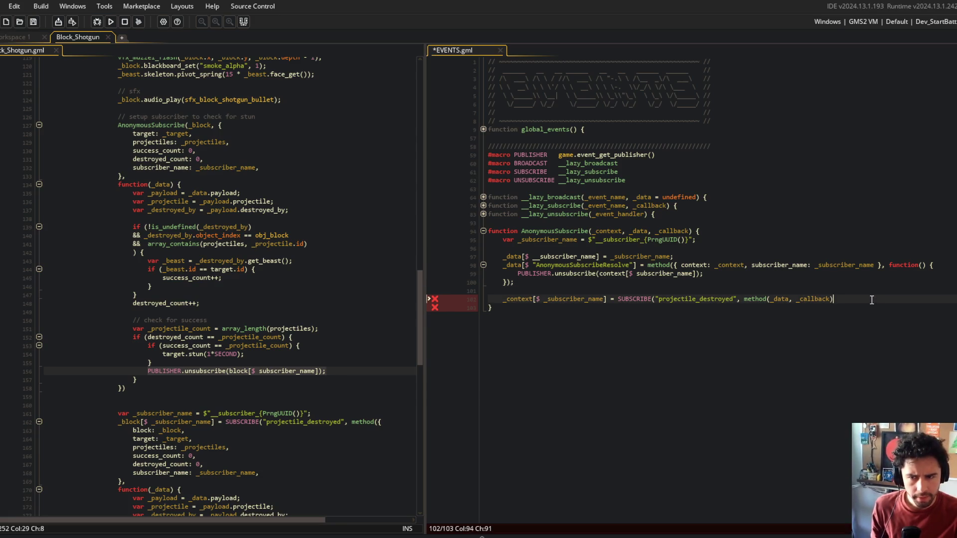
type(";")
key("Return")
key("ctrl+s")
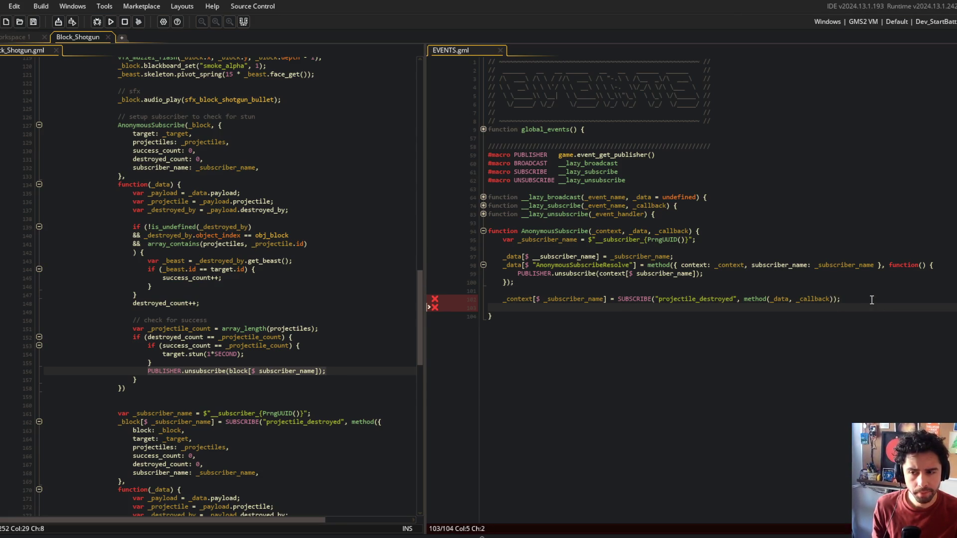
Highlight every use of _data, _context and _subscriber_name to check the function's variables
left_click(624, 231)
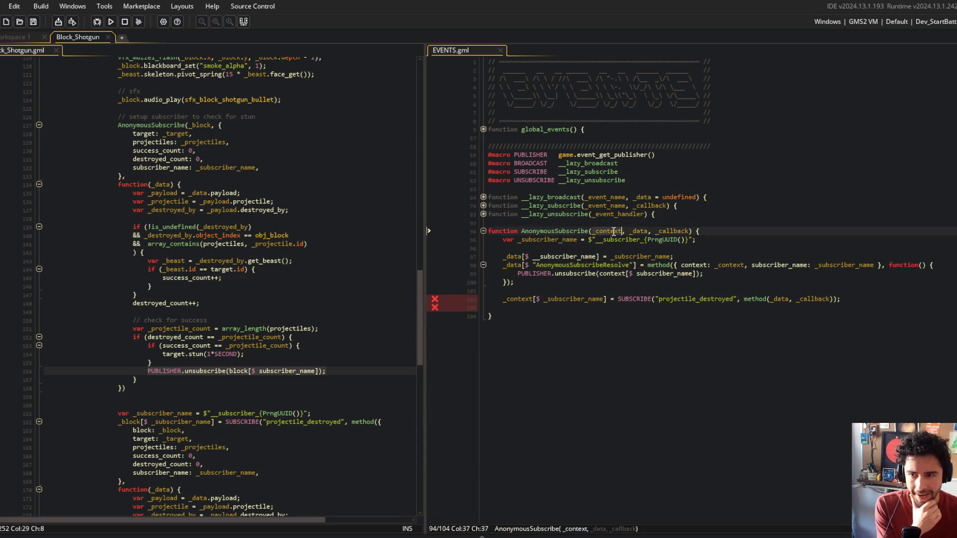
double_click(635, 232)
left_click(653, 234)
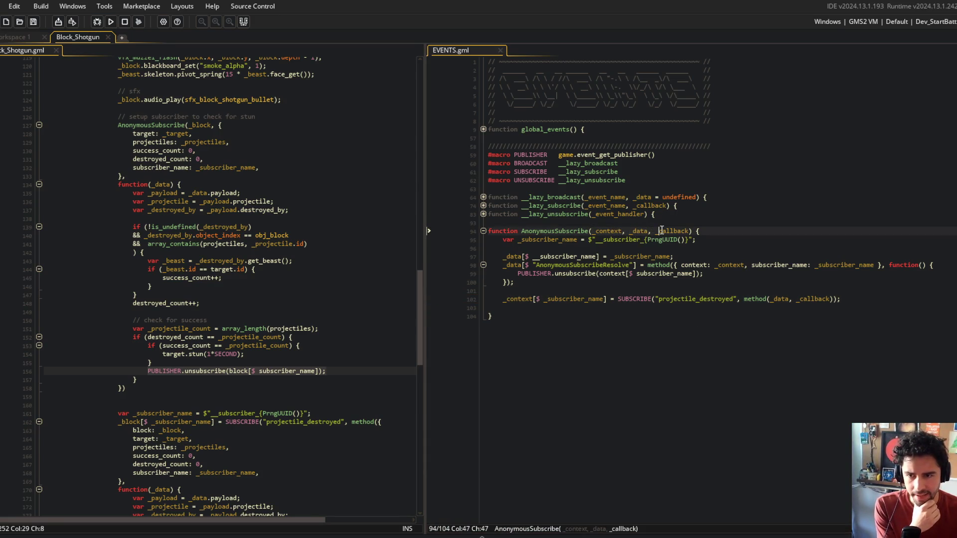
double_click(617, 232)
left_click(581, 249)
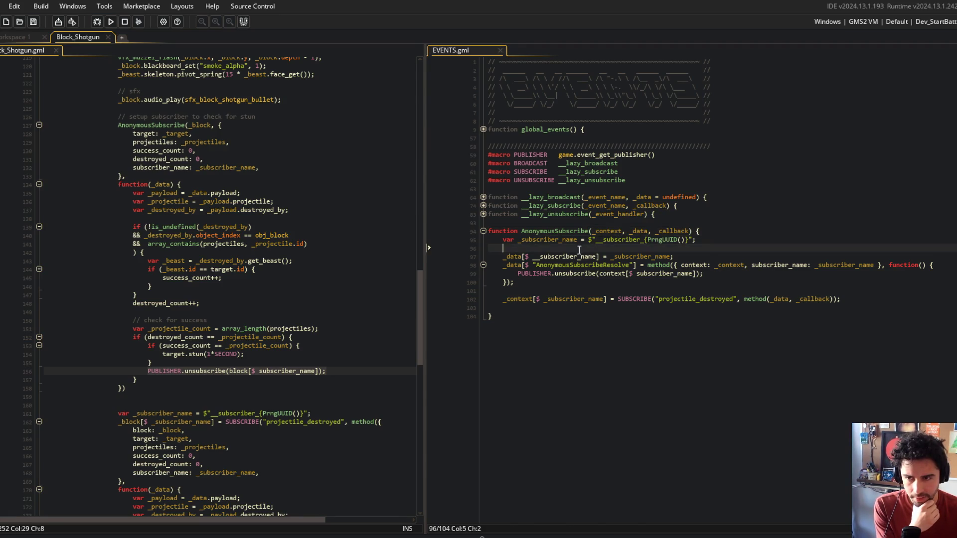
left_click(525, 240)
double_click(525, 241)
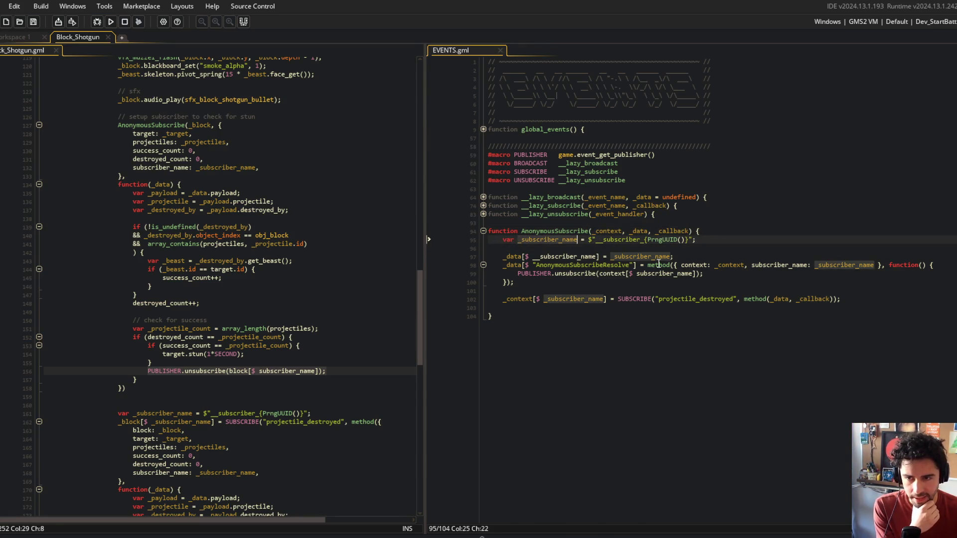
left_click(549, 240)
left_click(555, 257)
key("ctrl+Right")
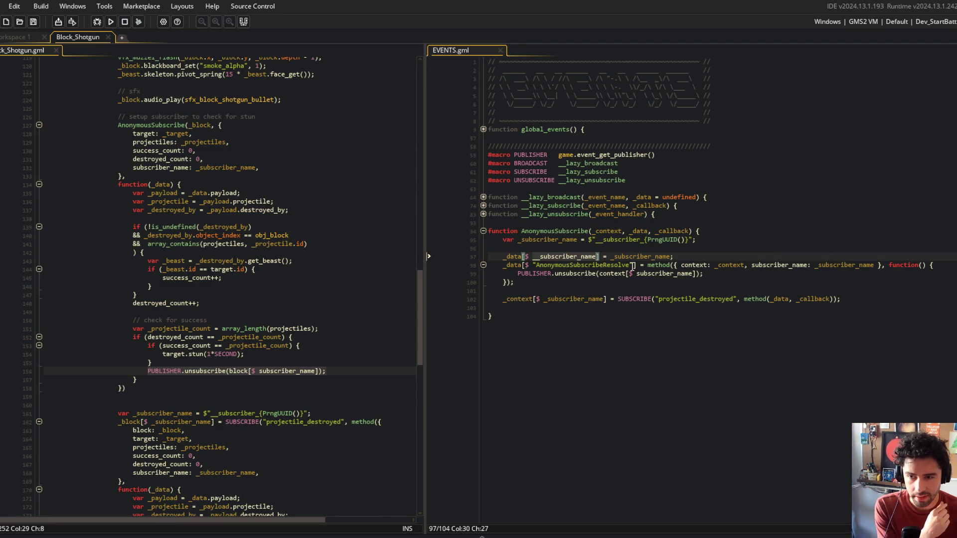
Delete the _data[$ __subscriber_name] = _subscriber_name; line from AnonymousSubscribe
left_click(723, 260)
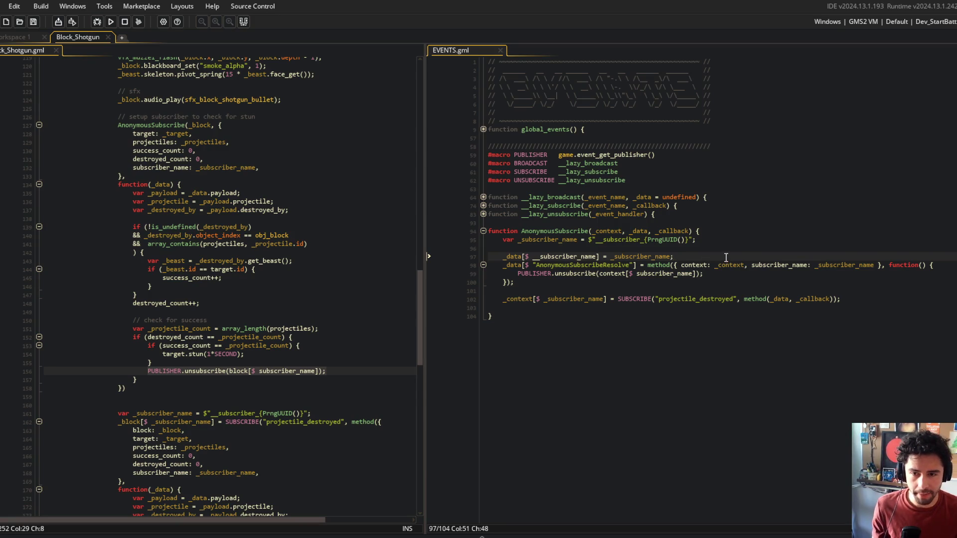
triple_click(726, 257)
key("Delete")
key("shift+Down")
key("shift+Down")
key("shift+Down")
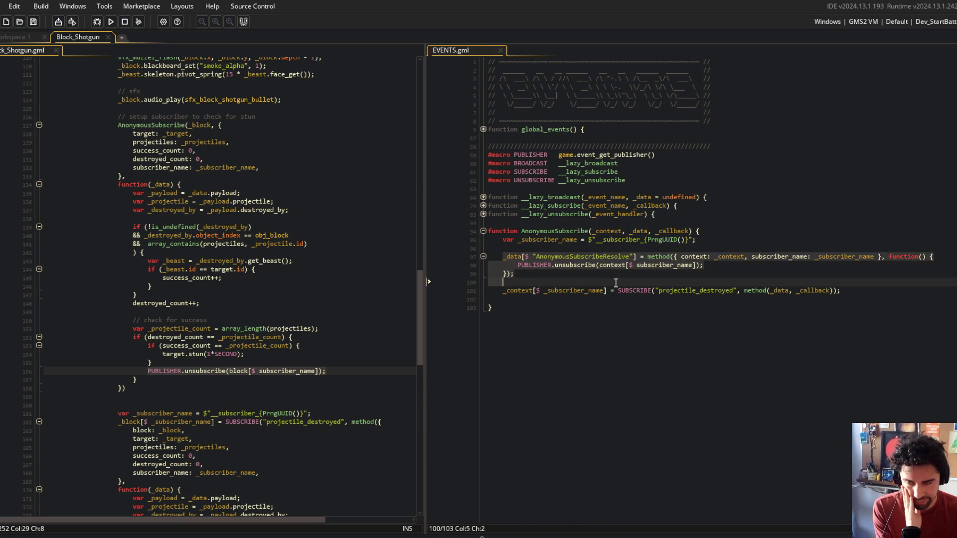
left_click(626, 281)
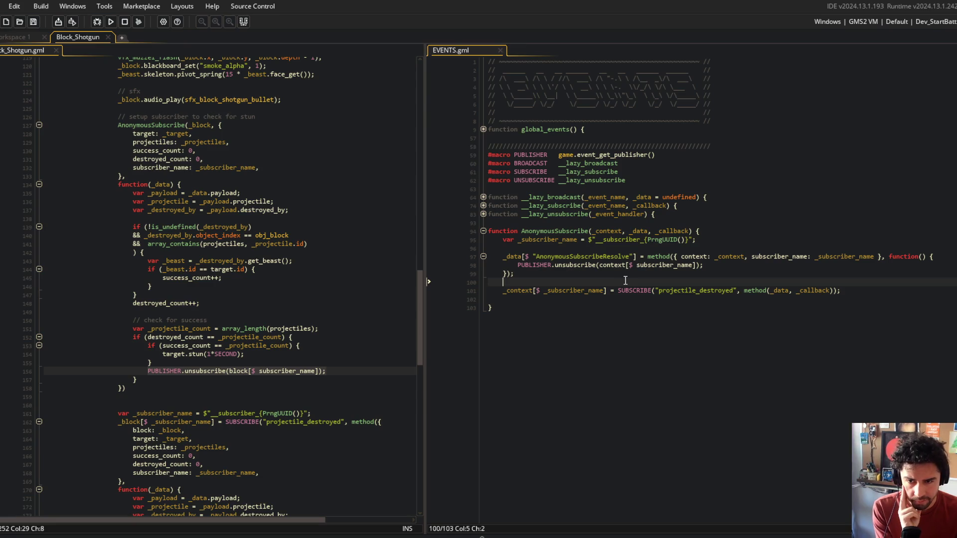
left_click(610, 265)
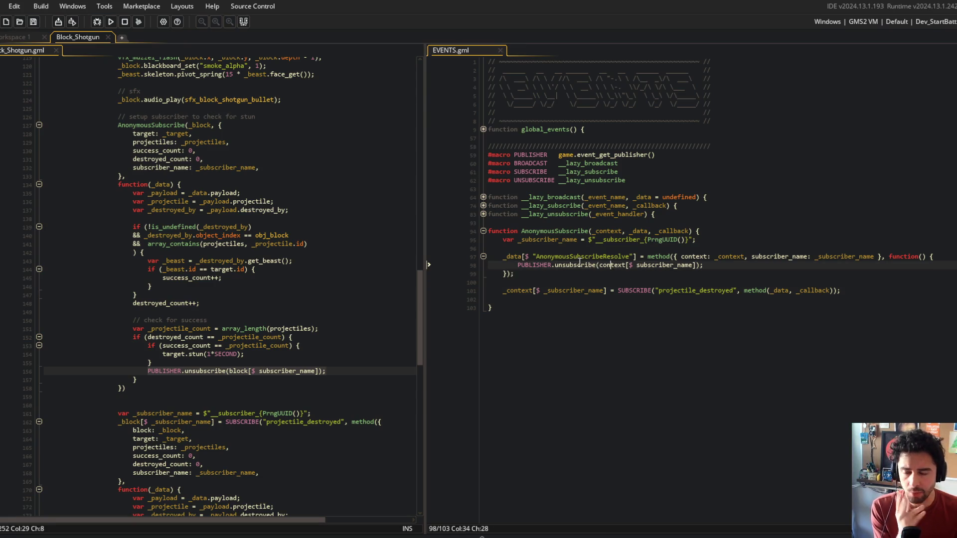
left_click(299, 235)
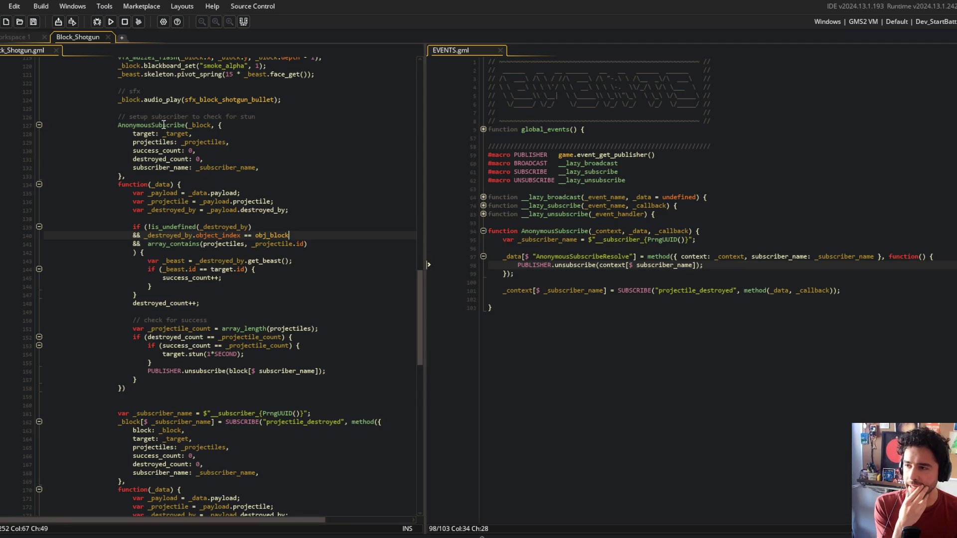
left_click(196, 125)
Replace the shotgun callback's closing PUBLISHER.unsubscribe line with Resolve();
left_click(185, 142)
left_click(342, 369)
key("shift+Home")
key("BackSpace")
type("Resolve();")
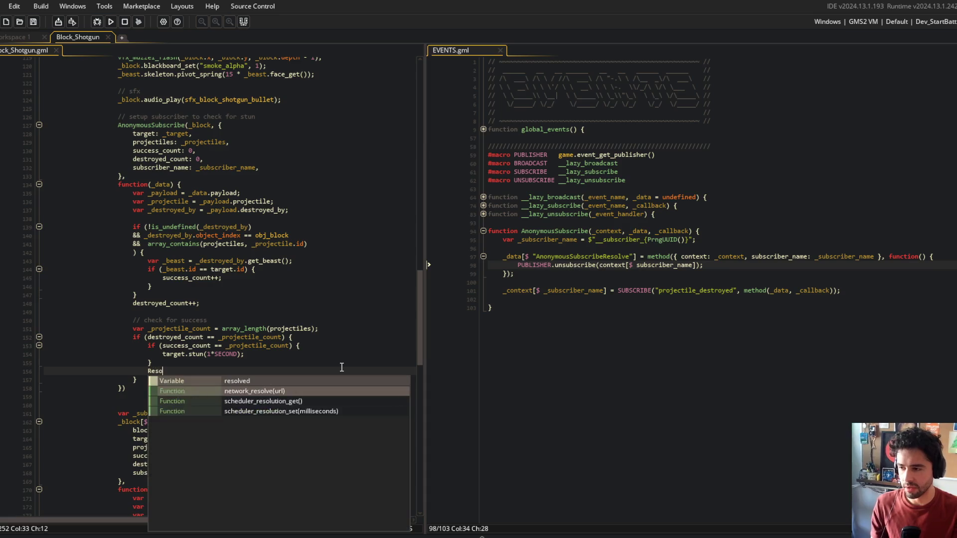
Rename AnonymousSubscribeResolve to Resolve in EVENTS.gml and save
double_click(608, 258)
type("Resolve")
key("ctrl+s")
Compare the shotgun's AnonymousSubscribe stun setup with the Resolve method definition in EVENTS.gml
left_click(663, 215)
left_click(329, 193)
scroll(319, 194, "up", 2)
left_click(256, 194)
mouse_move(118, 159)
left_mouse_down()
mouse_move(150, 288)
mouse_move(266, 380)
mouse_move(262, 424)
left_mouse_up()
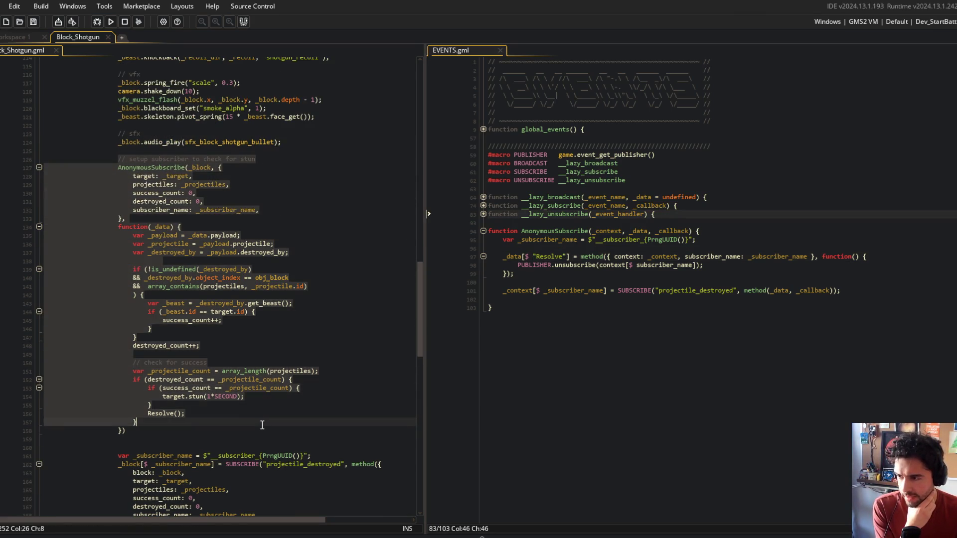
left_click(581, 356)
left_click(799, 291)
left_click(863, 291)
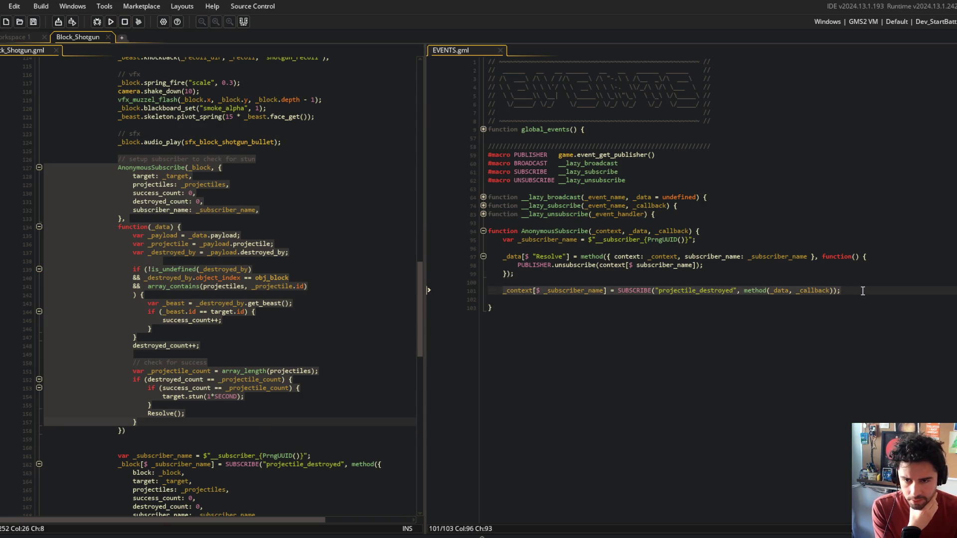
left_click(632, 304)
left_click_drag(503, 257, 556, 275)
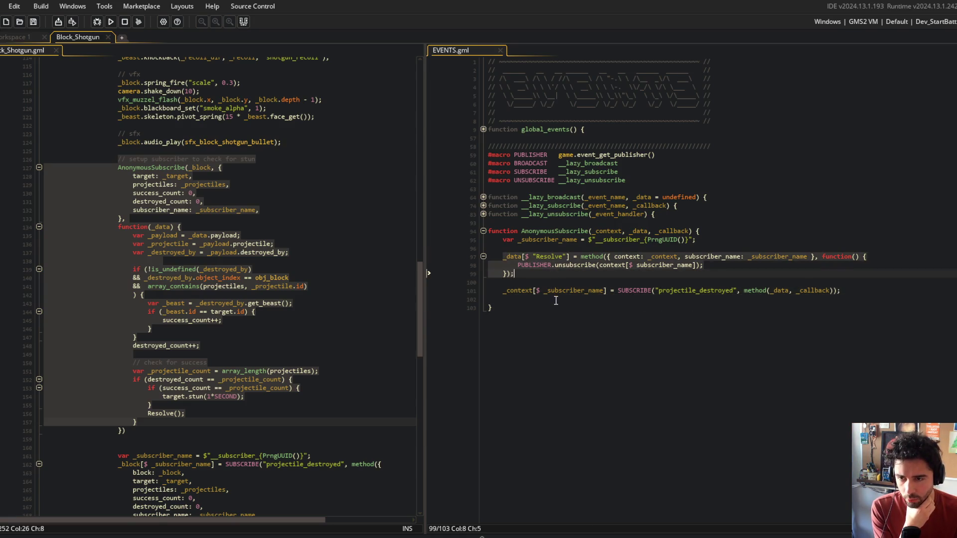
left_click(556, 299)
left_click(223, 365)
left_click(257, 337)
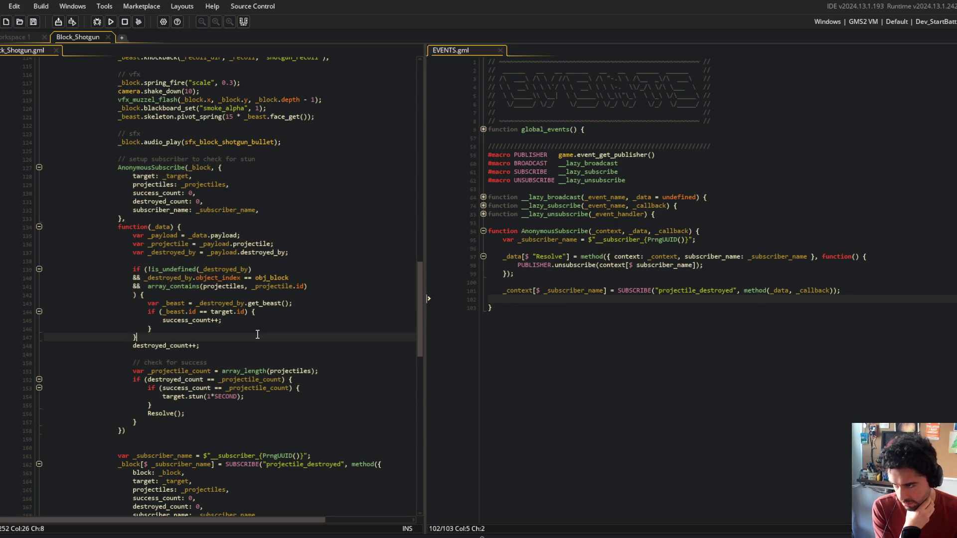
scroll(258, 335, "up", 2)
scroll(257, 335, "down", 10)
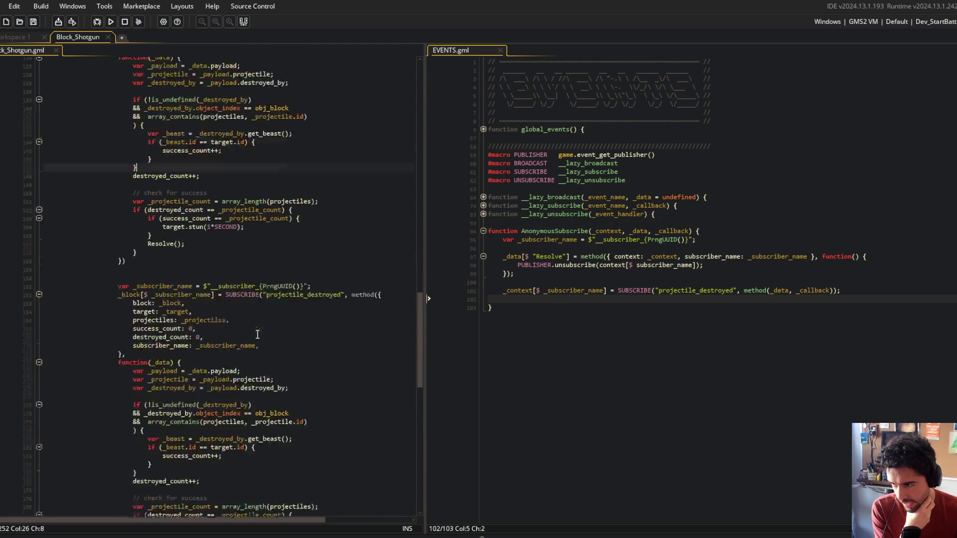
Delete the old manual SUBSCRIBE block and its leftover empty line below the new subscriber
left_click(134, 248)
scroll(133, 248, "down", 7)
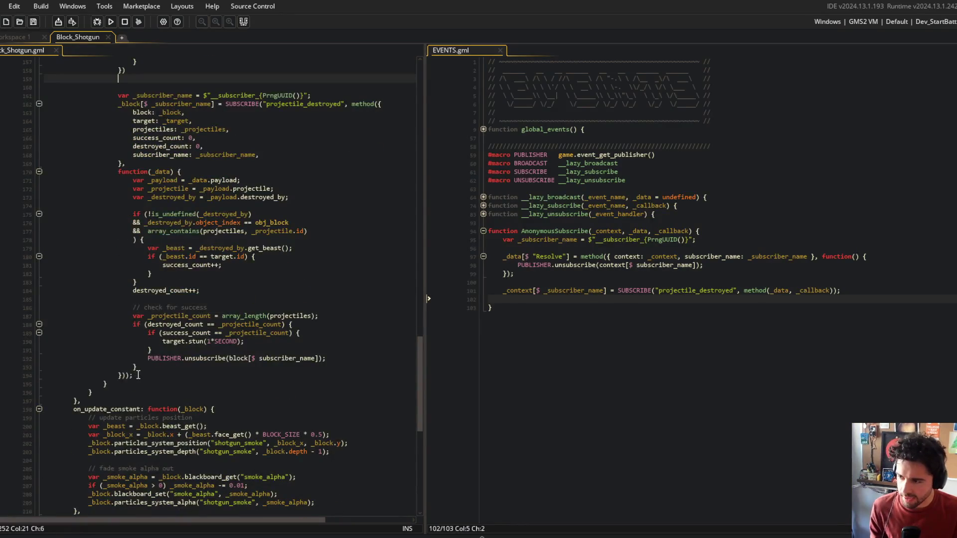
left_click(138, 373, "shift")
key("Delete")
scroll(159, 311, "up", 8)
key("BackSpace")
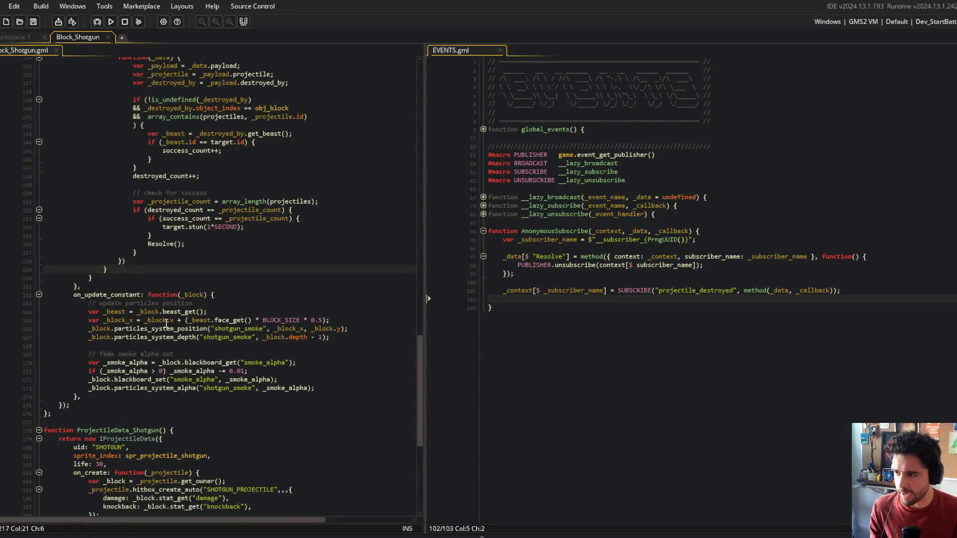
scroll(166, 323, "up", 8)
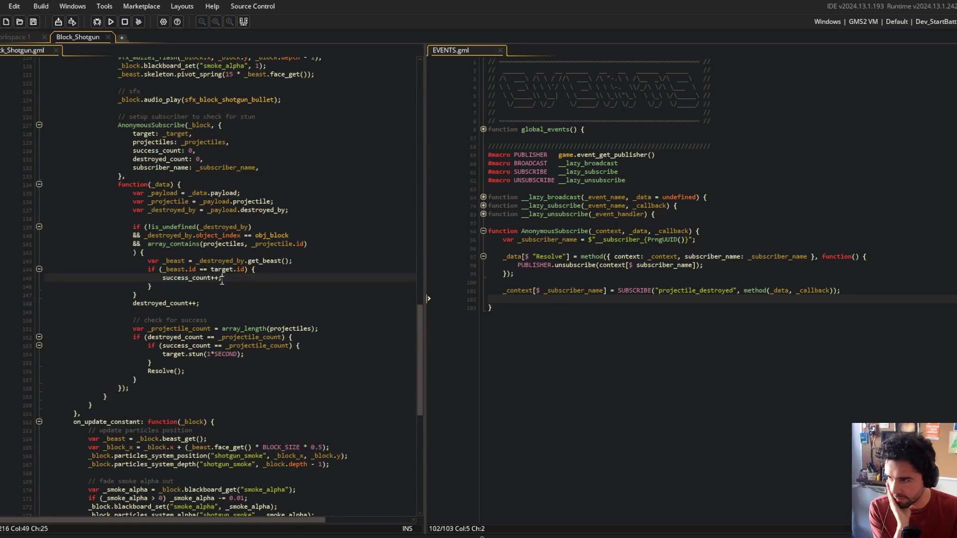
Cut the subscriber_name field from the AnonymousSubscribe data struct
left_click(241, 257)
double_click(155, 189)
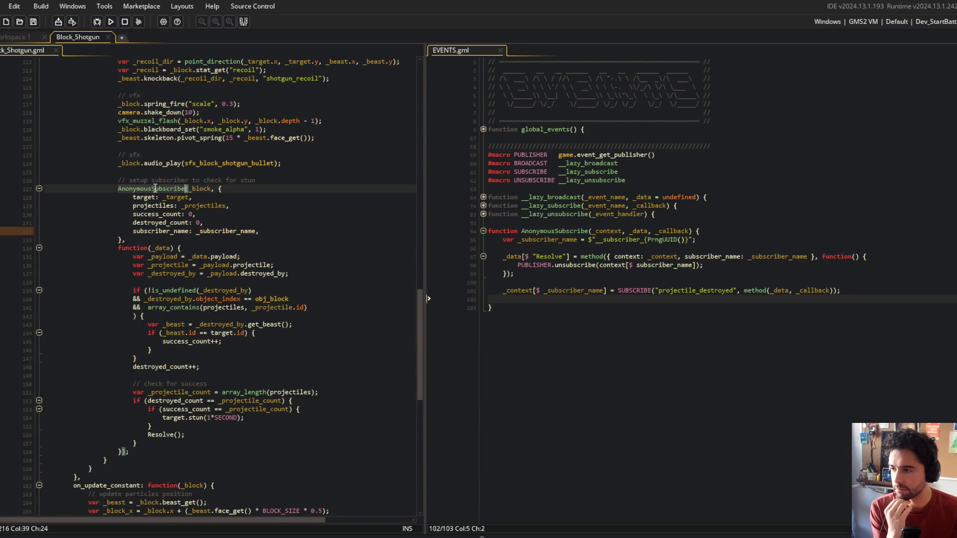
left_click(220, 214)
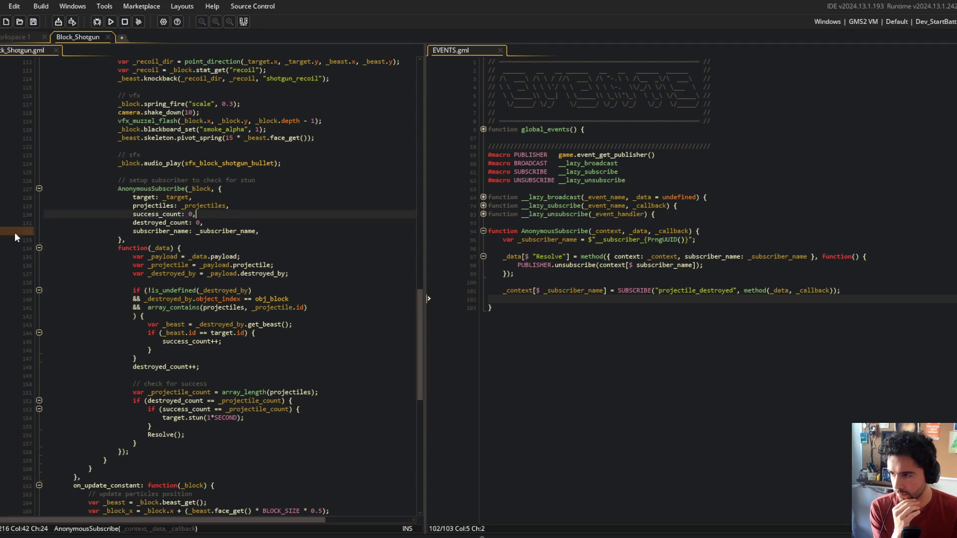
left_click(225, 231)
key("ctrl+x")
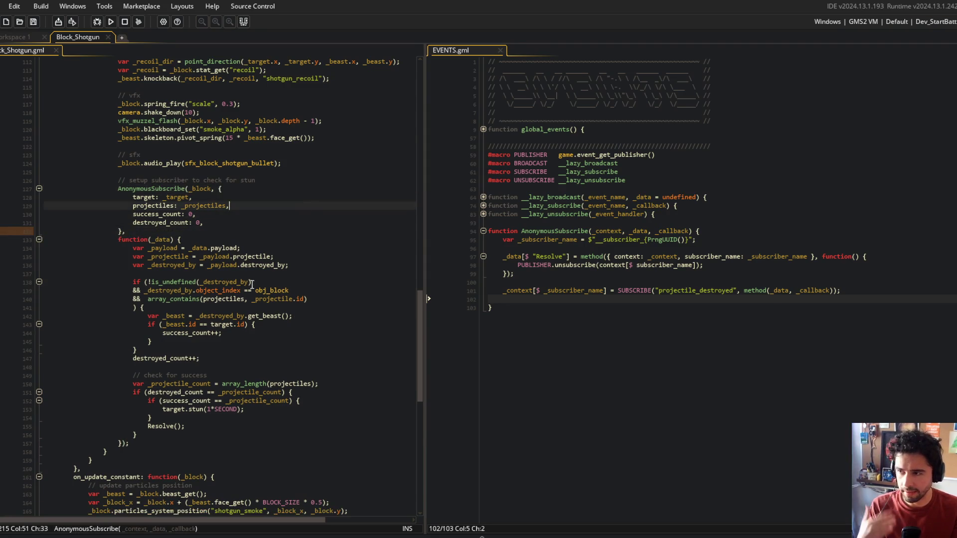
Review the callback's destroyed-by and success checks, then start the game build
left_click(236, 241)
left_click(230, 426)
left_click(244, 341)
left_click(250, 290)
left_click(199, 190)
left_click(244, 190)
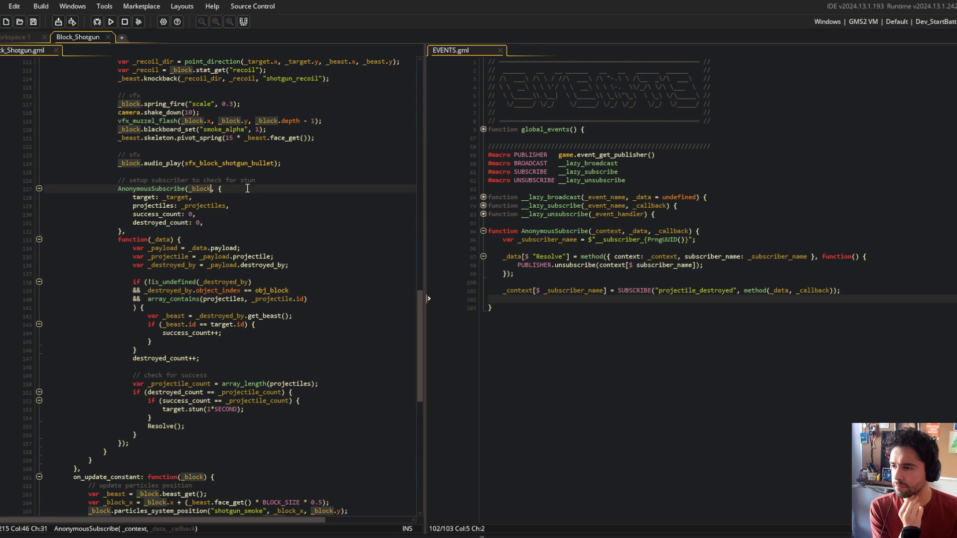
left_click(111, 21)
left_click(568, 360)
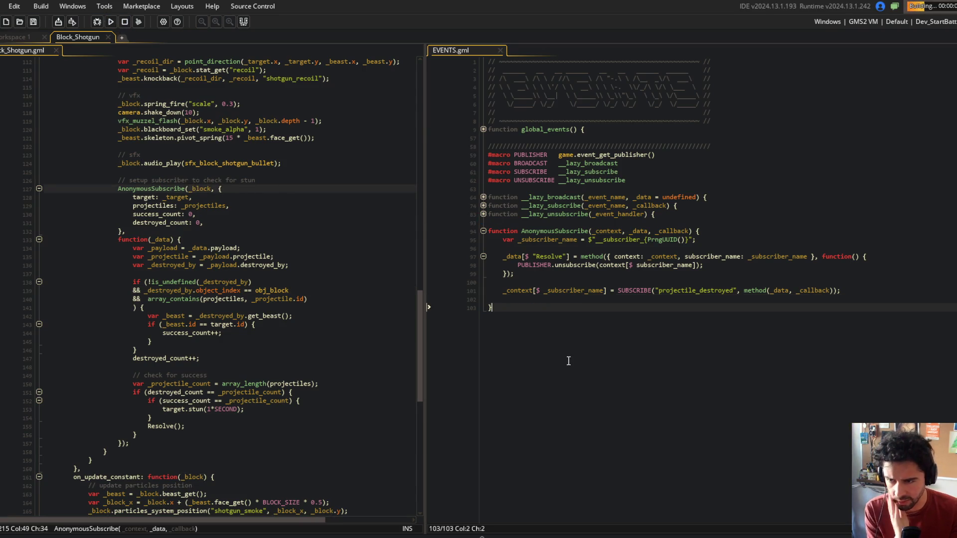
Add a trailing empty line to EVENTS.gml, let Block Beast run, then close the game window
key("Return")
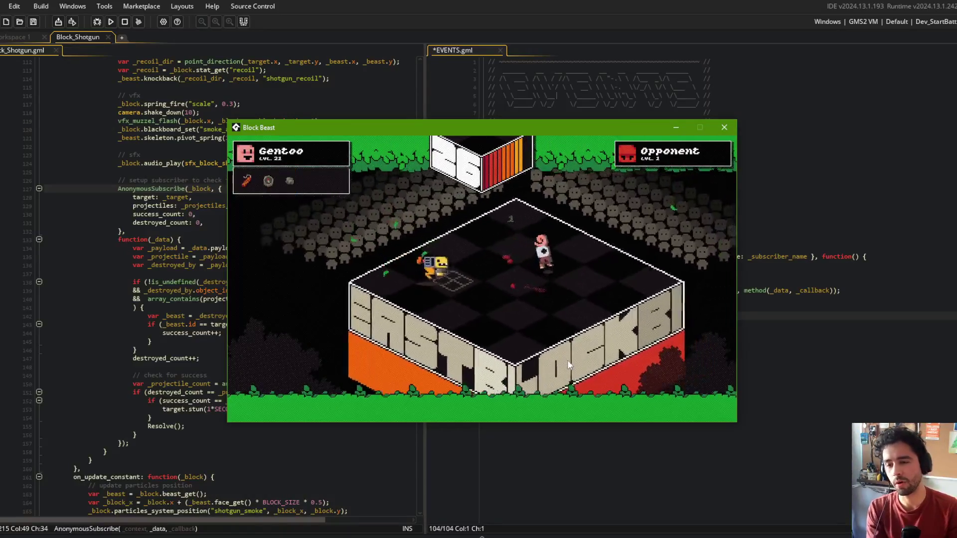
left_click(732, 124)
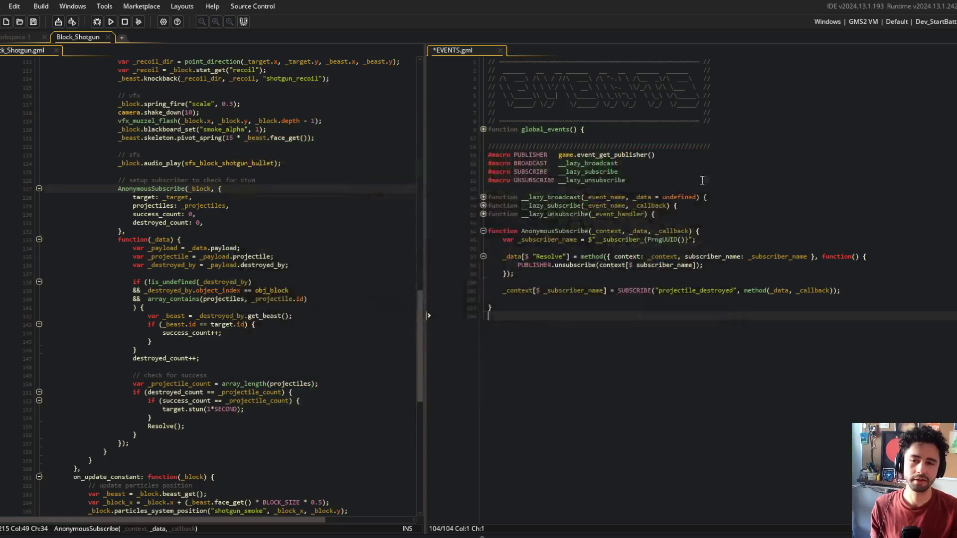
Change the shotgun's spread stat to 60
left_click(630, 300)
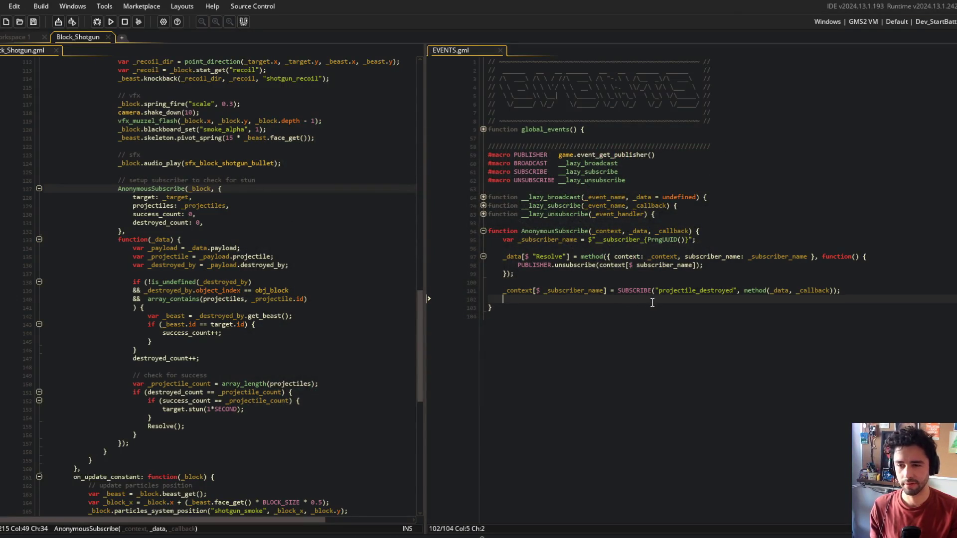
left_click(659, 355)
left_click(221, 197)
scroll(221, 195, "up", 5)
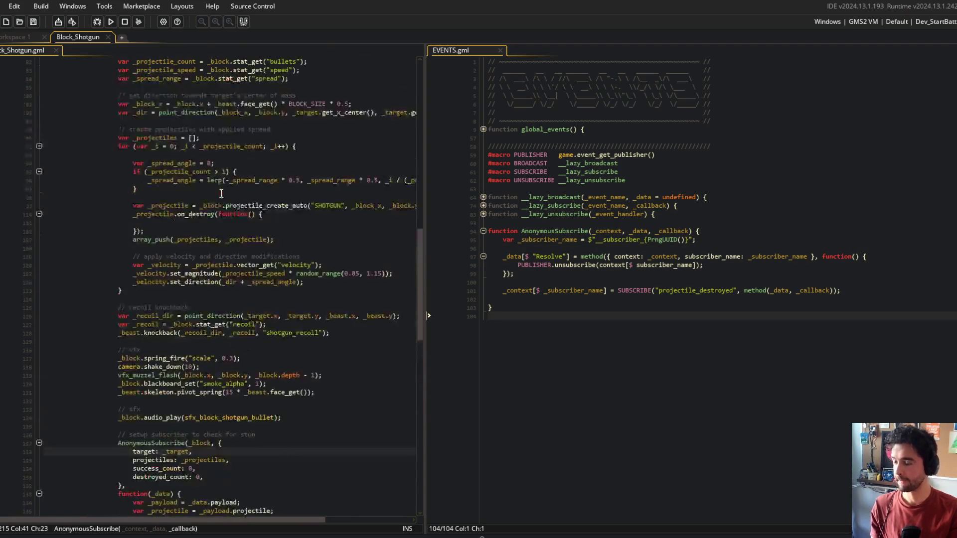
scroll(222, 193, "up", 20)
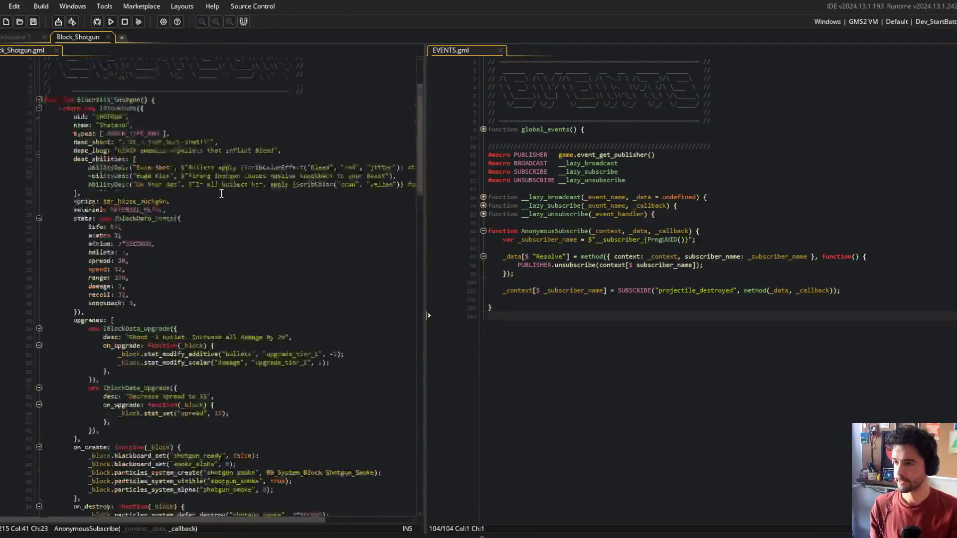
left_click(135, 292)
key("BackSpace")
key("BackSpace")
type("60")
Update the spread upgrade's description number to 30 and its spread value from 15 to 30
scroll(135, 292, "down", 4)
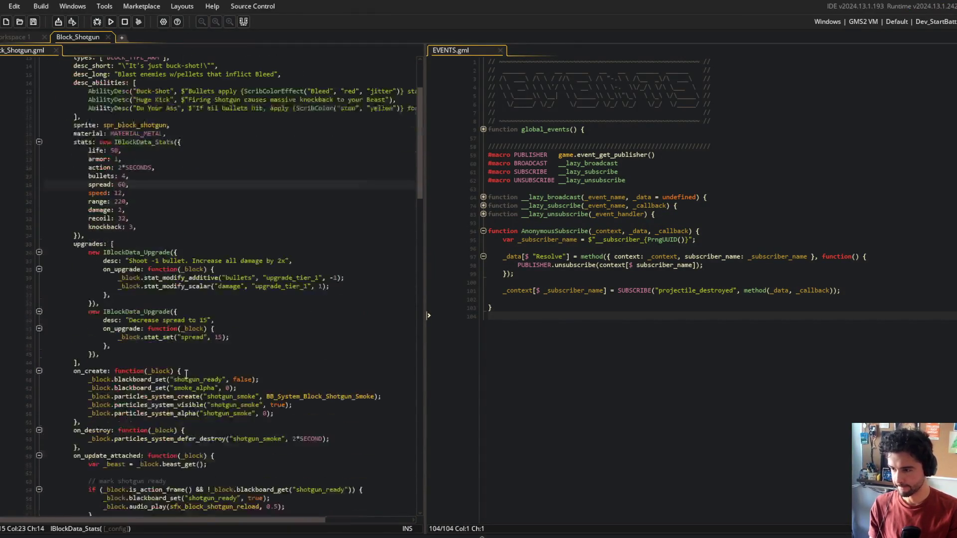
left_click(212, 320)
key("Left")
key("BackSpace")
key("BackSpace")
type("30")
key("Down")
key("Down")
key("Right")
key("Delete")
key("Delete")
type("30")
Collapse the stats, both upgrade, on_create and on_destroy blocks
left_click(260, 255)
scroll(79, 293, "up", 3)
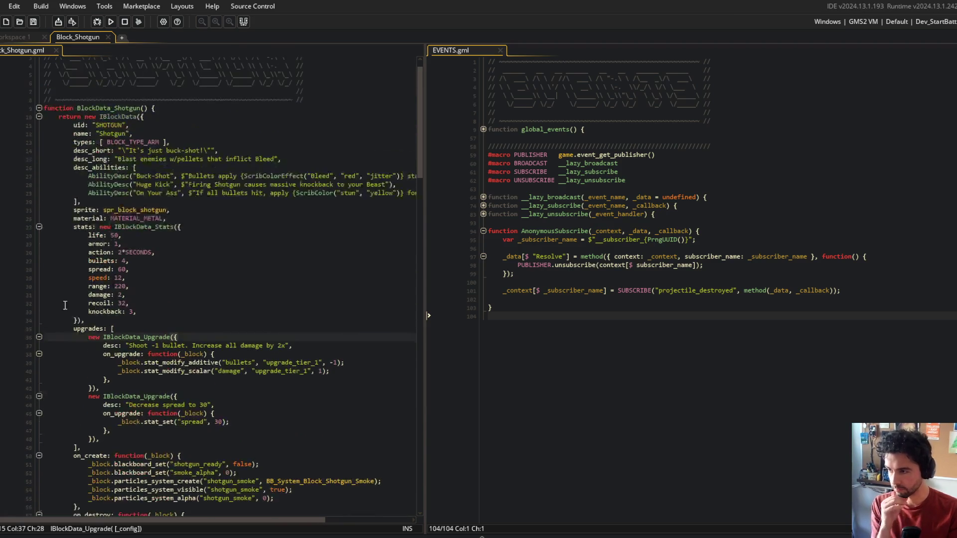
left_click(40, 225)
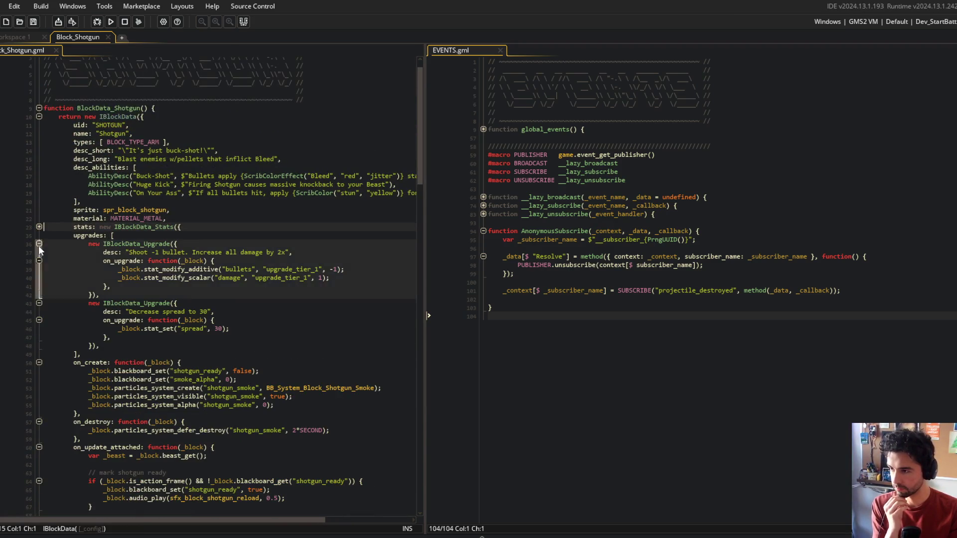
left_click(38, 244)
left_click(39, 252)
left_click(39, 269)
left_click(40, 277)
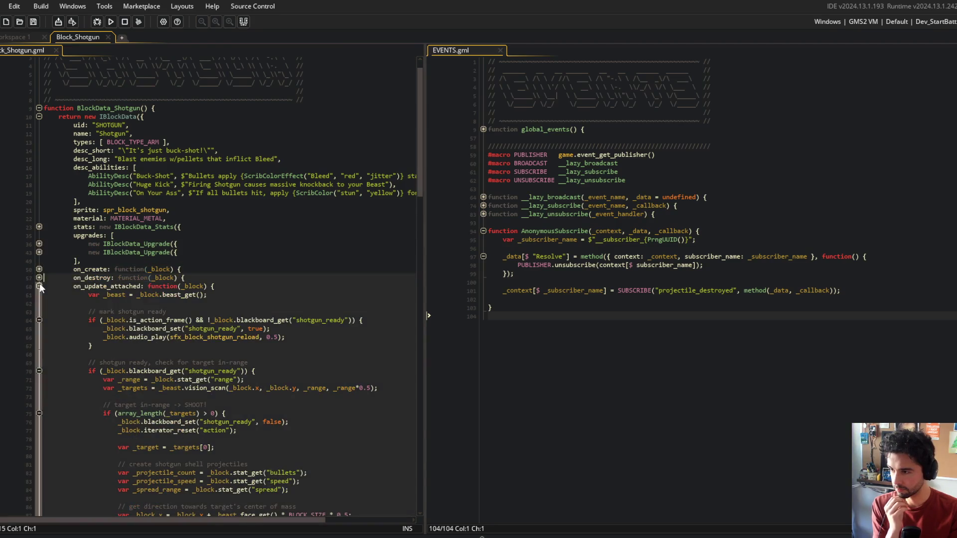
scroll(199, 249, "down", 20)
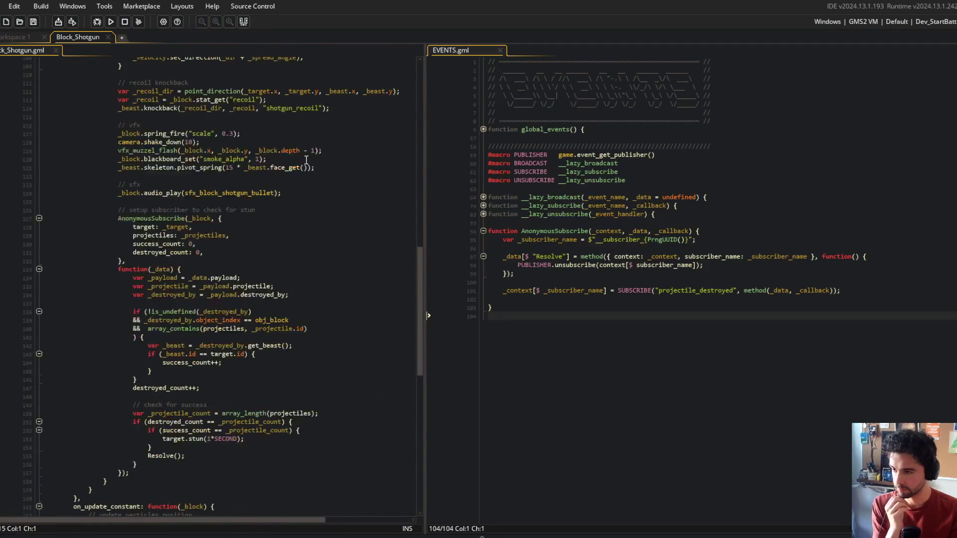
Replace the old comment above the stun subscriber setup with 'stun target if all bullets hit'
left_click(227, 200)
key("Down")
key("Home")
key("ctrl+Right")
key("shift+End")
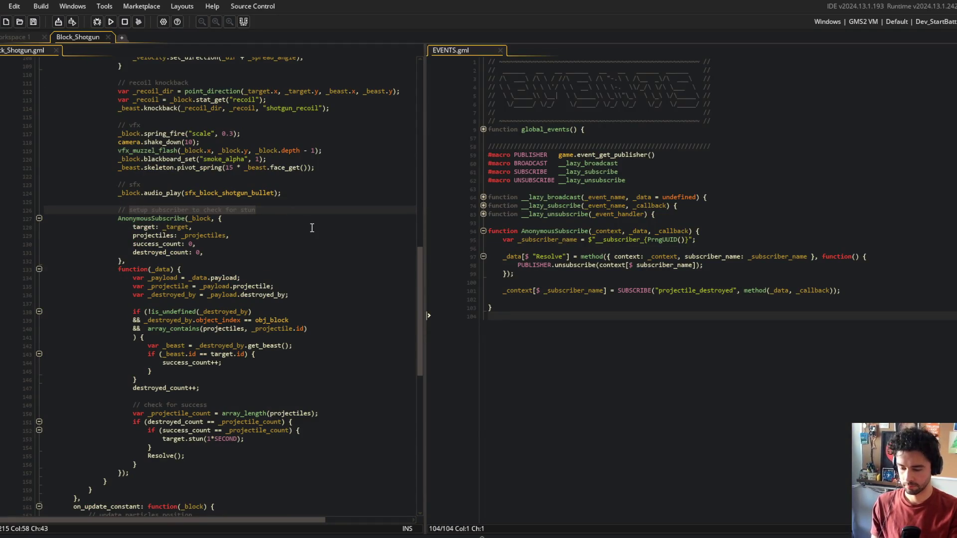
type("stun ")
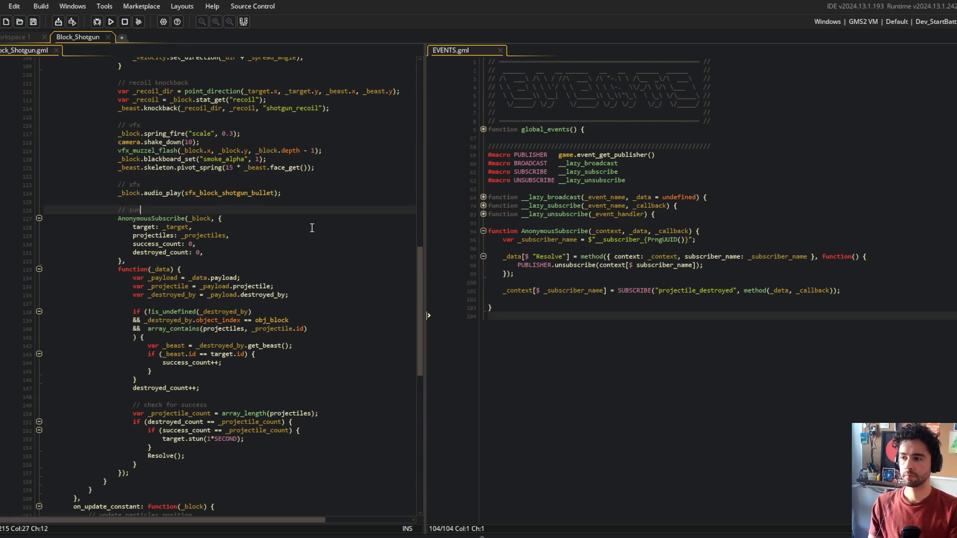
type("targe")
key("BackSpace")
type("f all bullets hit")
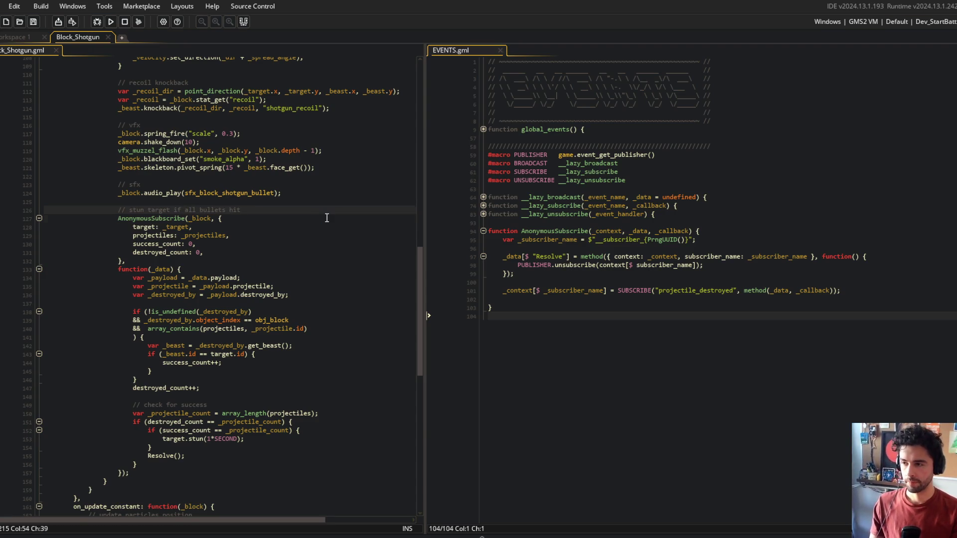
Replace _block with self in the shotgun's AnonymousSubscribe call, then playtest and close the game
left_click(327, 218)
scroll(326, 218, "down", 3)
scroll(299, 209, "up", 2)
left_click(238, 194)
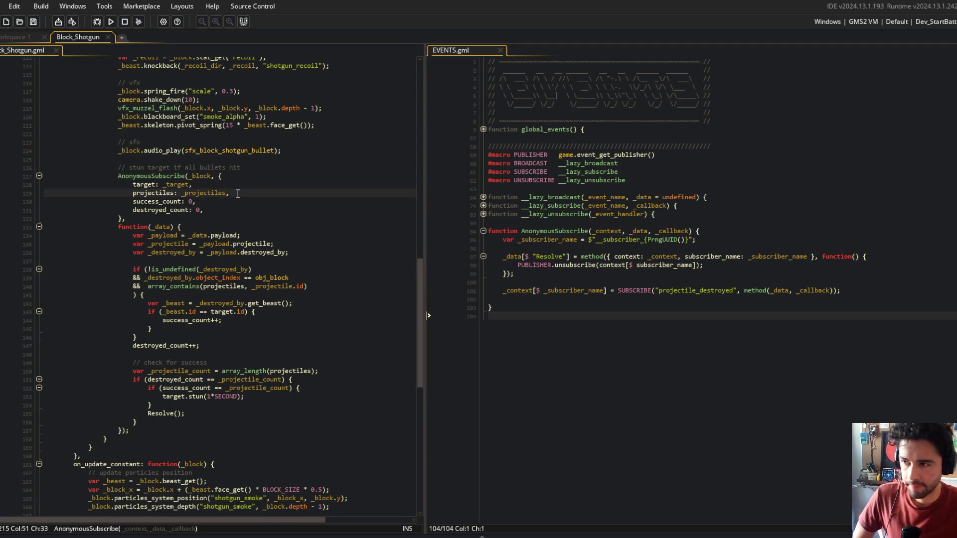
left_click(197, 178)
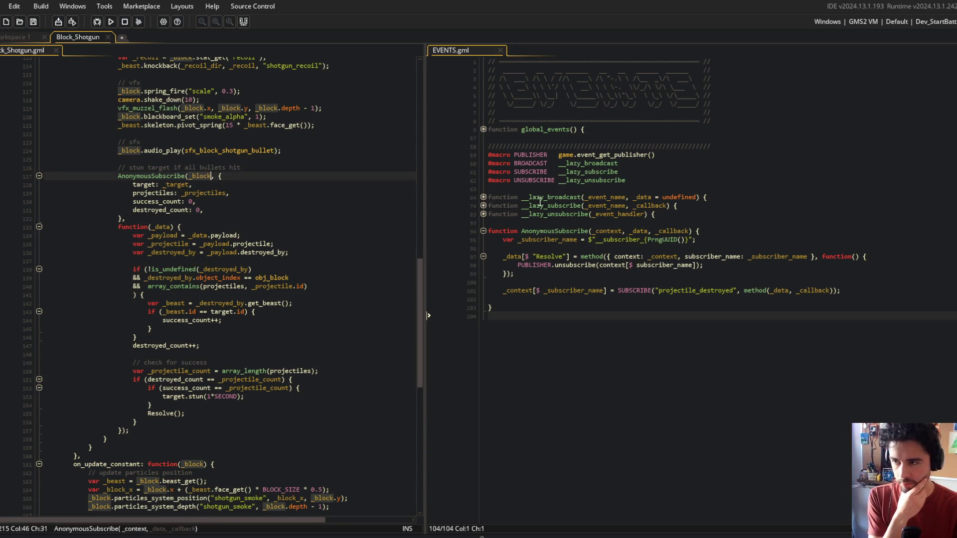
key("ctrl+BackSpace")
type("self")
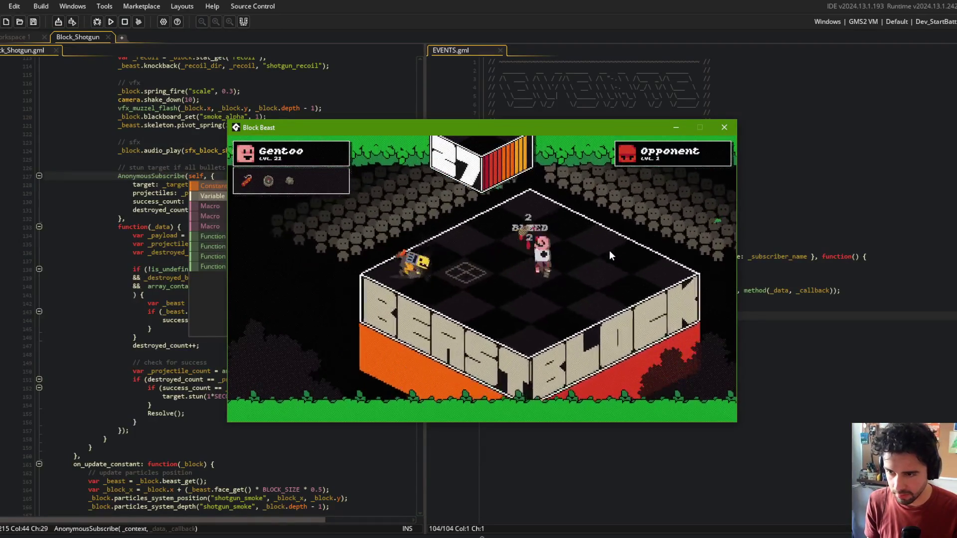
left_click(724, 127)
scroll(299, 199, "up", 20)
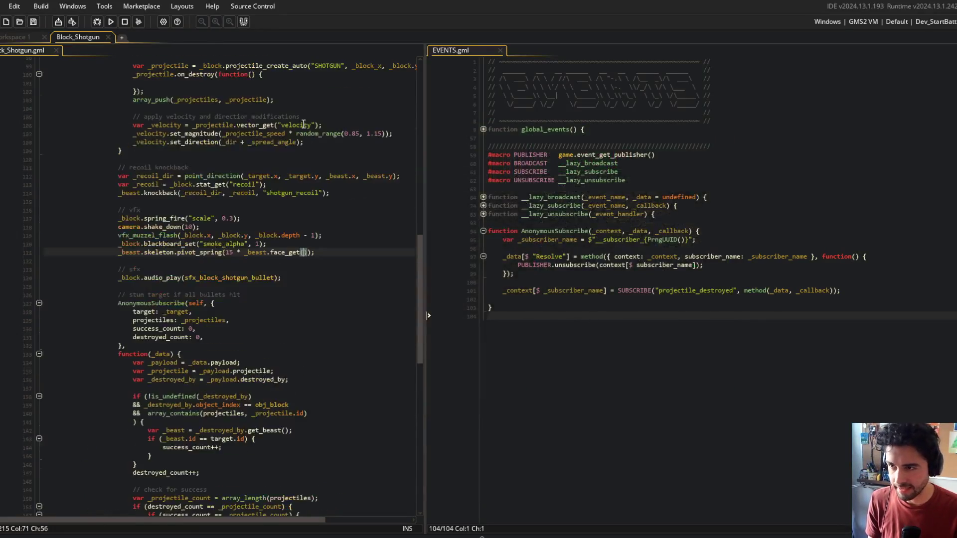
Unfold the shotgun's stats block to reach its spread value, then playtest and close the game
left_click(167, 265)
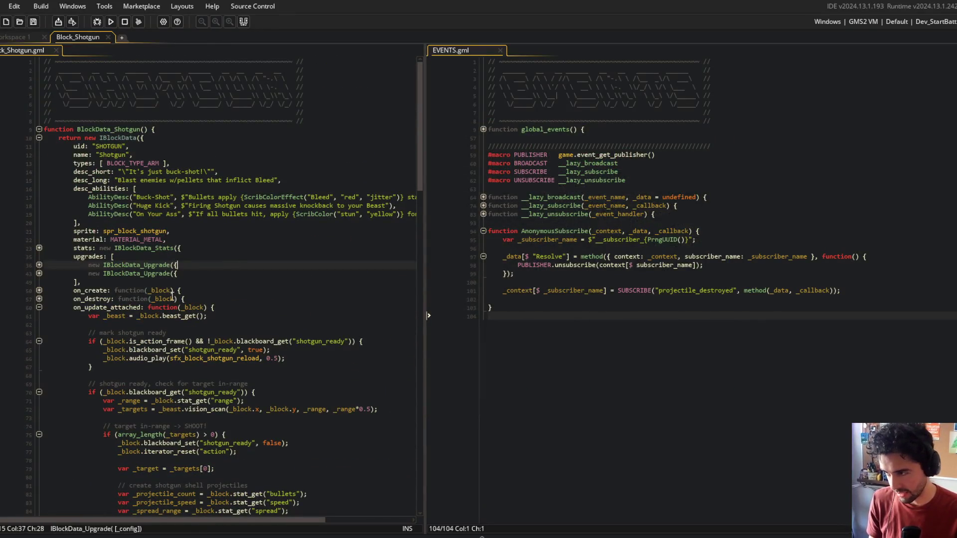
left_click(116, 240)
left_click(39, 247)
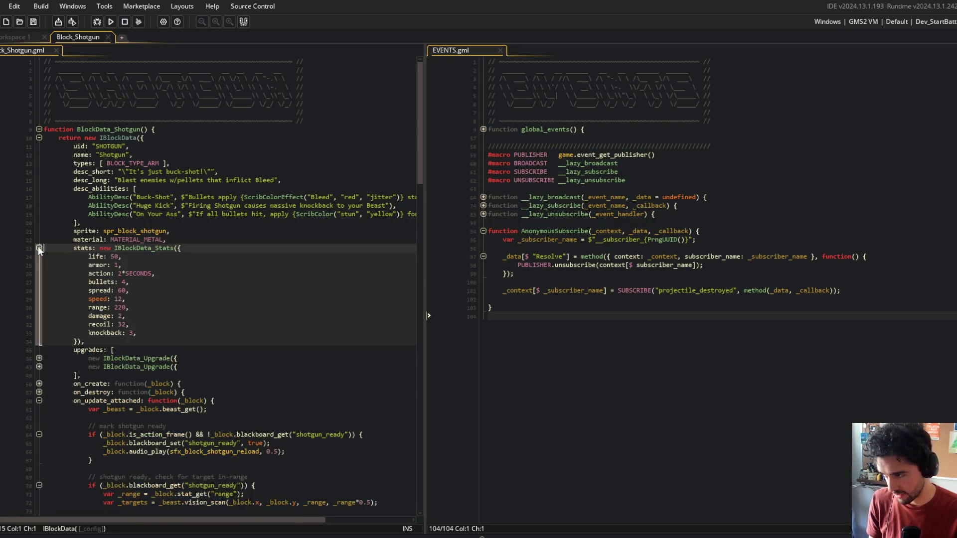
left_click(123, 292)
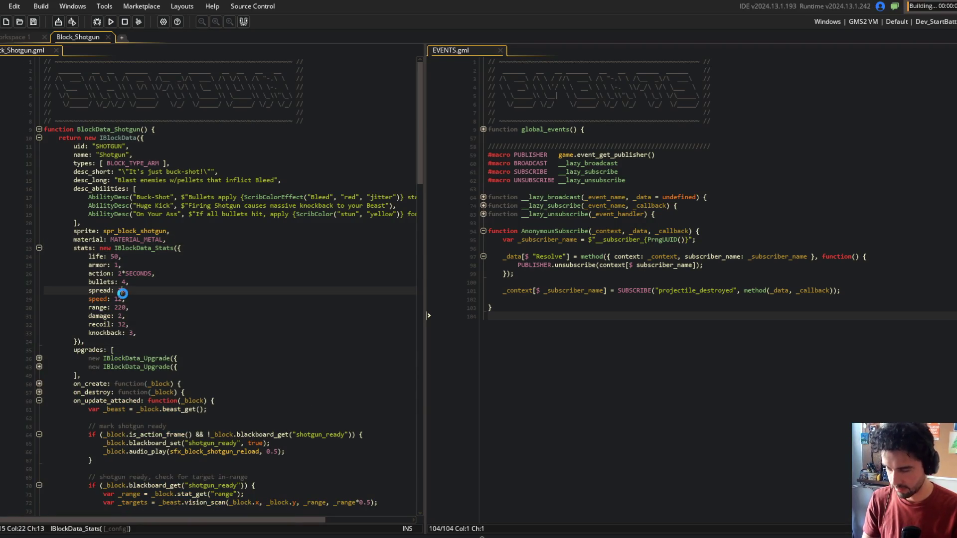
scroll(129, 309, "down", 20)
scroll(133, 306, "down", 8)
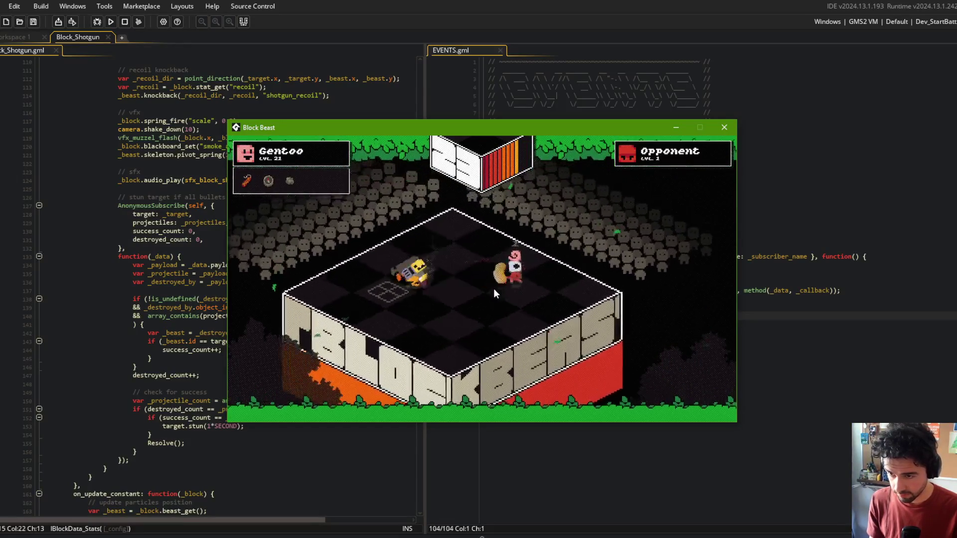
left_click(723, 129)
left_click(173, 154)
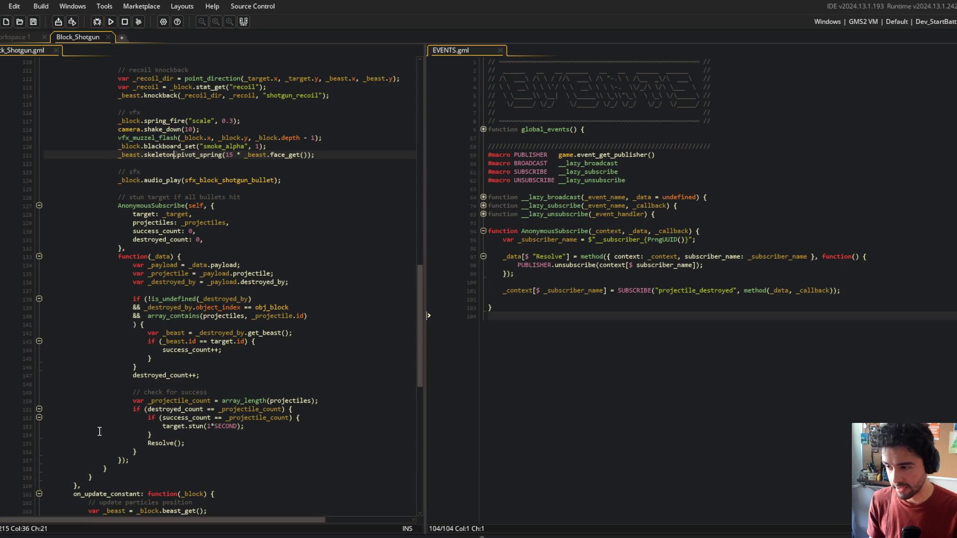
left_click(18, 443)
key("F6")
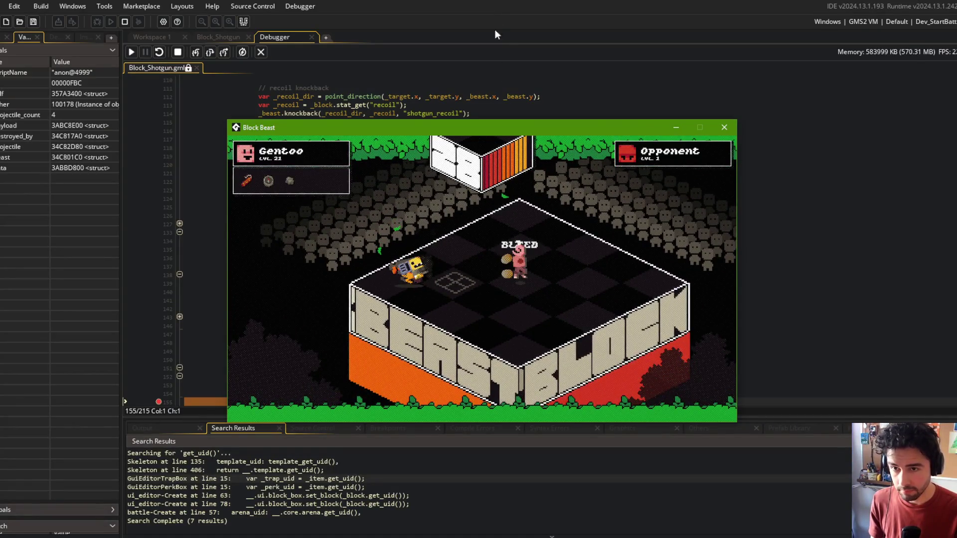
left_click(723, 128)
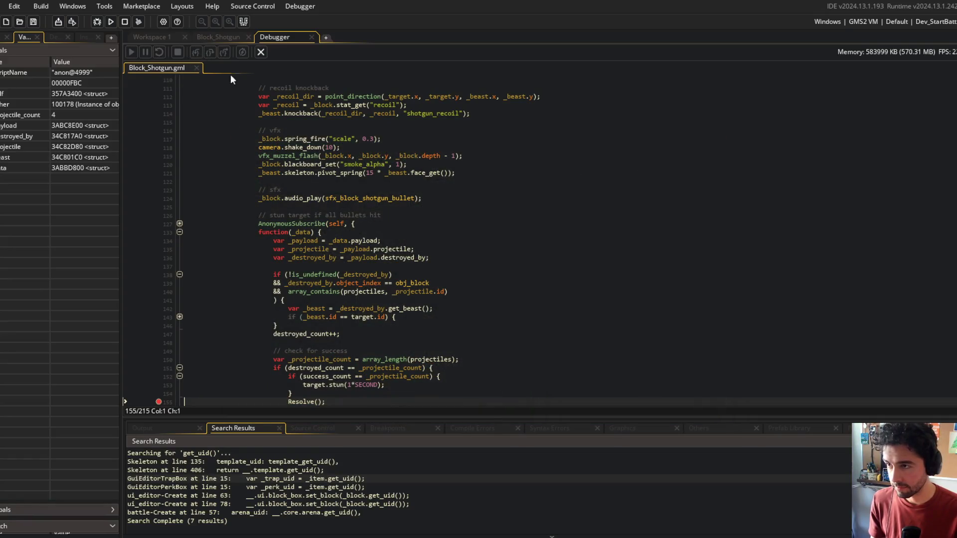
left_click(158, 401)
left_click(360, 342)
left_click(260, 53)
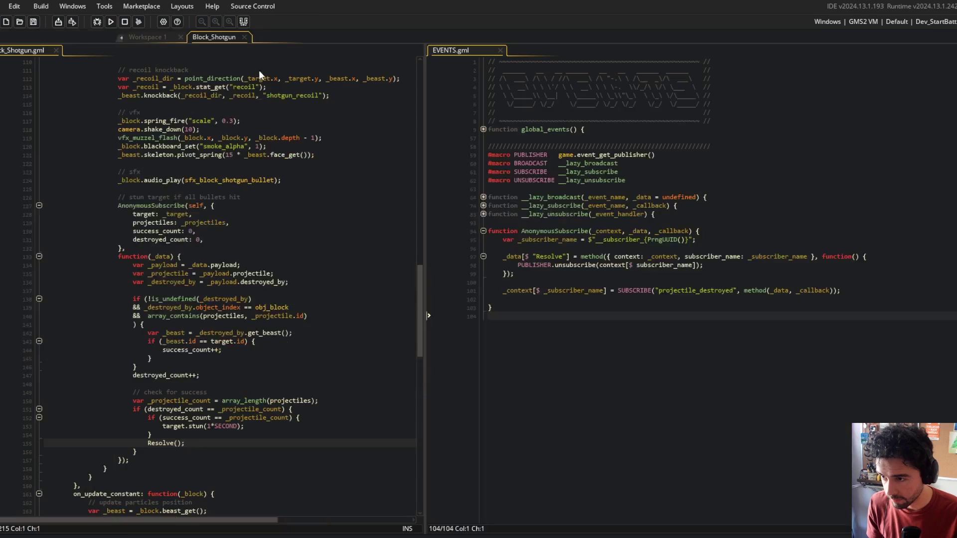
left_click(307, 339)
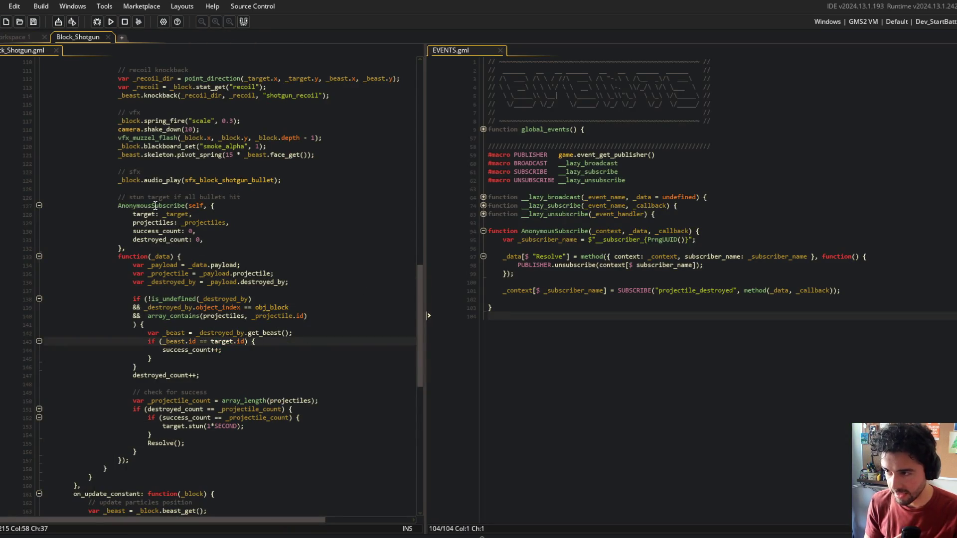
mouse_move(103, 197)
left_mouse_down()
mouse_move(289, 279)
mouse_move(210, 462)
left_mouse_up()
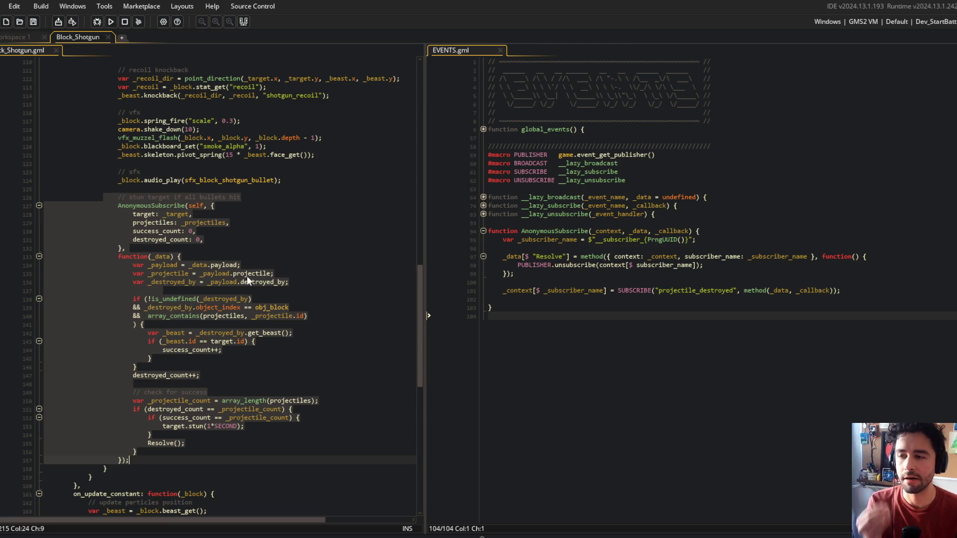
left_click(294, 360)
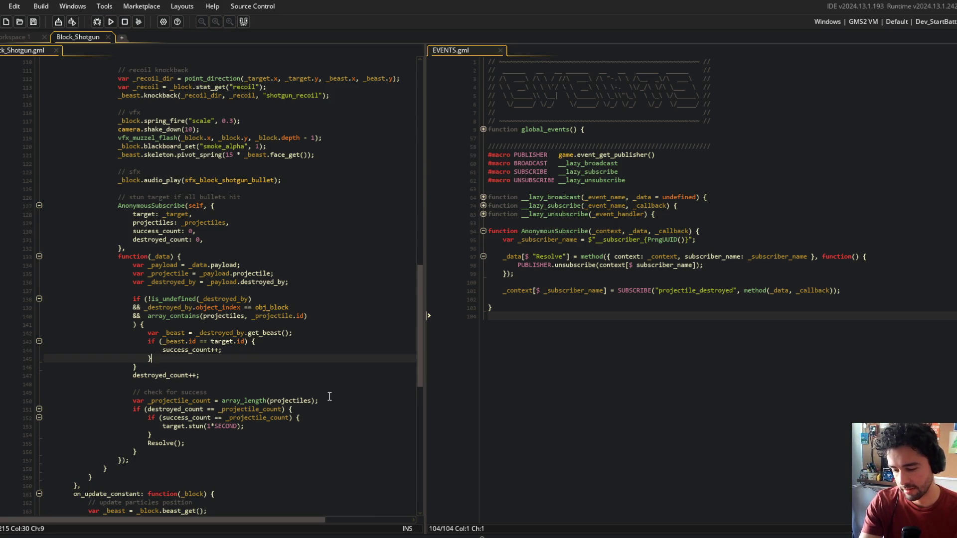
left_click(226, 265)
mouse_move(118, 201)
left_mouse_down()
mouse_move(299, 433)
mouse_move(318, 429)
left_mouse_up()
left_click(318, 429)
scroll(246, 305, "down", 3)
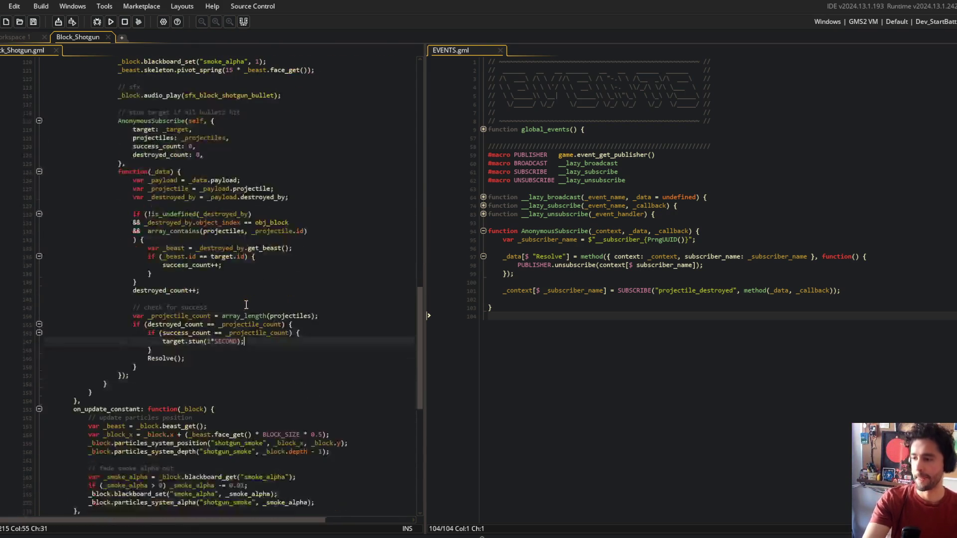
left_click(296, 231)
scroll(296, 231, "up", 2)
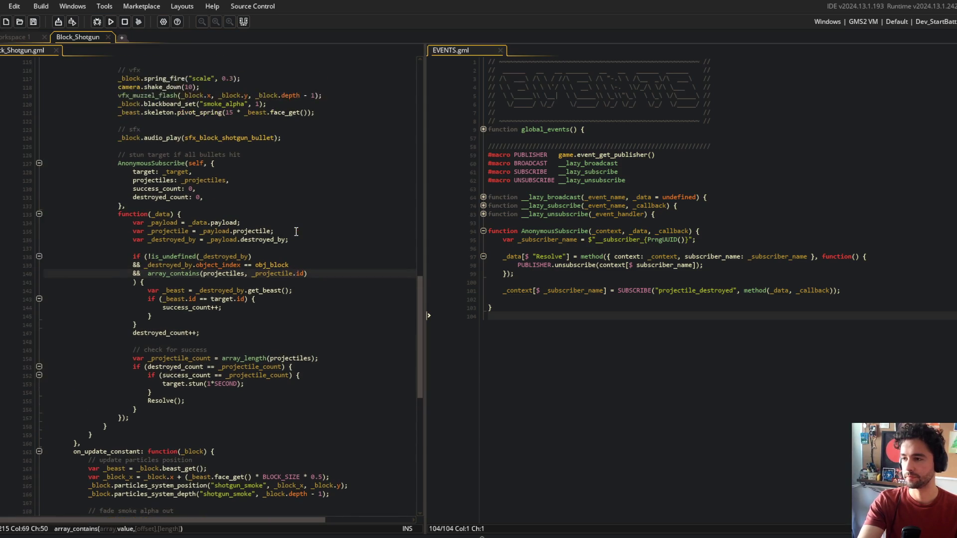
left_click(647, 359)
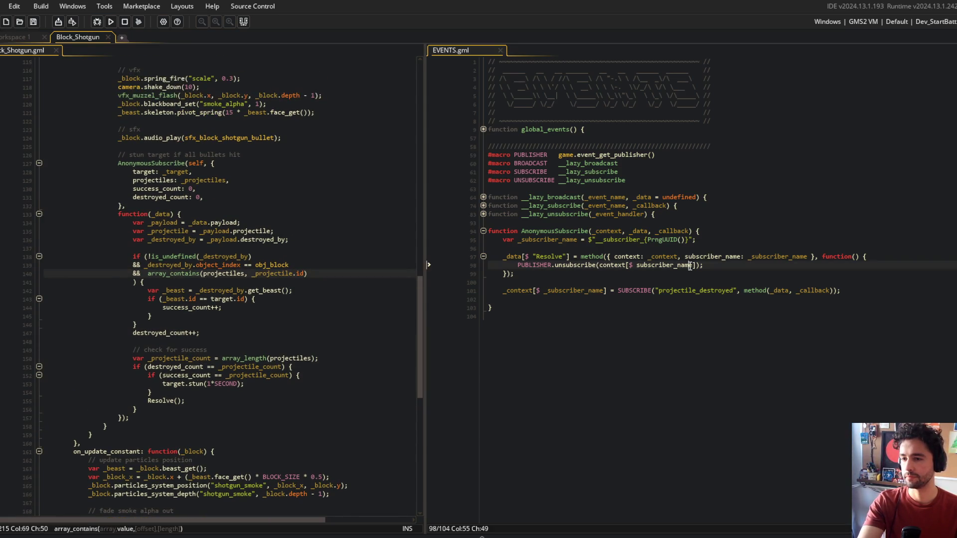
left_click(539, 294)
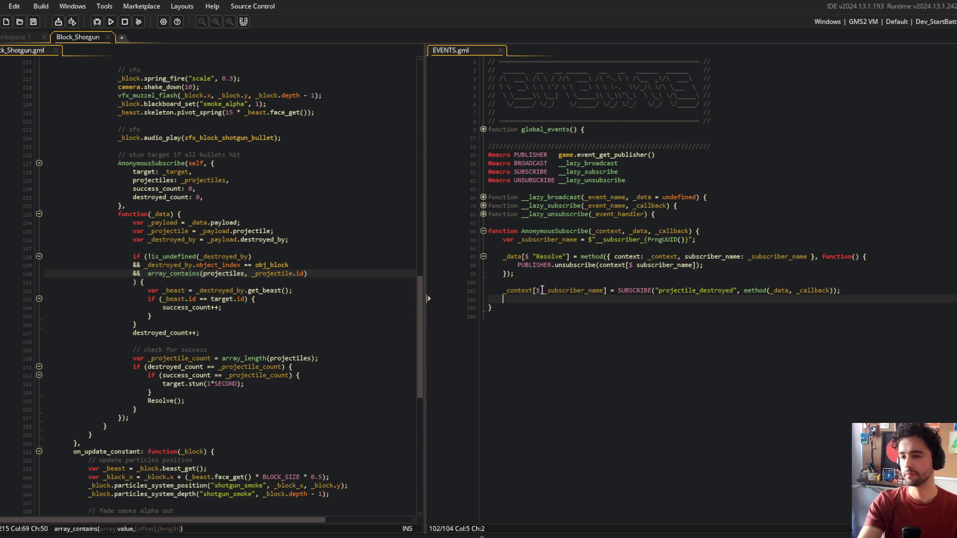
left_click(214, 163)
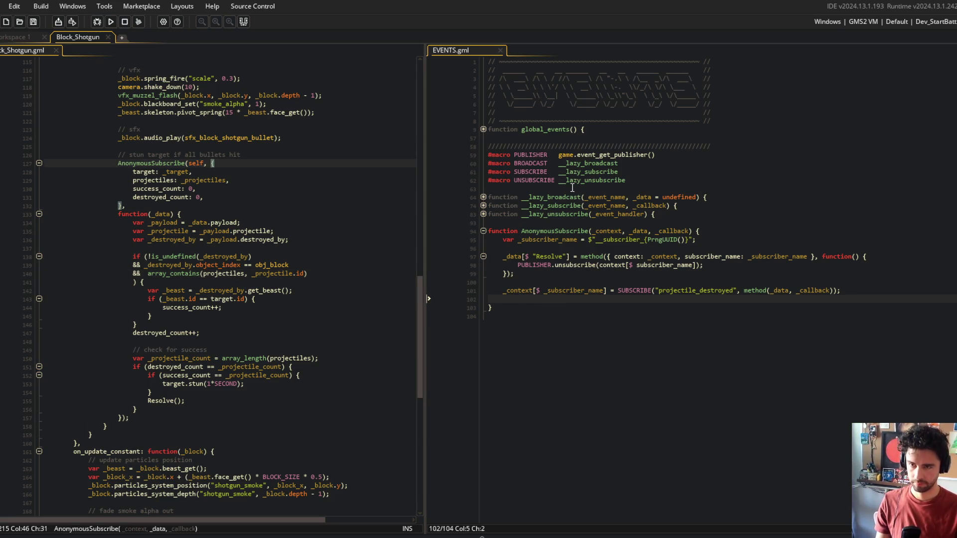
left_click(622, 231)
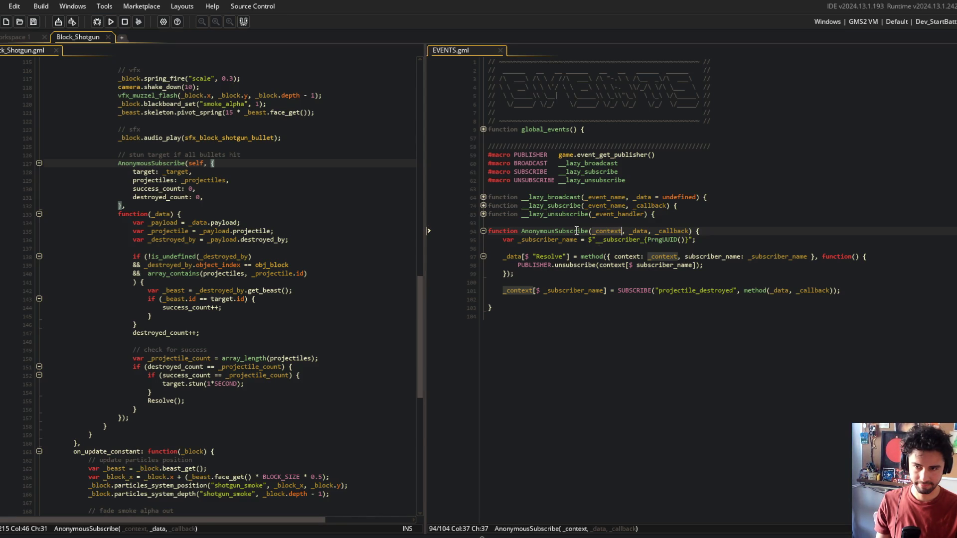
Change Resolve's binding from 'context: _context' to 'this: other' and save EVENTS.gml
left_click(638, 256)
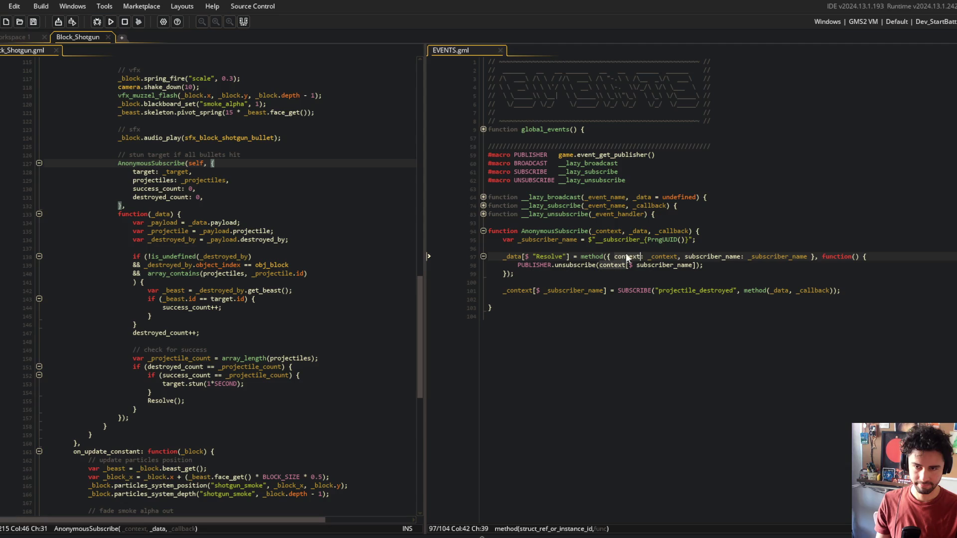
key("ctrl+Delete")
key("ctrl+Delete")
key("ctrl+BackSpace")
type("this: other")
left_click(629, 256)
key("ctrl+s")
Use this in the unsubscribe call and self instead of _context on the SUBSCRIBE line
double_click(611, 265)
type("this")
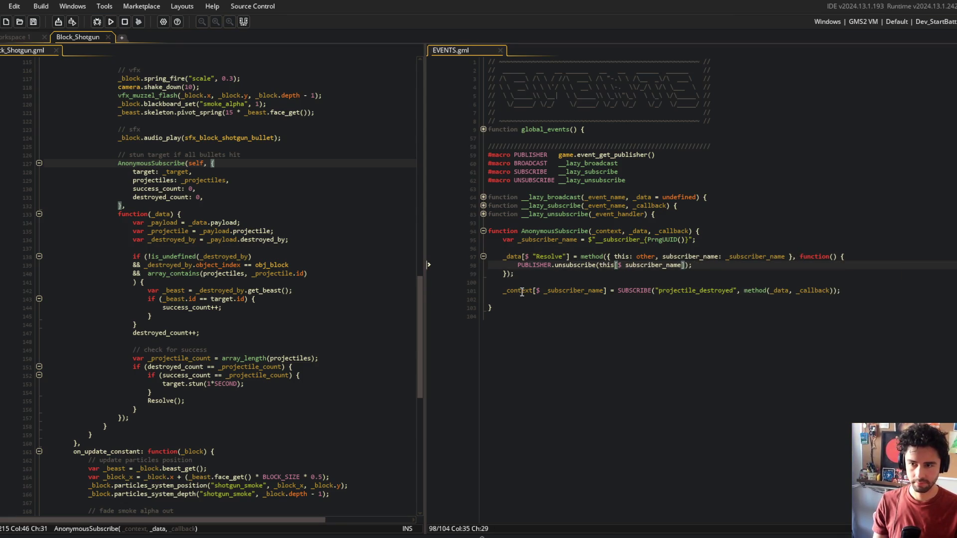
double_click(521, 290)
type("self")
key("ctrl+s")
Delete the _context parameter from the AnonymousSubscribe signature and save
left_click(630, 231)
key("BackSpace")
key("BackSpace")
key("BackSpace")
key("ctrl+s")
left_click(705, 233)
left_click(629, 240)
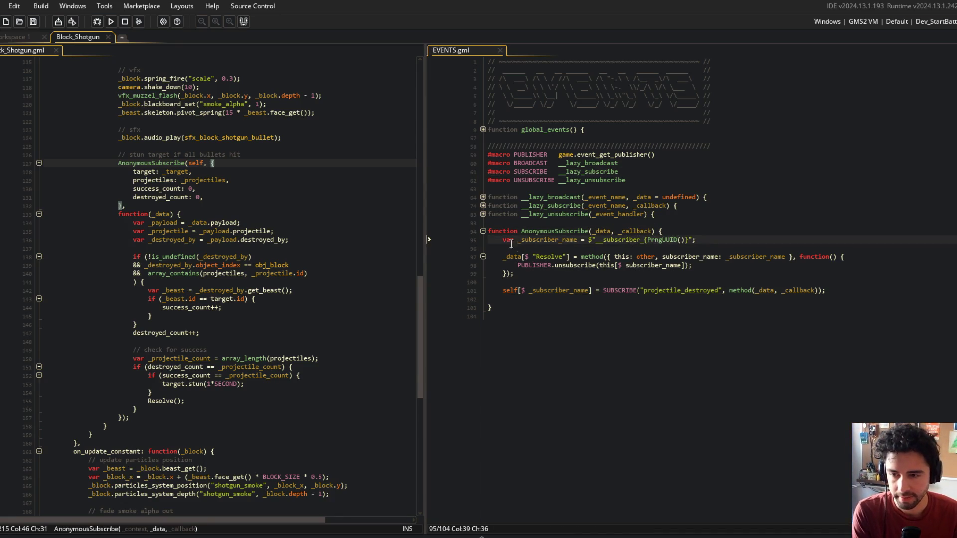
left_click_drag(513, 243, 619, 301)
left_click(618, 302)
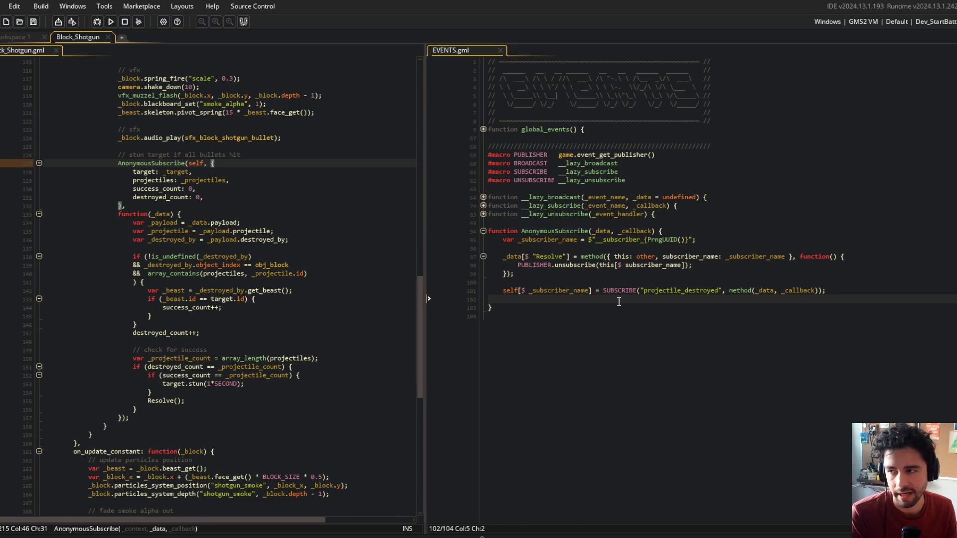
Review the edited AnonymousSubscribe function and the shotgun's definition
scroll(349, 299, "up", 3)
left_click_drag(420, 334, 380, 64)
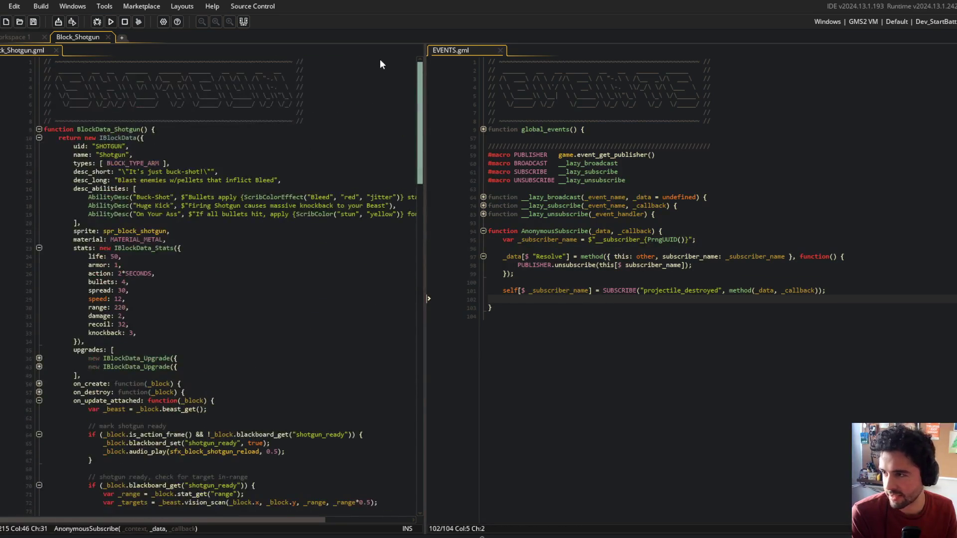
scroll(369, 94, "down", 1)
left_click(281, 126)
mouse_move(54, 109)
left_mouse_down()
mouse_move(149, 145)
mouse_move(124, 356)
mouse_move(125, 305)
left_mouse_up()
left_click_drag(419, 95, 418, 254)
left_click(640, 240)
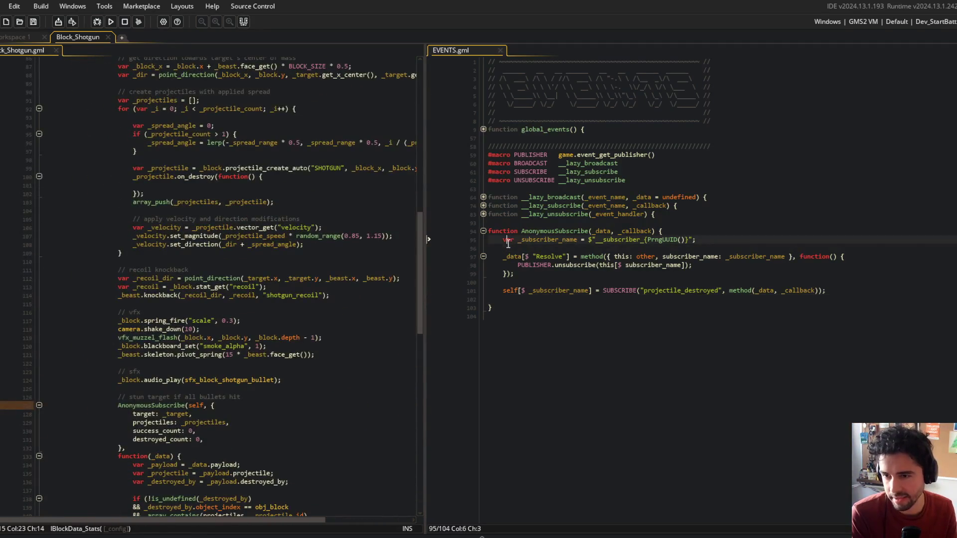
Remove the blank lines inside the AnonymousSubscribe function body in EVENTS.gml
type("_")
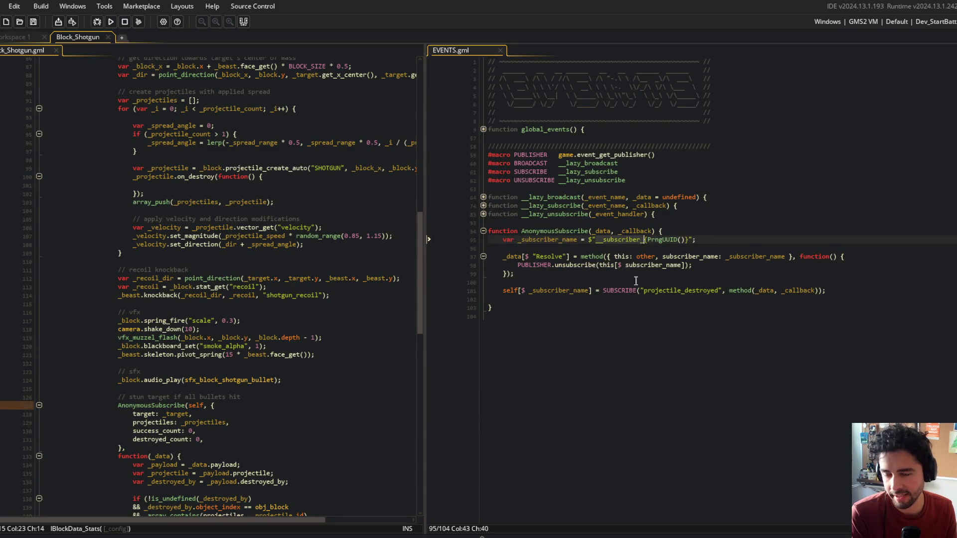
left_click(603, 239)
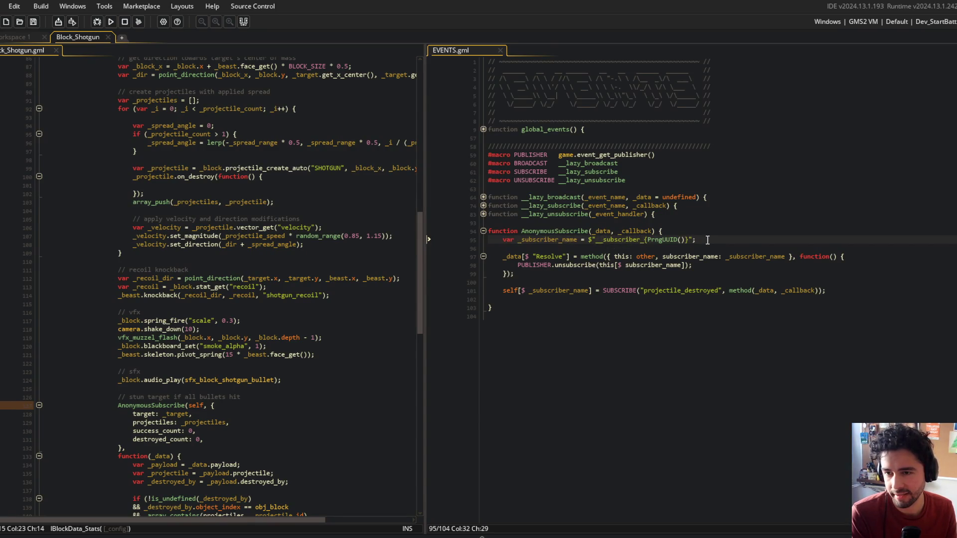
left_click(601, 246)
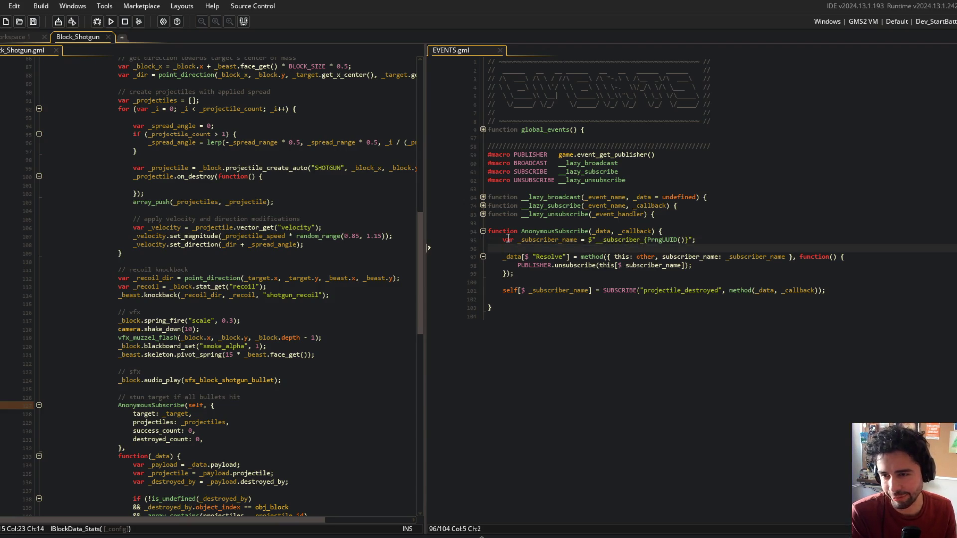
left_click(723, 299)
left_click(632, 281)
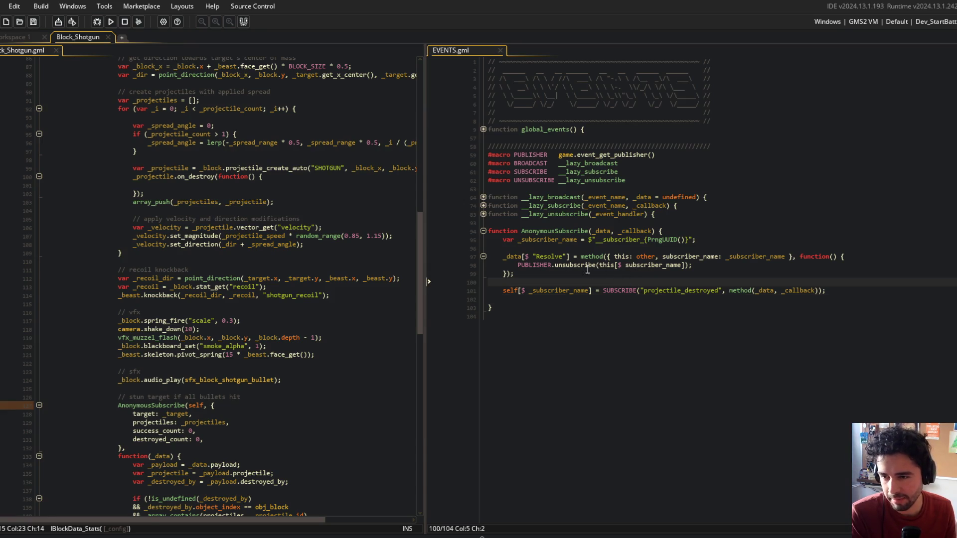
left_click(586, 249)
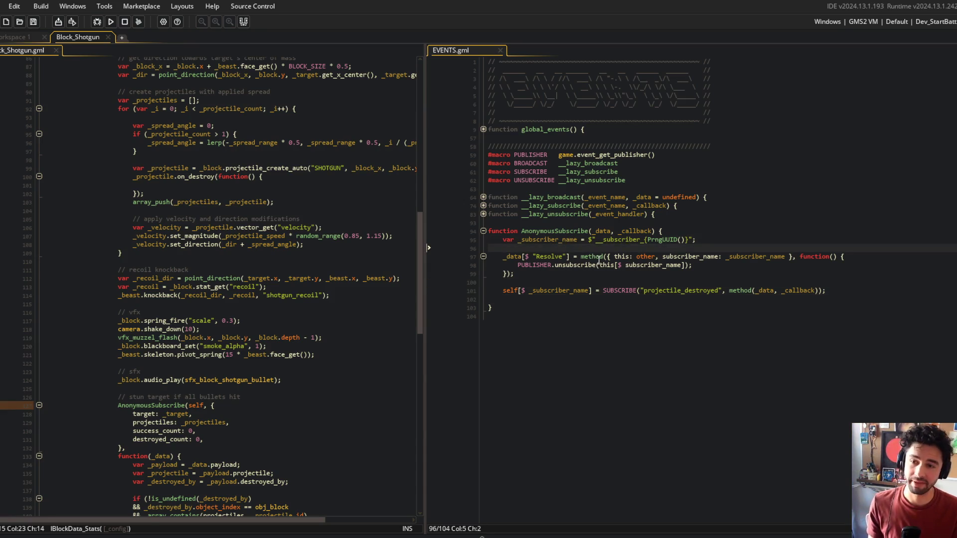
key("BackSpace")
key("BackSpace")
left_click(578, 273)
key("BackSpace")
left_click(554, 316)
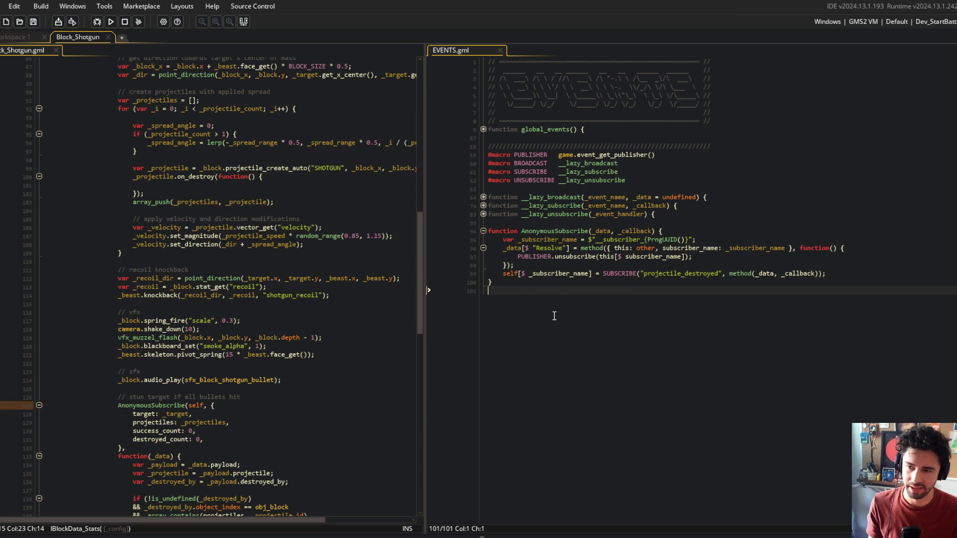
key("Up")
key("Up")
key("Up")
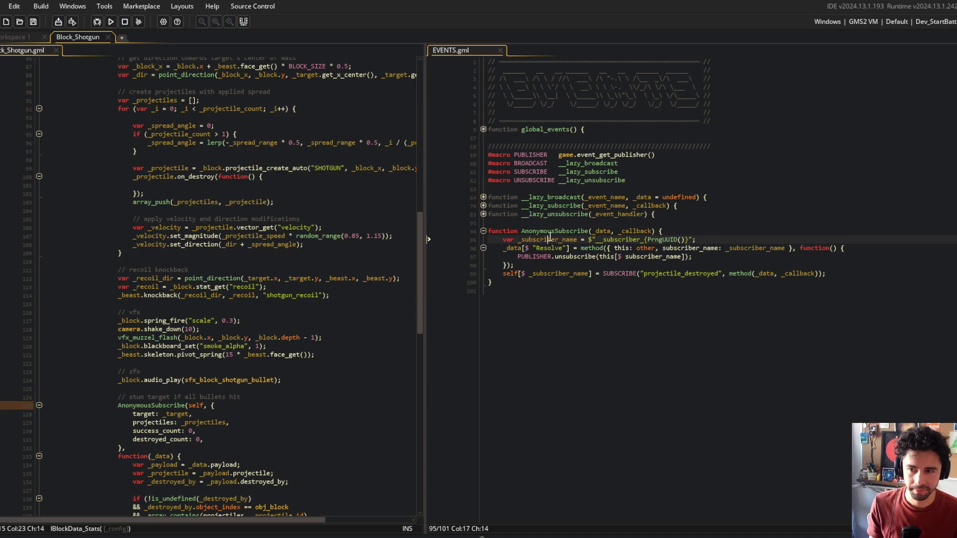
left_click(710, 231)
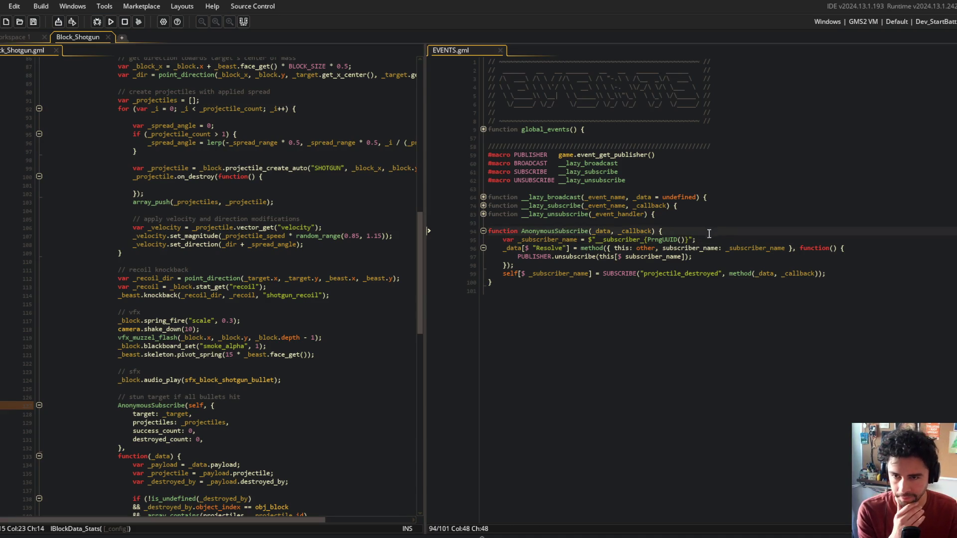
left_click(614, 306)
Delete the self argument from the shotgun script's AnonymousSubscribe call
left_click(180, 274)
scroll(256, 299, "down", 3)
left_click(210, 343)
key("BackSpace")
key("BackSpace")
key("BackSpace")
left_click(205, 294)
left_click(222, 283)
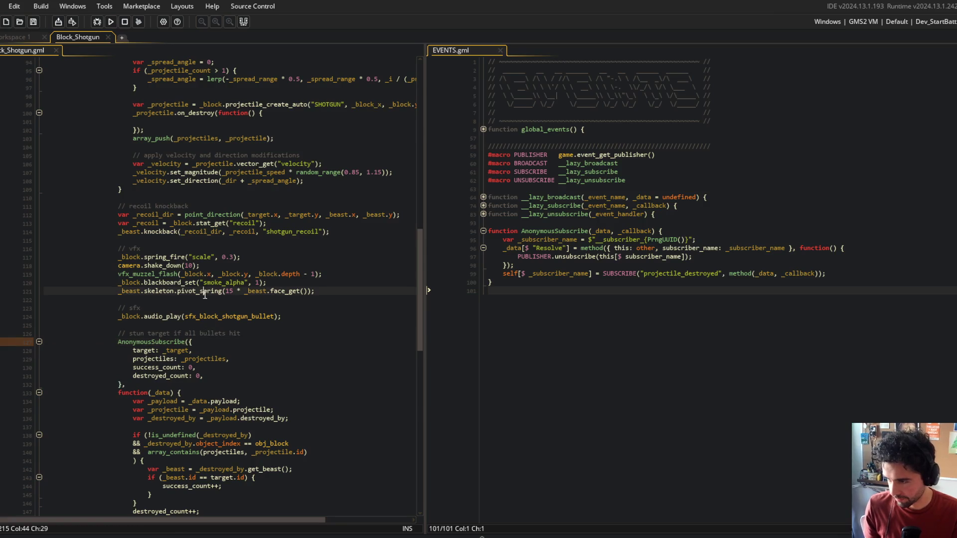
scroll(225, 289, "down", 3)
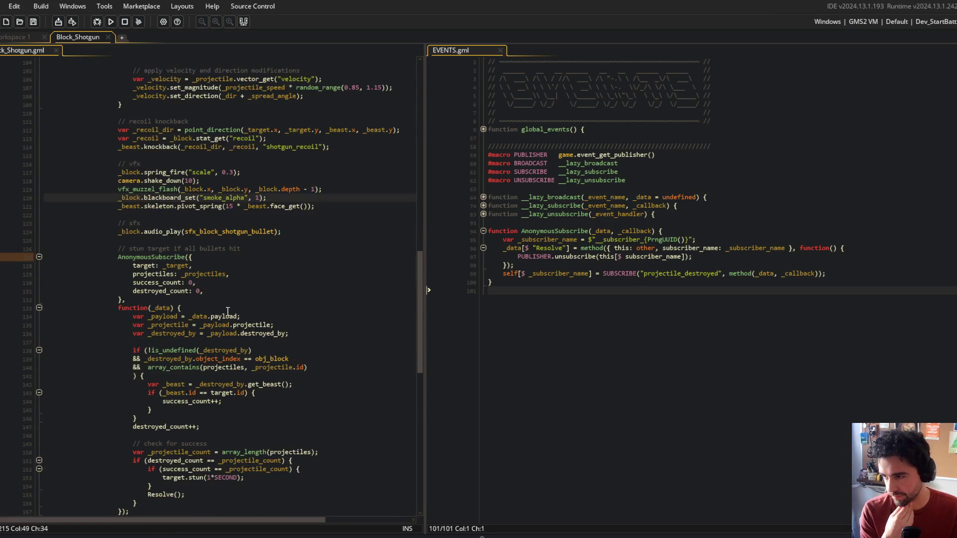
Compare the shotgun call's arguments with the _data and _callback parameters of the definition
left_click(180, 266)
left_click(113, 256)
scroll(150, 269, "down", 2)
double_click(156, 215)
left_click(606, 231)
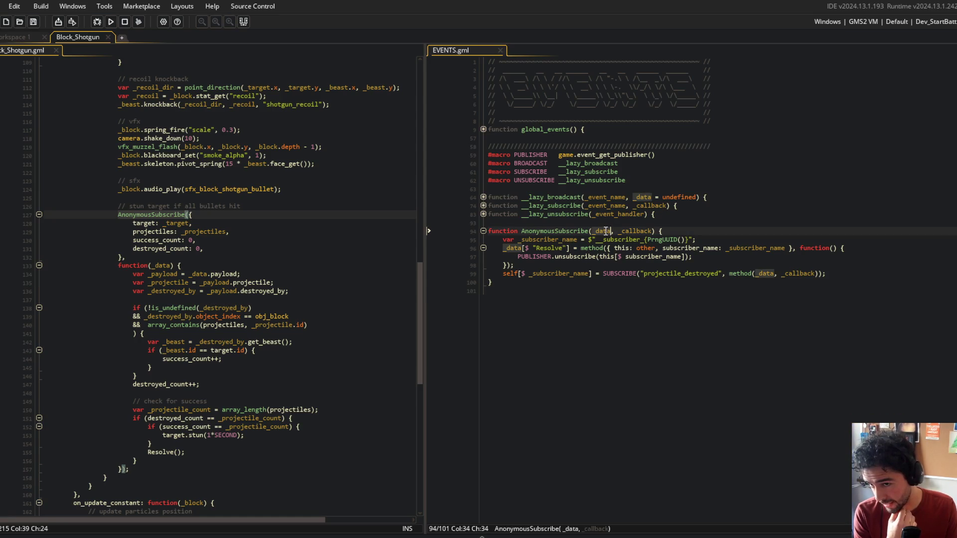
left_click(682, 231)
Add 'global[$ "AnonymousSubscribers"] ??= {};' at the top of AnonymousSubscribe and save
key("Return")
key("Return")
key("Return")
key("Up")
type("globa")
key("BackSpace")
key("BackSpace")
key("BackSpace")
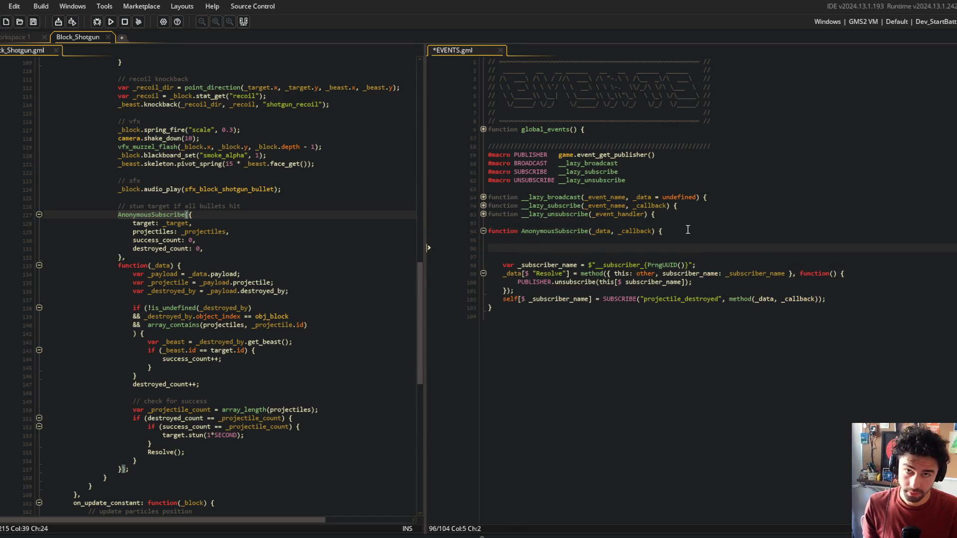
type("obal[$")
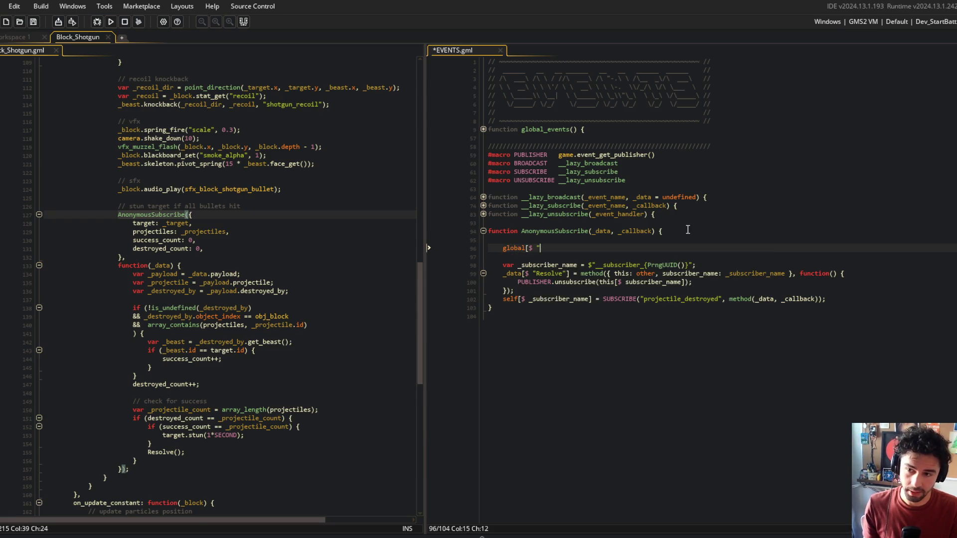
key("BackSpace")
key("BackSpace")
key("BackSpace")
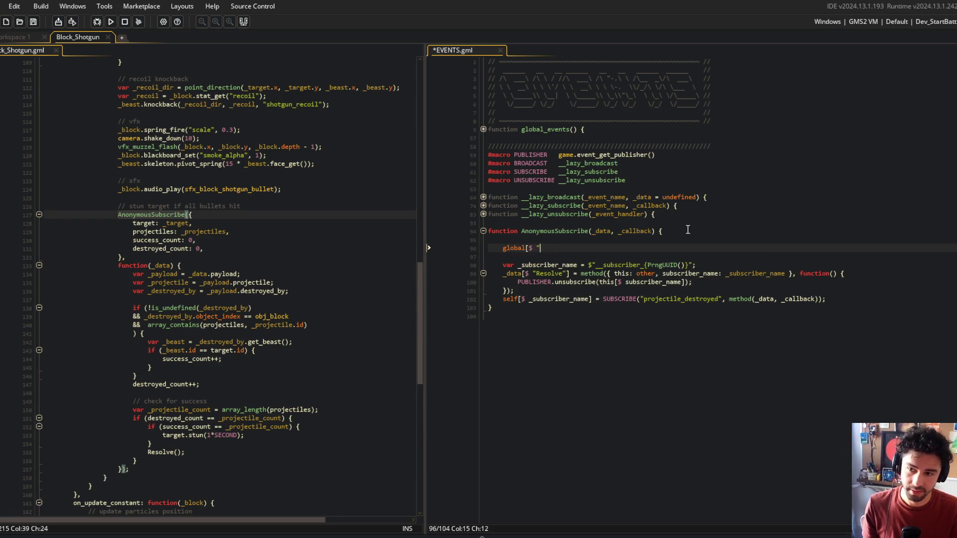
type("AnonymouseS")
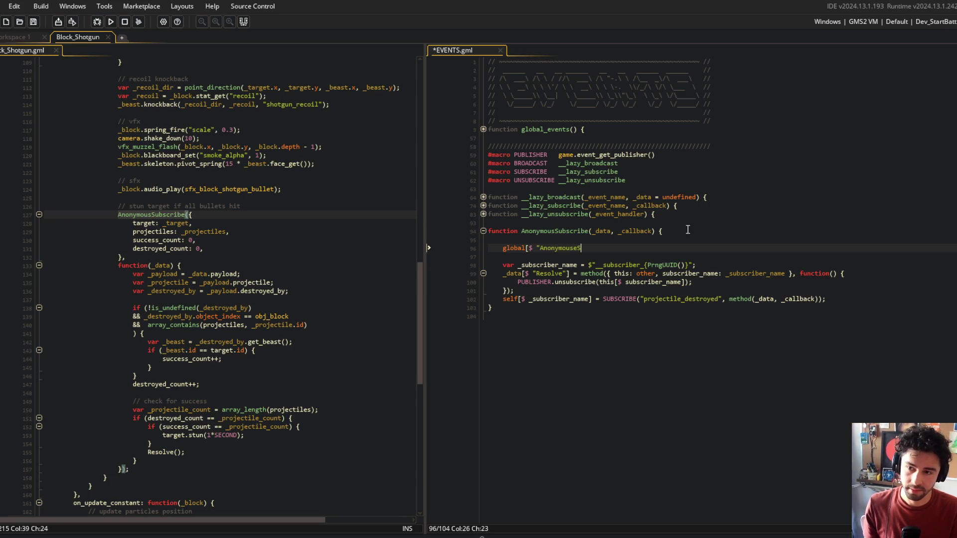
type("ubscribers\"] ??= {")
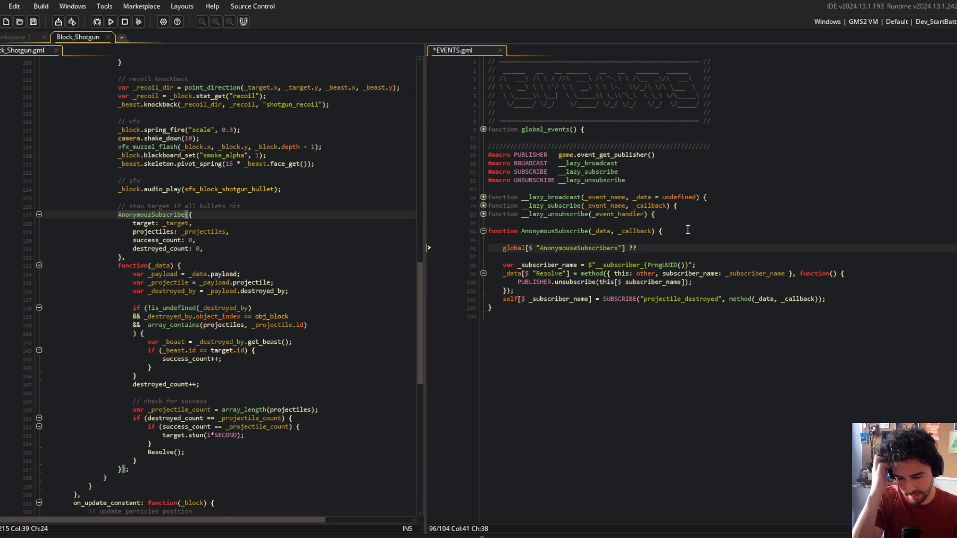
type("};")
key("ctrl+s")
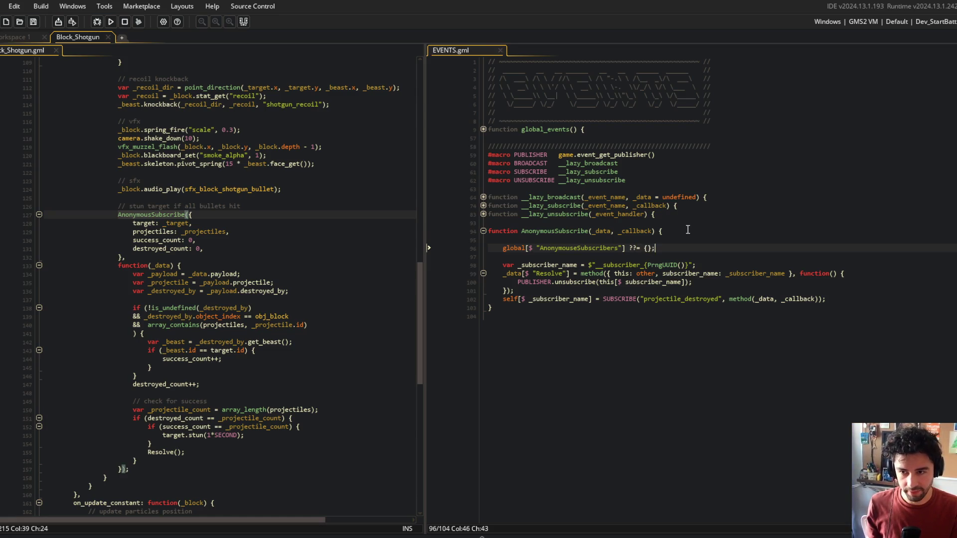
key("Return")
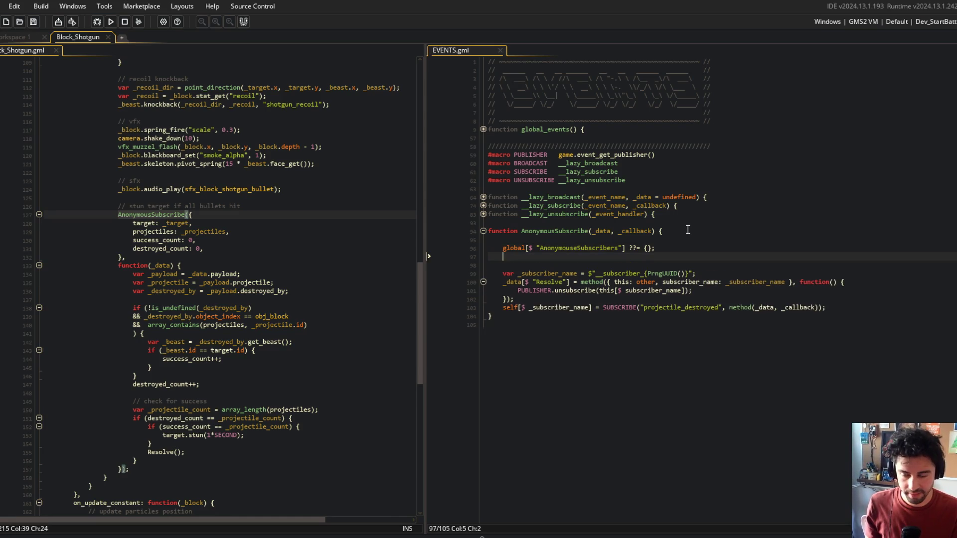
key("Delete")
Check the new global assignment line for the AnonymousSubscribers spelling
left_click(590, 230)
left_click(700, 248)
left_click(688, 240)
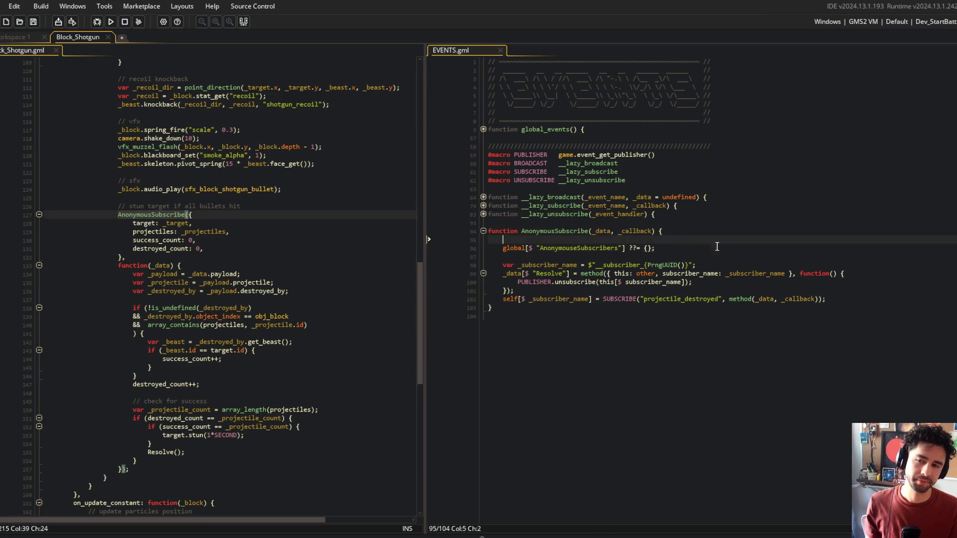
left_click(575, 248)
left_click(683, 250)
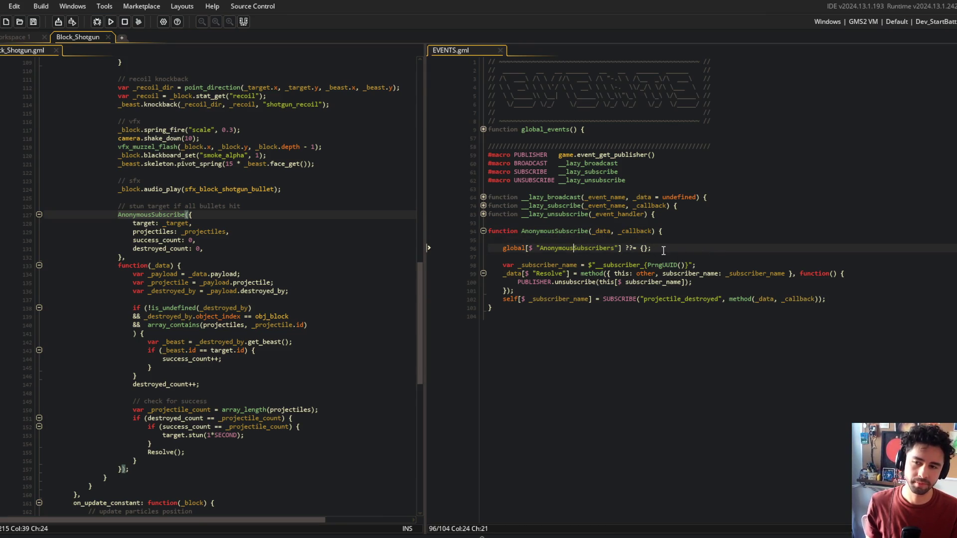
left_click(613, 240)
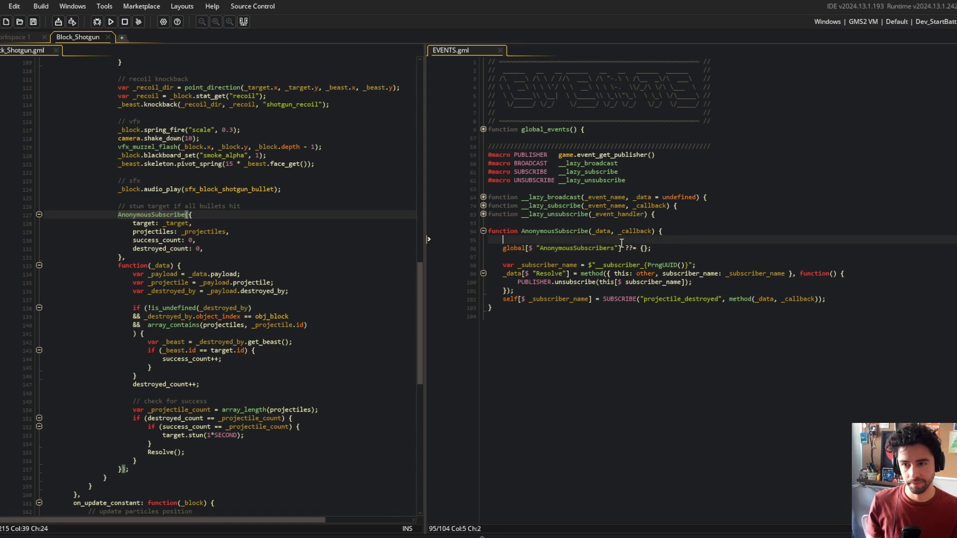
left_click(656, 246)
left_click(511, 248)
left_click(659, 247)
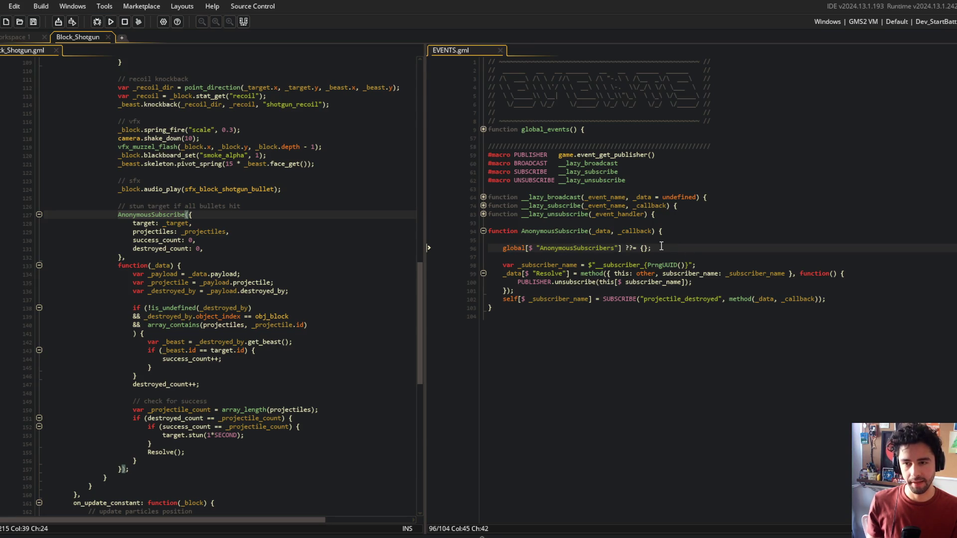
Wrap the subscription body in a with (global.AnonymousSubscribers) block, indent it, and save
key("Return")
type("with *(gl")
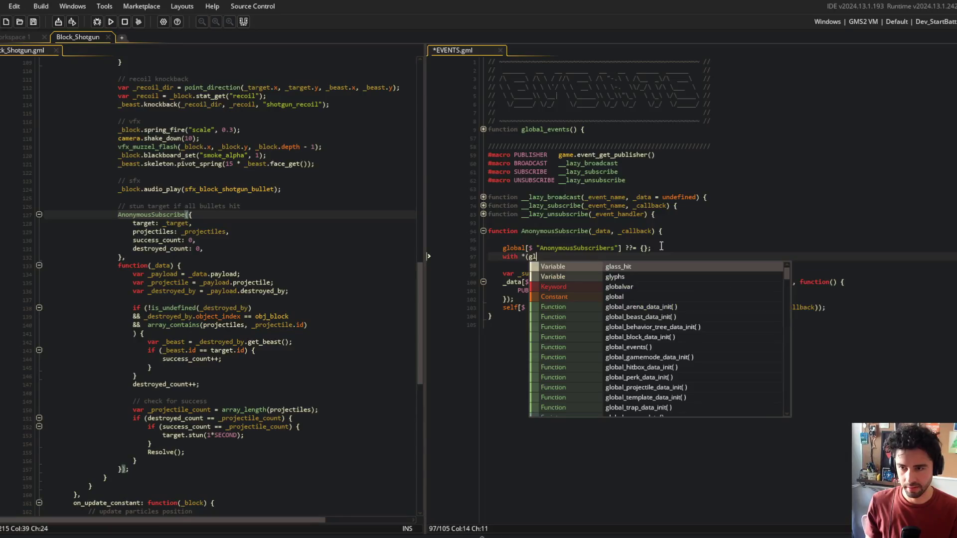
type("obal.An")
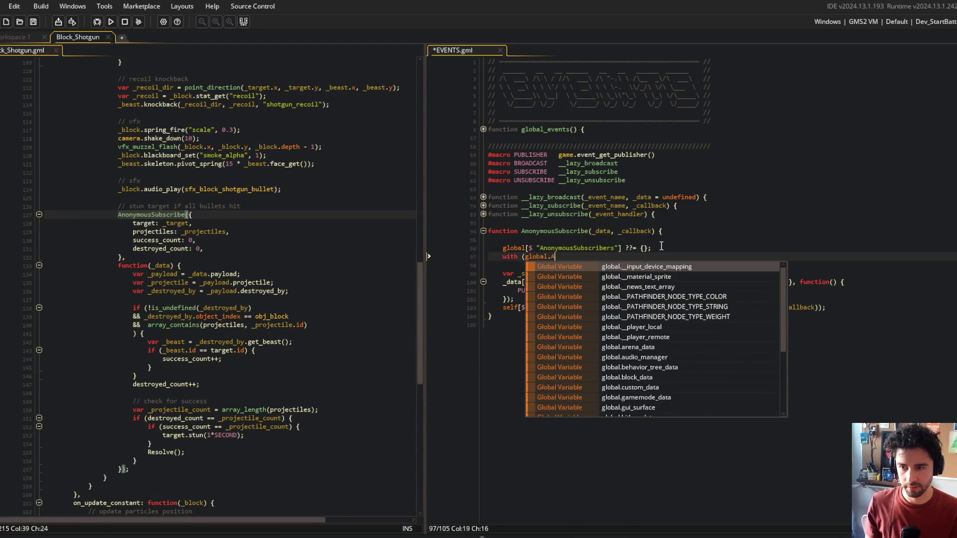
type("ony")
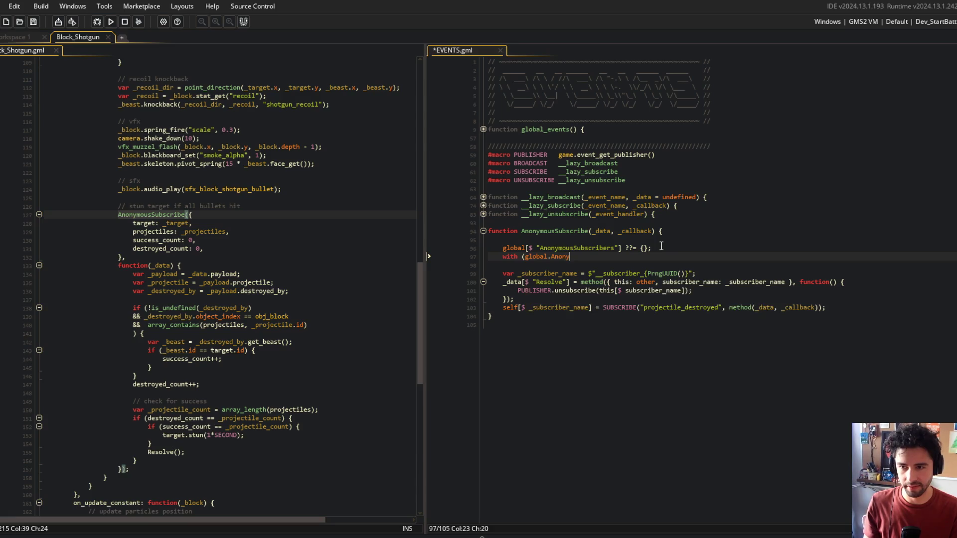
type("mousSubscribe")
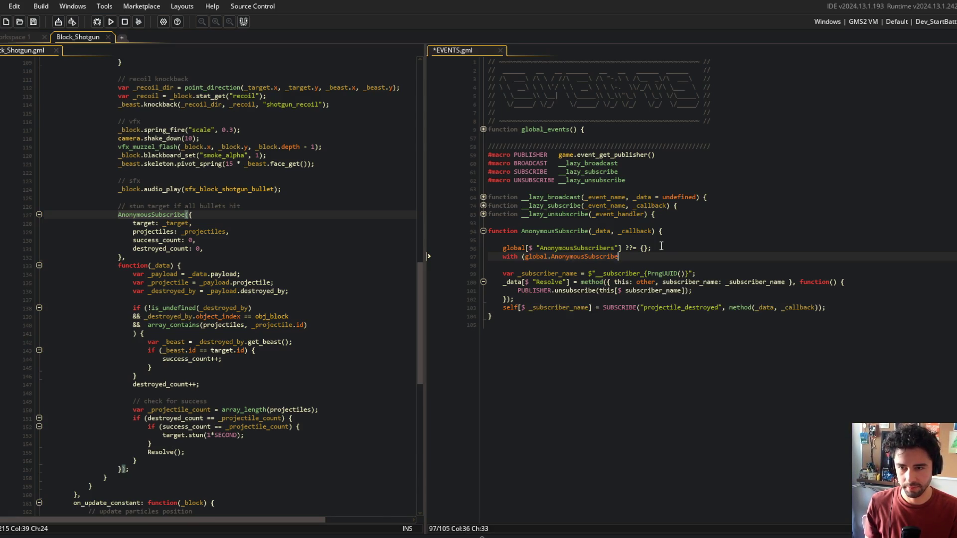
type("{")
key("Delete")
key("shift+Down")
key("shift+Down")
key("shift+Down")
key("shift+End")
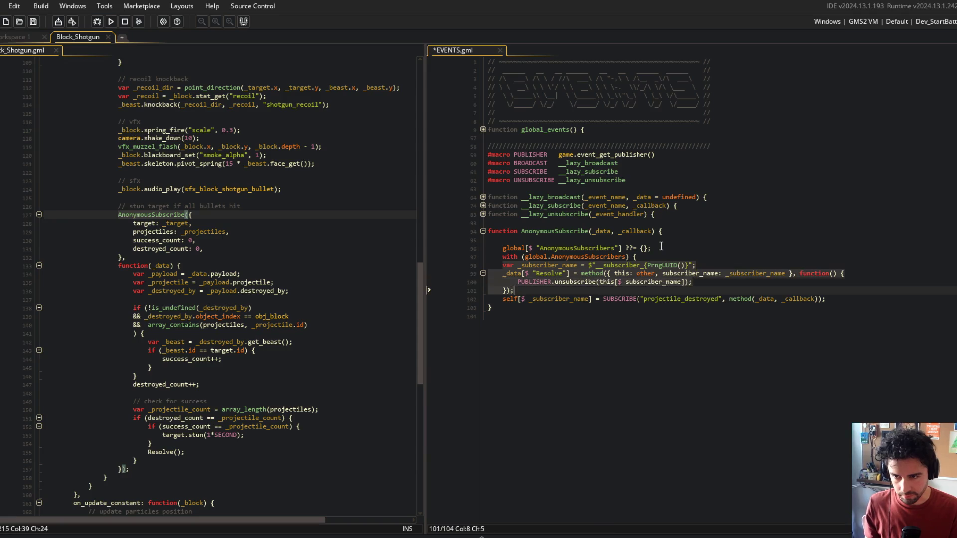
key("Tab")
key("Return")
type("};")
key("ctrl+s")
key("Up")
key("Up")
key("Up")
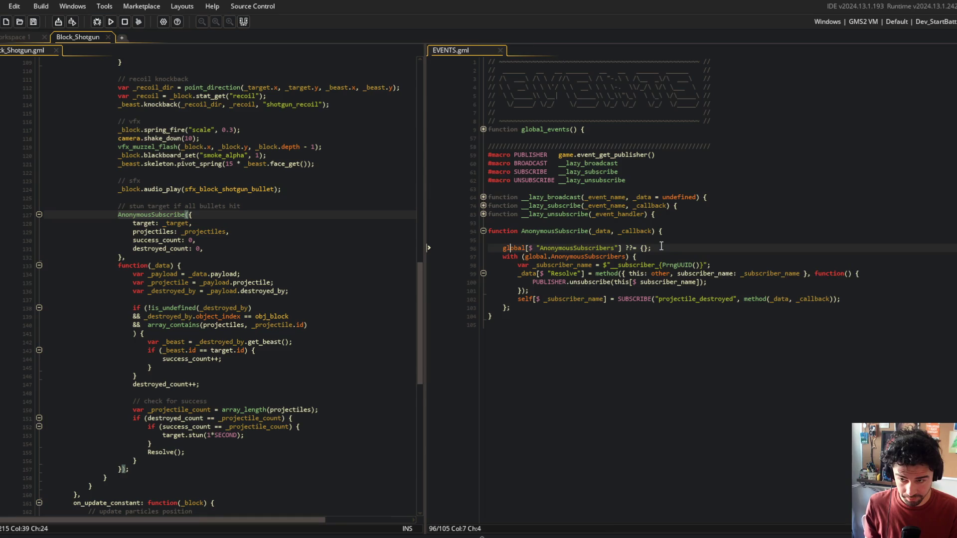
key("Delete")
Rebuild and run the game
left_click(654, 399)
left_click(226, 206)
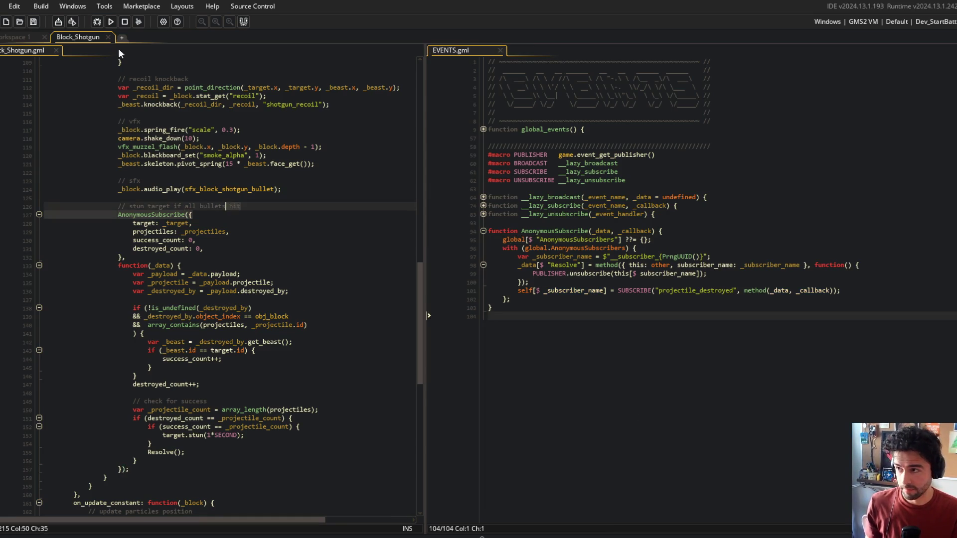
left_click(116, 25)
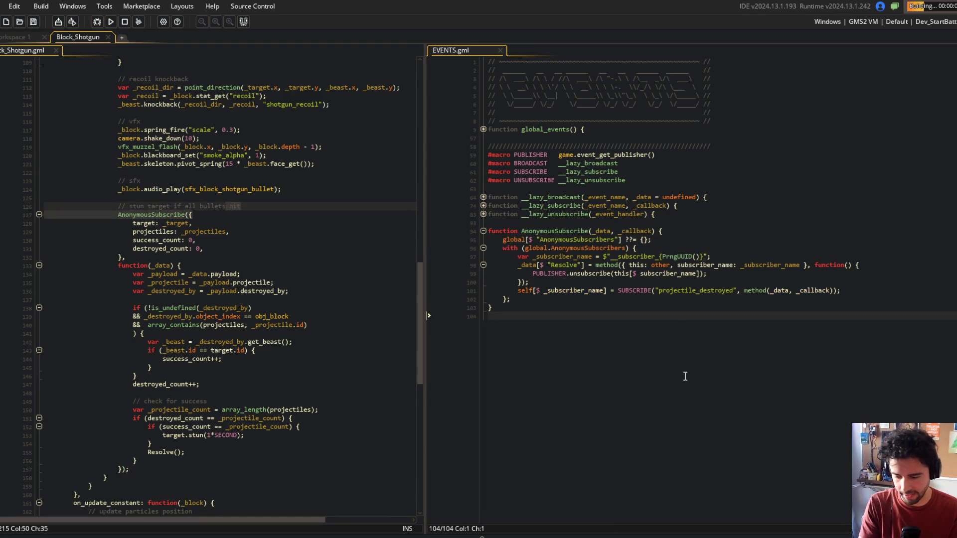
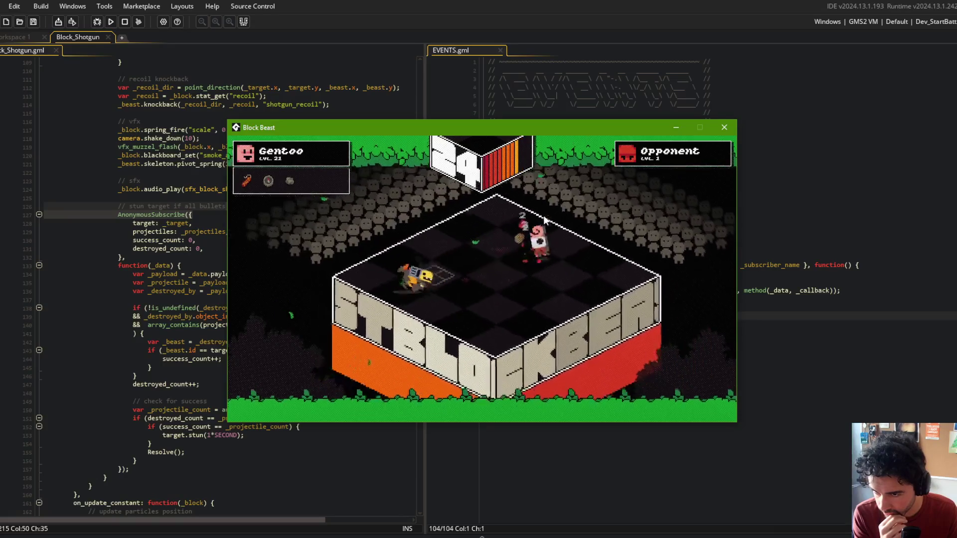
Close the Block Beast game and review AnonymousSubscribe's global and subscriber setup lines in EVENTS.gml
left_click(724, 127)
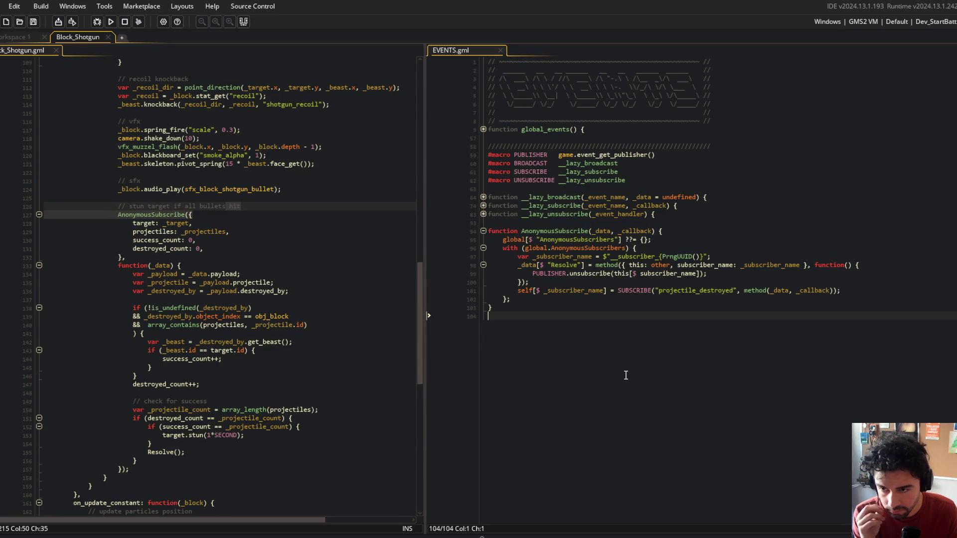
left_click(527, 240)
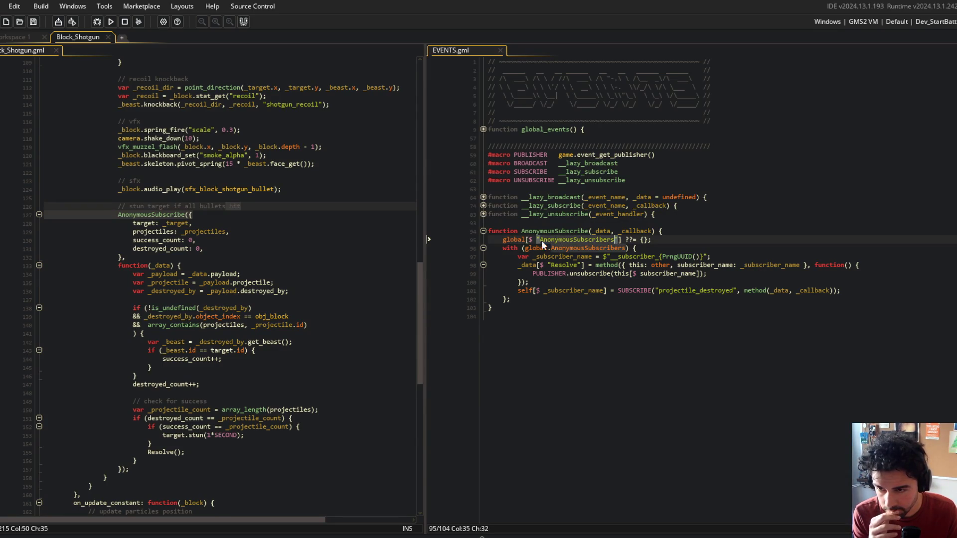
left_click(581, 240)
left_click(515, 248)
left_click_drag(516, 256, 778, 294)
left_click(707, 352)
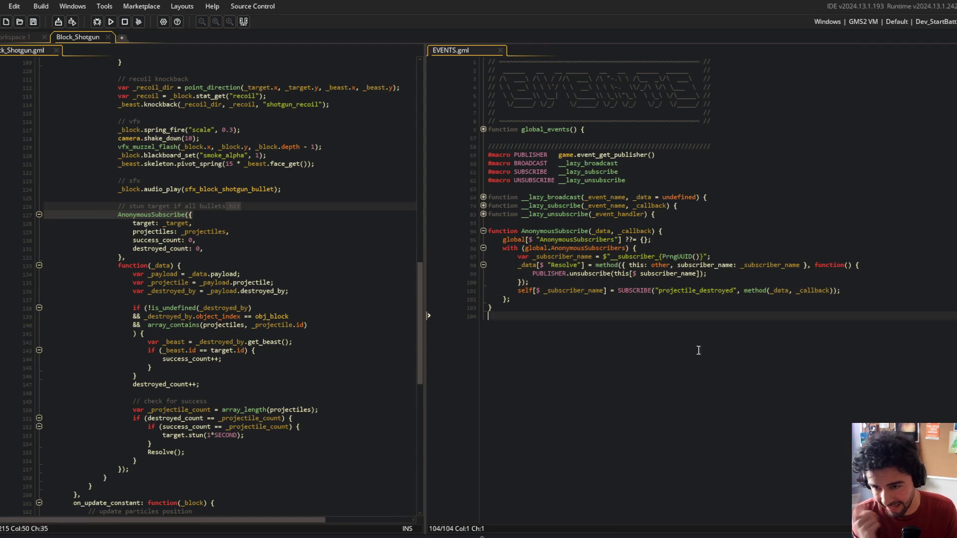
Add a semicolon after AnonymousSubscribe's closing brace, then return to the Block_Shotgun code
left_click(547, 305)
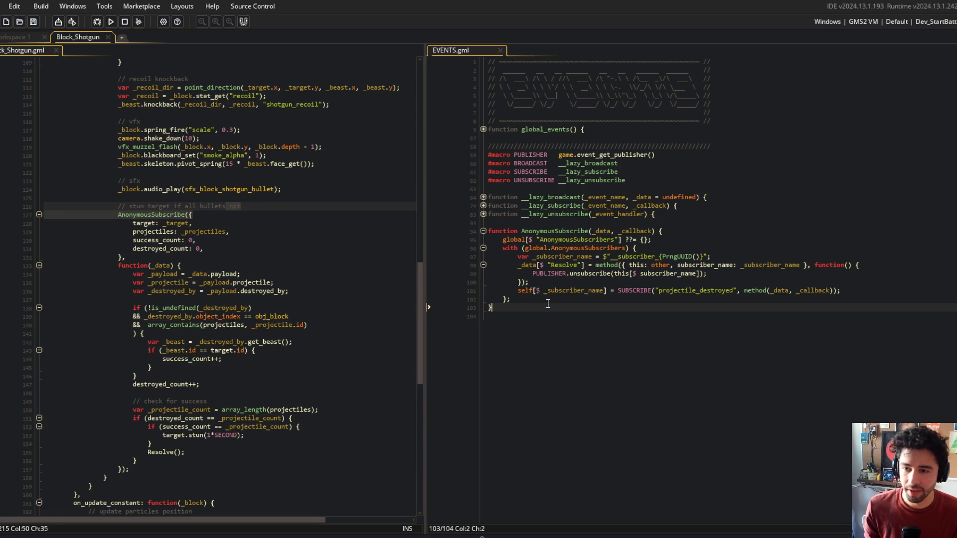
type(";")
key("Down")
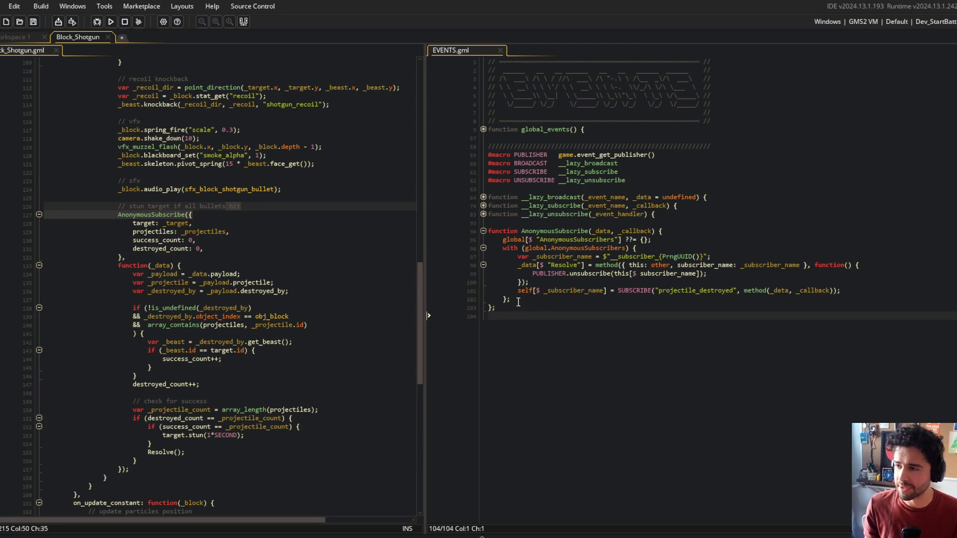
left_click(240, 257)
scroll(259, 246, "down", 3)
Delete the success_count and destroyed_count fields from the subscriber data in Block_Shotgun.gml
left_click(155, 160)
key("Down")
key("ctrl+Right")
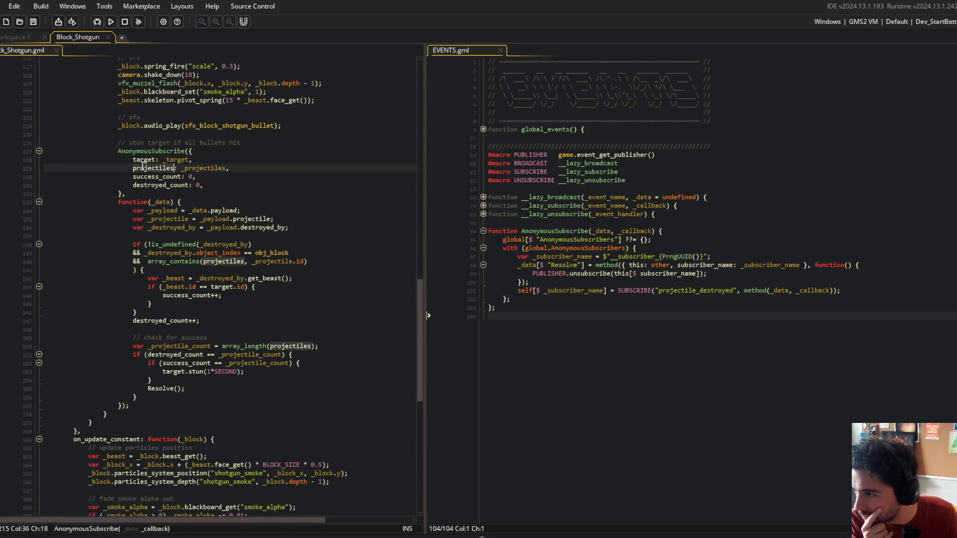
key("Down")
key("ctrl+Right")
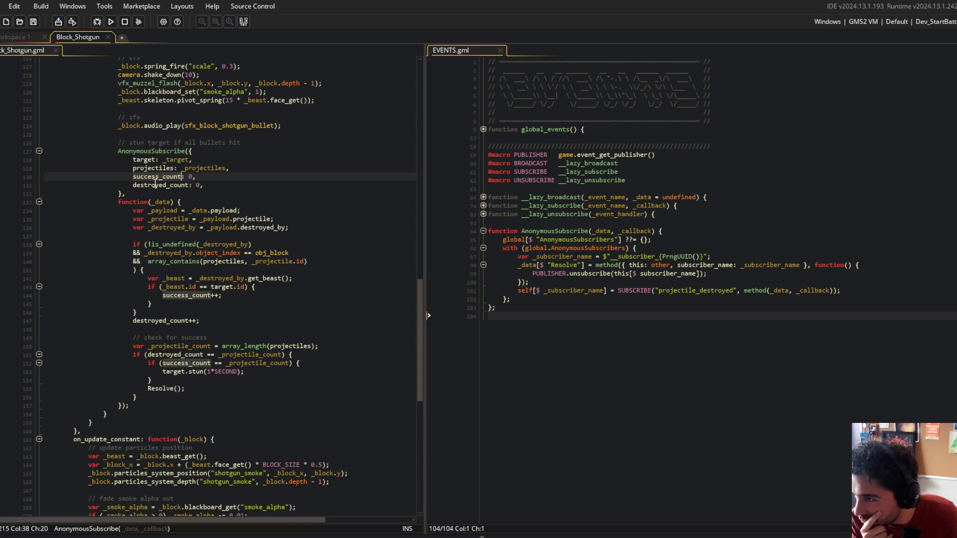
key("Down")
key("ctrl+Right")
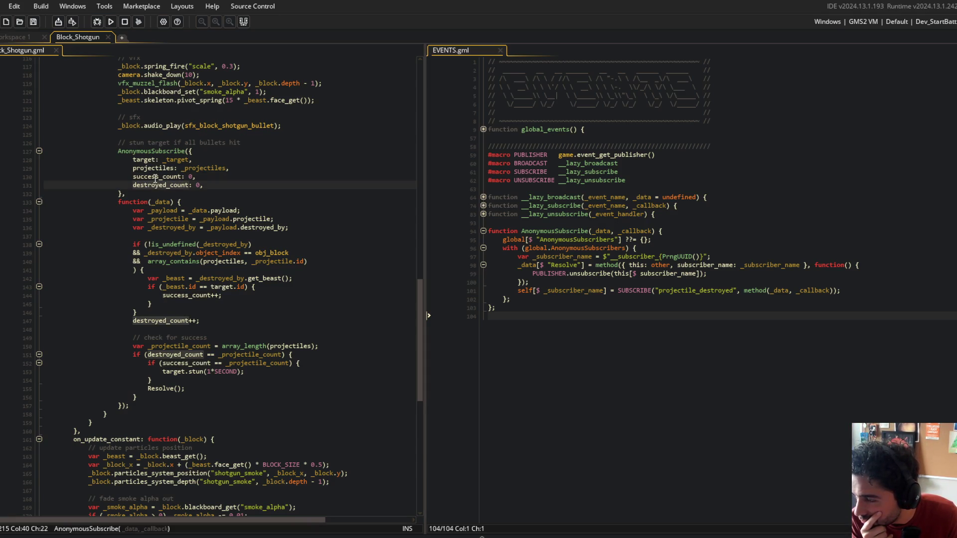
key("Up")
key("ctrl+Left")
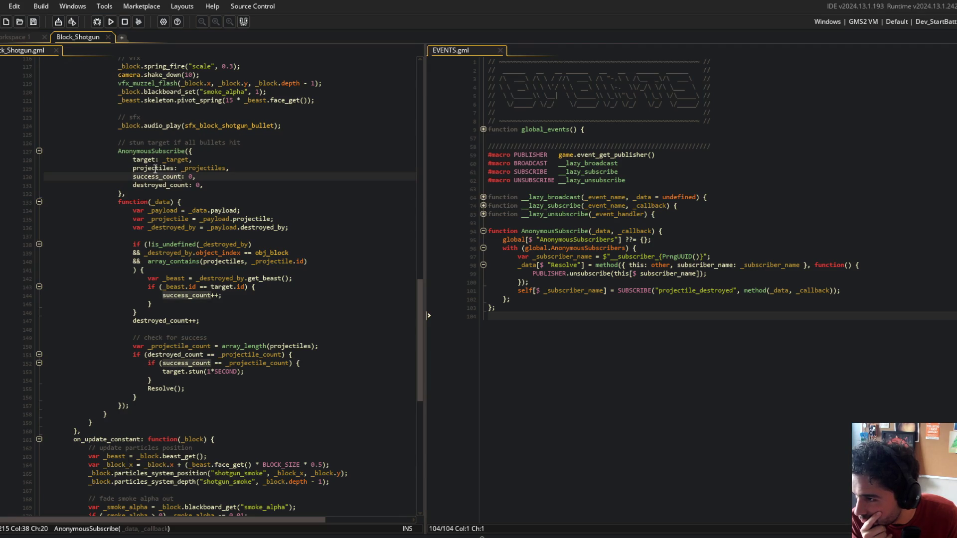
key("Up")
key("Down")
key("Down")
key("Down")
key("Down")
key("Up")
key("Up")
key("Up")
key("ctrl+d")
key("ctrl+d")
key("Down")
key("Down")
Declare static success_count = 0 and static destroyed_count = 0 at the top of the callback
key("Home")
key("Return")
key("Return")
key("Up")
key("Up")
type("static ")
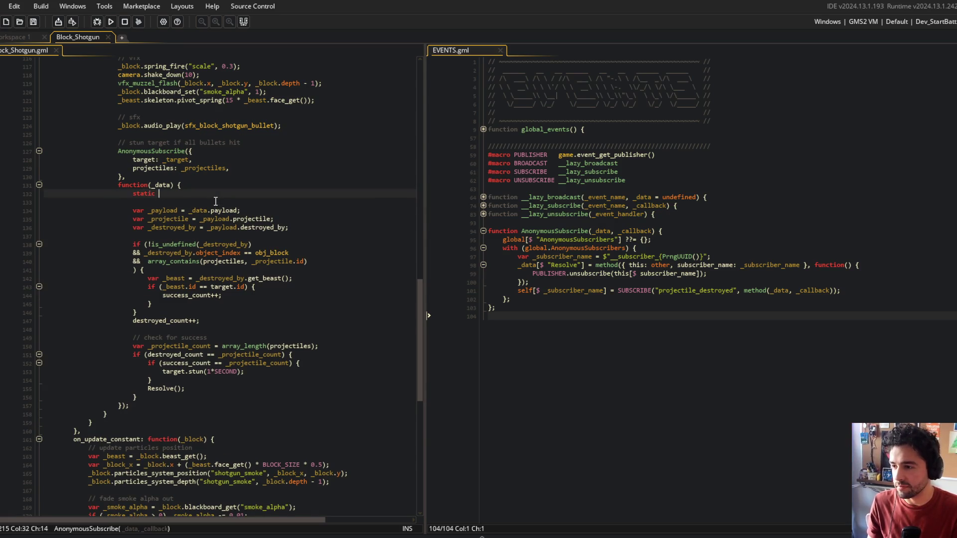
type("success_count = 0;")
key("Return")
type("static d")
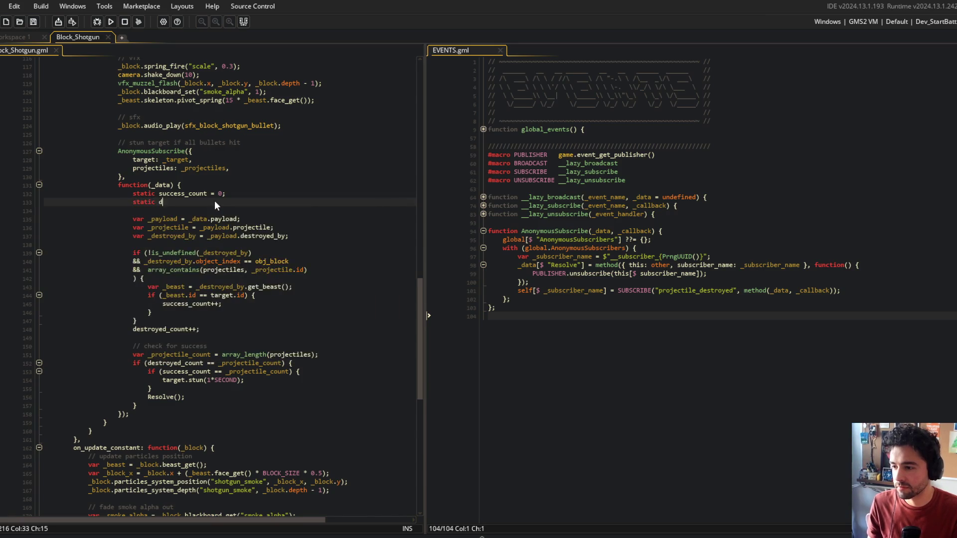
type("estroyed_count = 0")
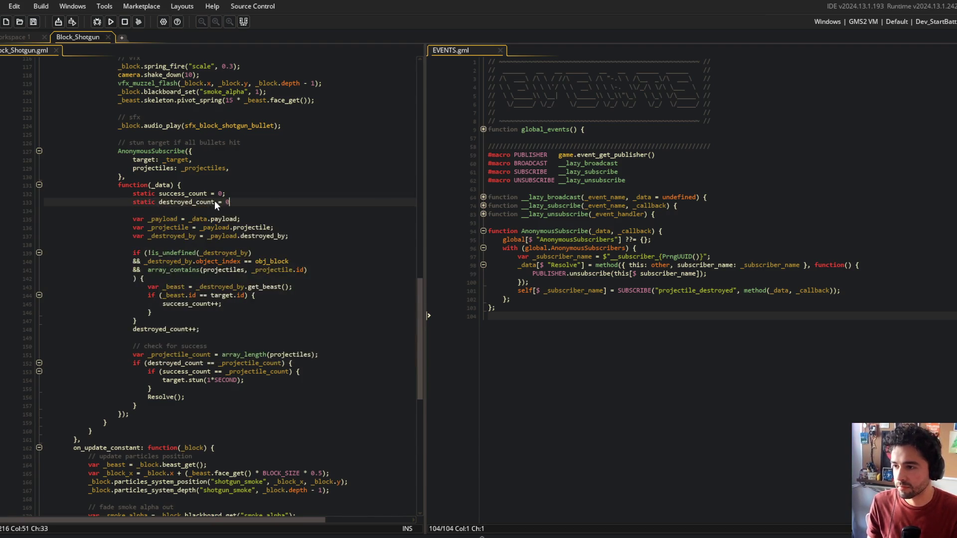
type(";")
Build and run the game with F5 while looking over the new static counter lines
key("F5")
scroll(241, 211, "up", 3)
scroll(241, 212, "down", 2)
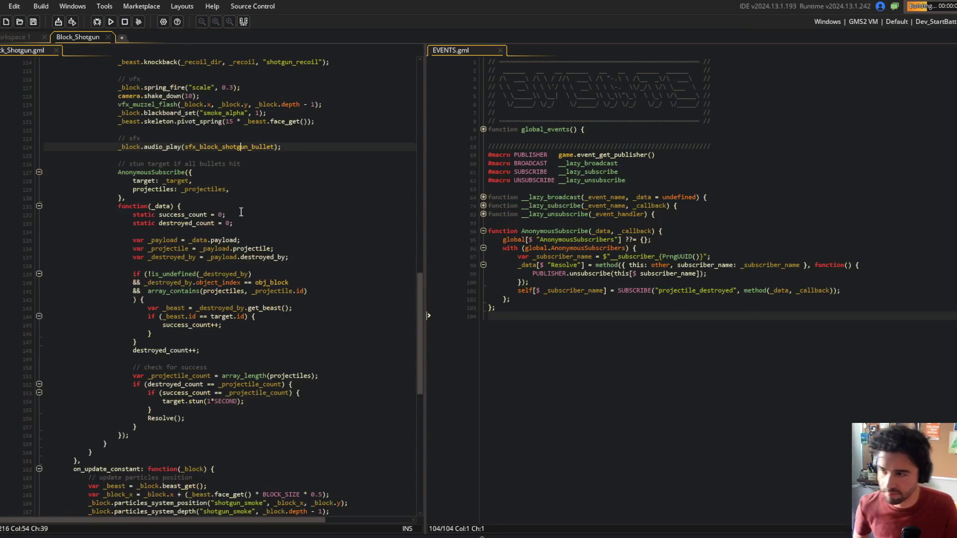
left_click(237, 258)
left_click(241, 250)
left_click(245, 221)
scroll(263, 208, "up", 2)
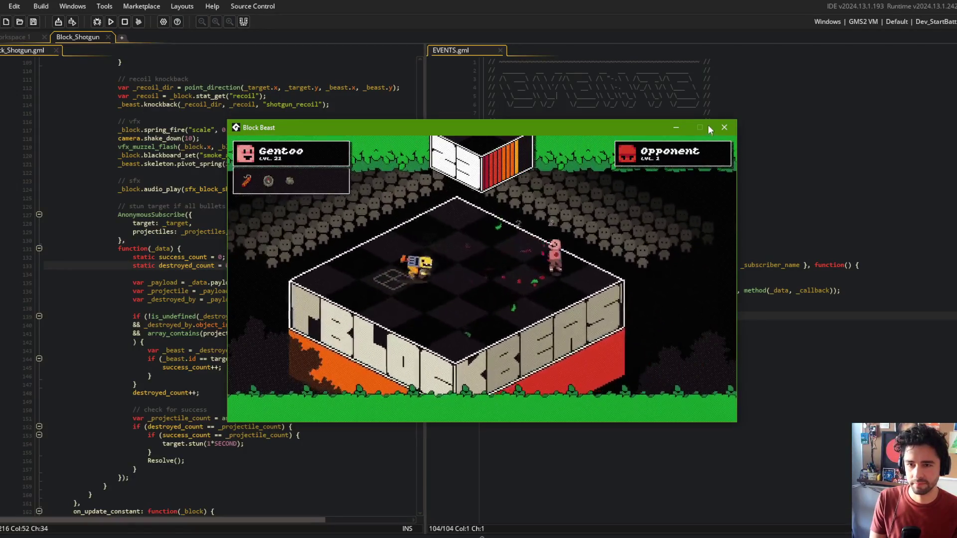
Close the game and restore success_count and destroyed_count as subscriber data fields
left_click(724, 128)
key("BackSpace")
key("BackSpace")
key("BackSpace")
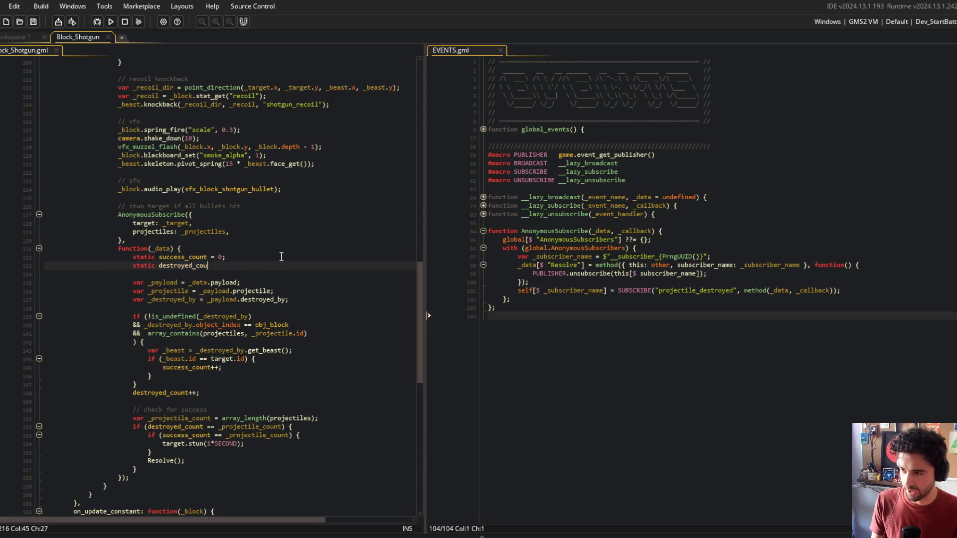
key("BackSpace")
key("BackSpace")
key("BackSpace")
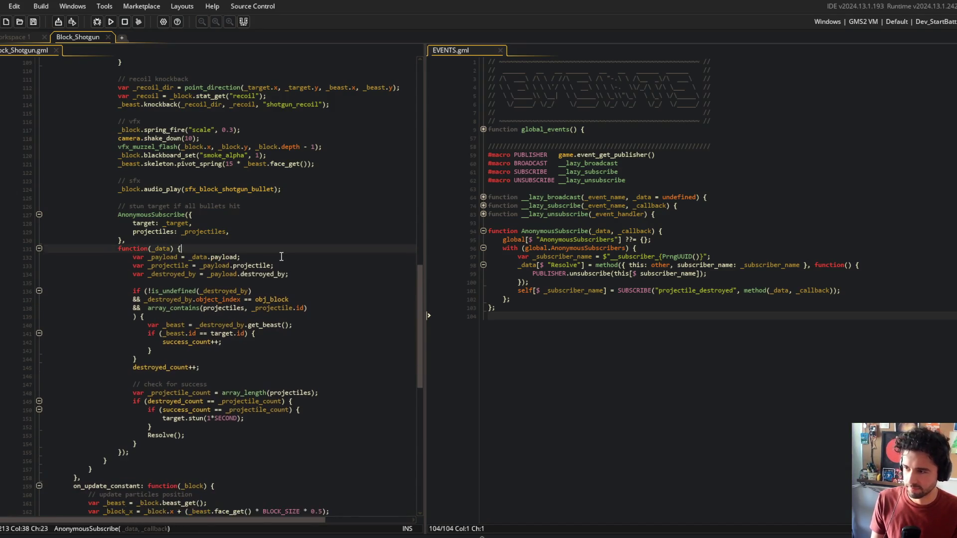
type("success_count: 0, destroyed_count: 0,")
Run the game again with F5 to test, then close it with Escape
left_click(193, 262)
key("F5")
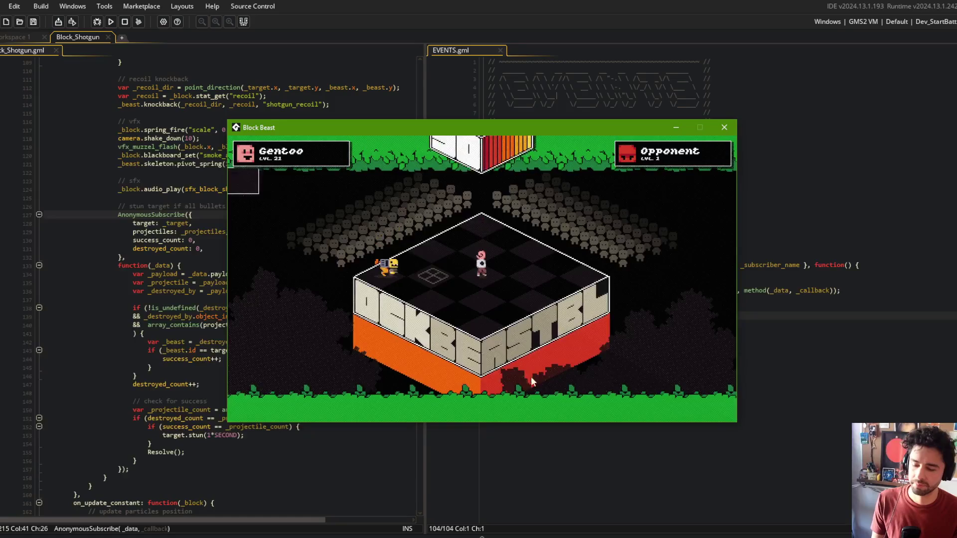
key("Escape")
scroll(269, 174, "down", 2)
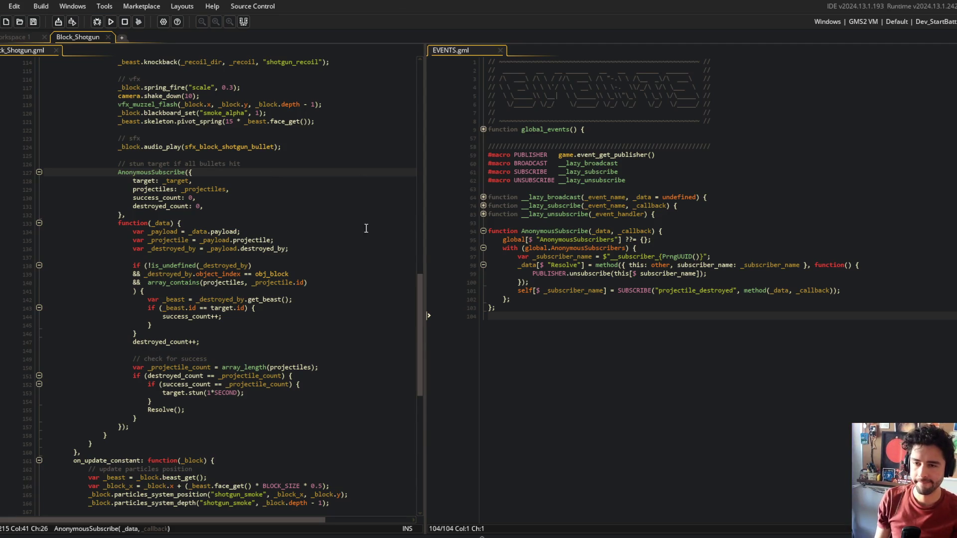
Start a comment note below the AnonymousSubscribe header, with blank, // and slash divider lines around it
left_click(679, 228)
key("Return")
type("/")
type("NEED TO ")
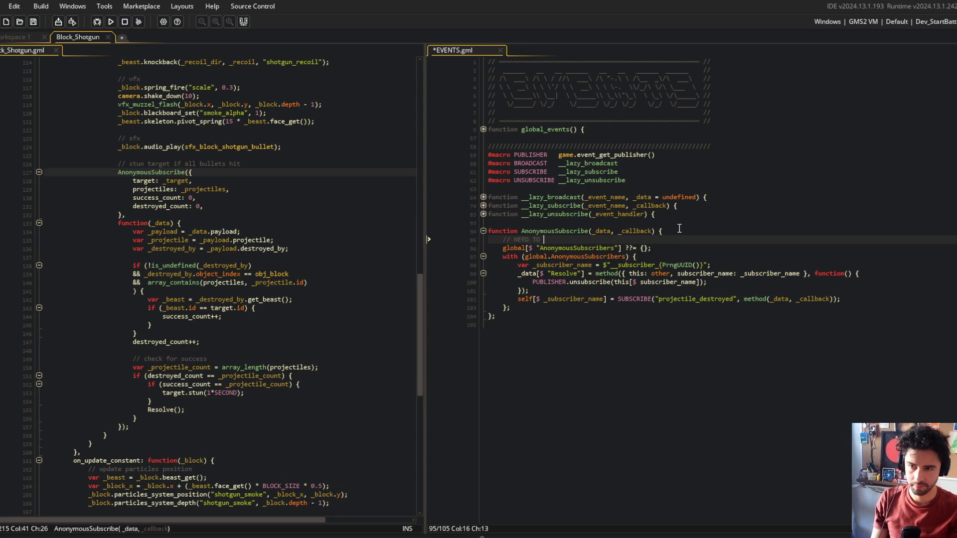
type("INVOKE Rlve ")
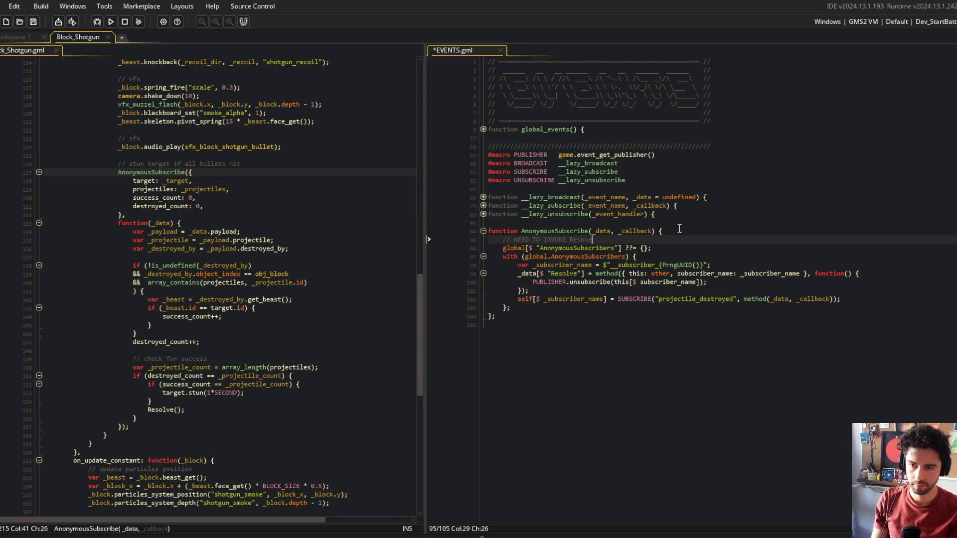
type("e")
type("METH")
key("Home")
key("Return")
key("Up")
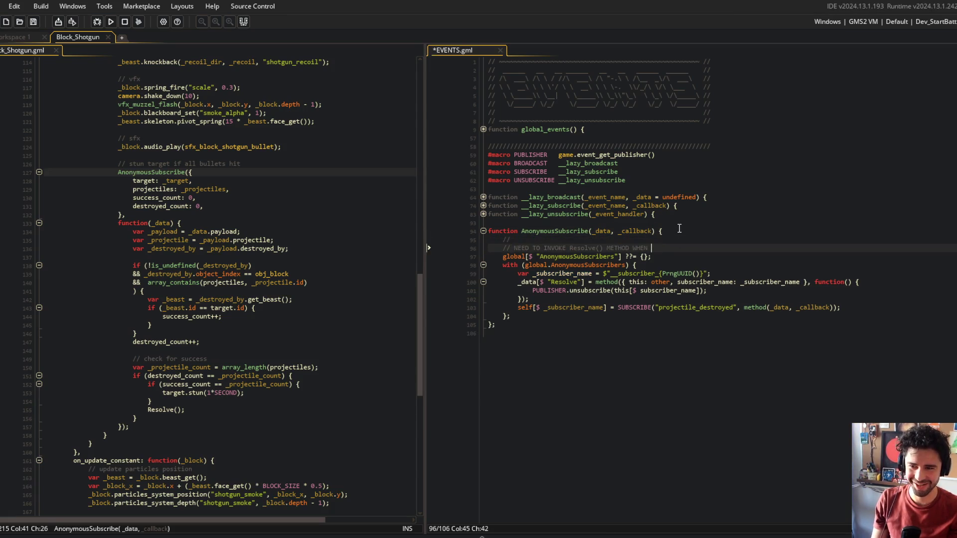
key("Down")
key("End")
key("Return")
type("//")
key("Return")
type("//")
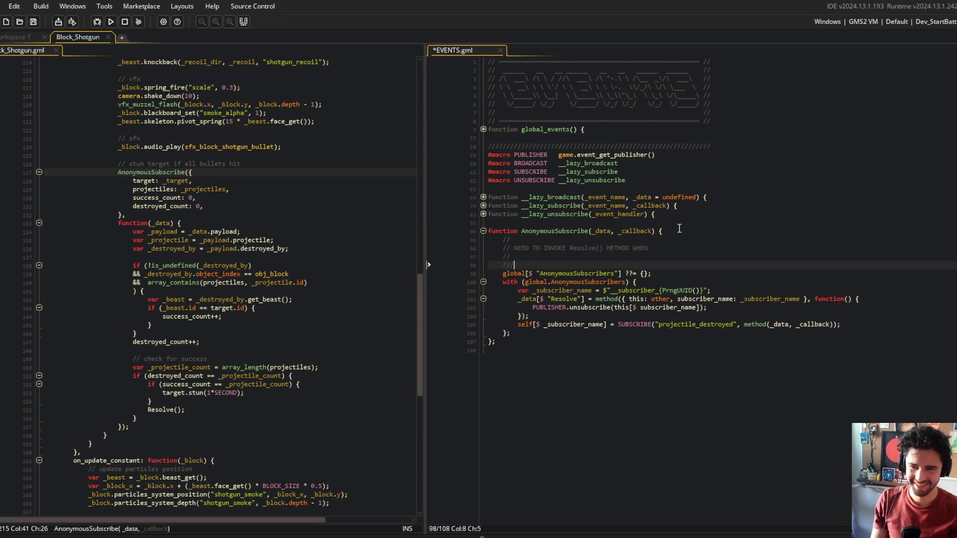
type("/////////////////")
Reword the note to 'need to invoke Resolve() when callback is completed to remove subscriber from memory'
key("Up")
key("Up")
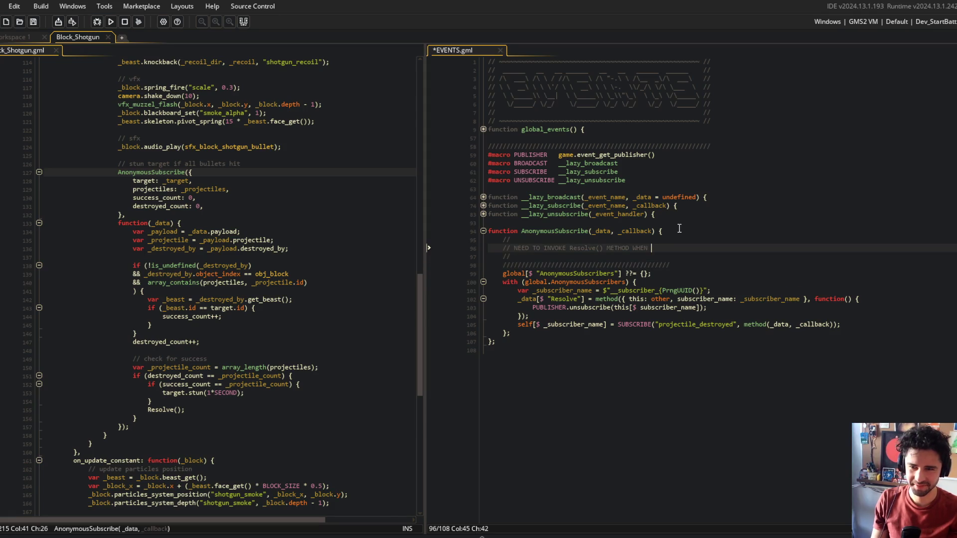
key("Right")
key("Right")
key("Right")
type("need")
key("Delete")
key("Delete")
key("Delete")
type("to invoke")
key("End")
key("BackSpace")
key("BackSpace")
key("BackSpace")
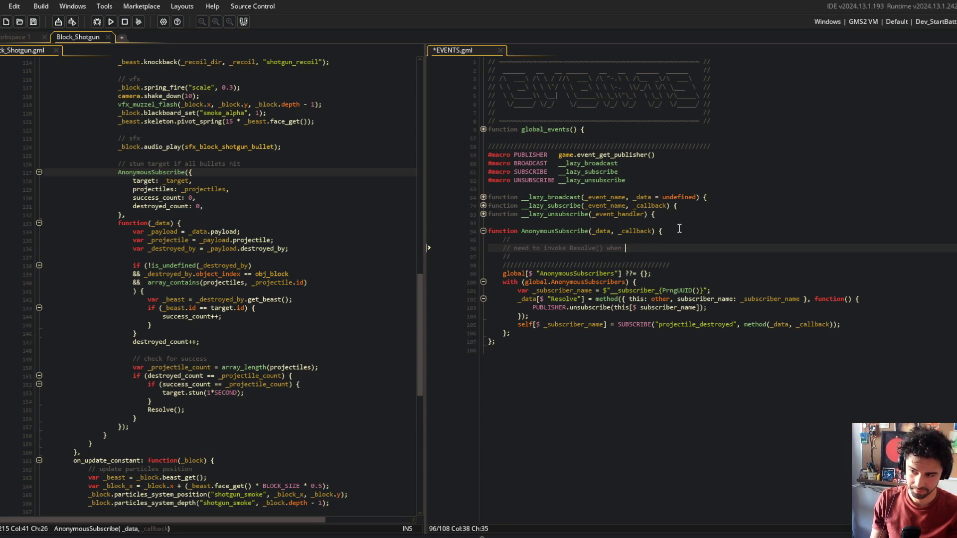
type("callback")
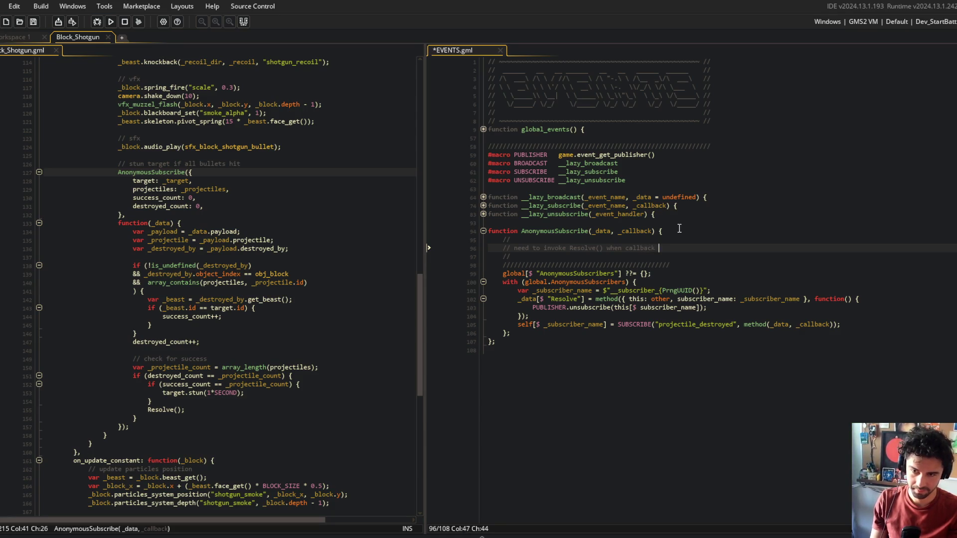
type("ete")
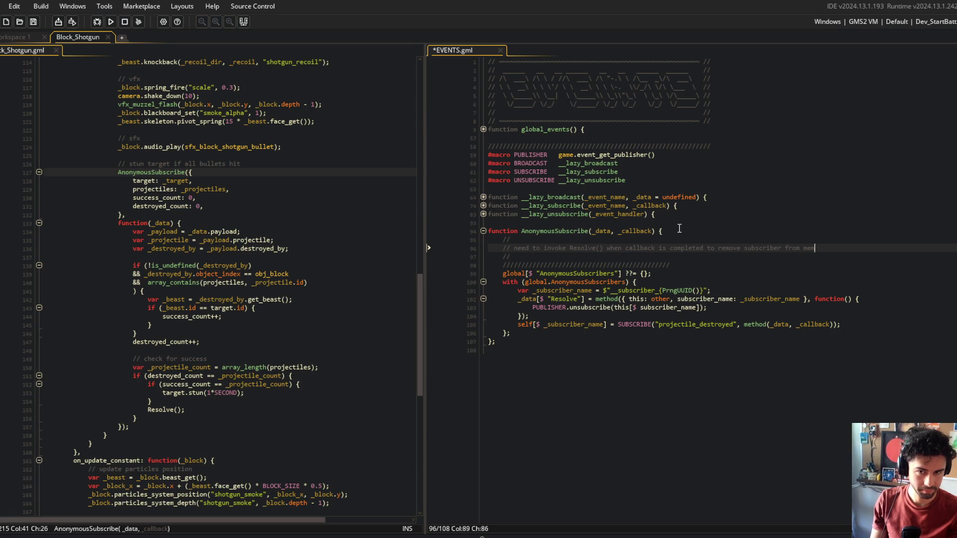
Extend the divider and close each comment line with trailing slashes, then copy the slash border line
key("Down")
key("Down")
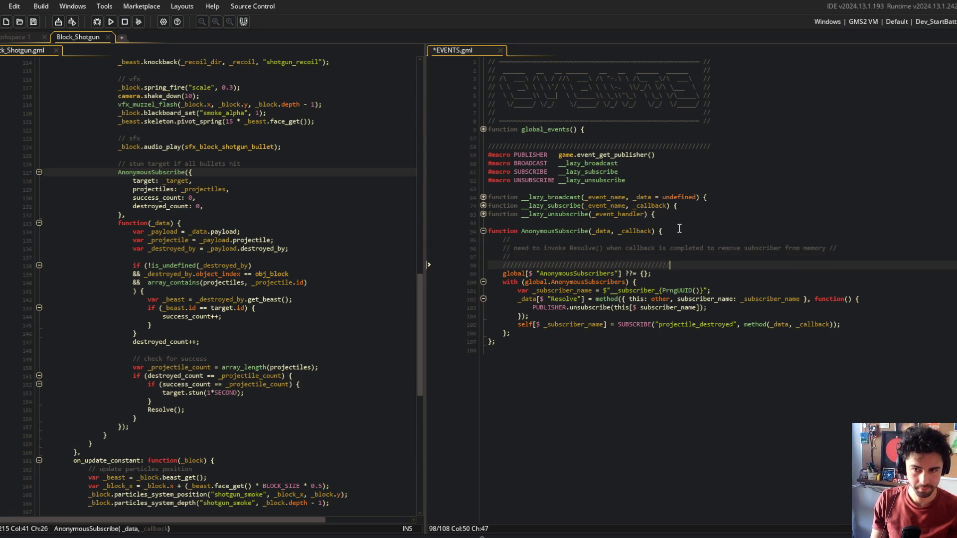
type("//////////////////////////////////////////")
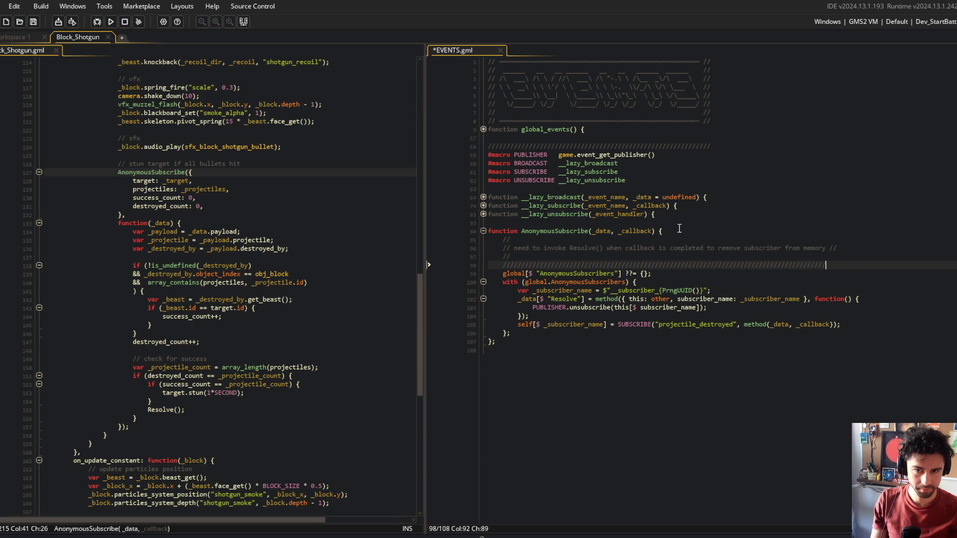
key("Up")
key("End")
key("Down")
type("//")
key("Down")
type("/")
key("Up")
key("Up")
type("//")
key("Up")
key("End")
type("//")
key("Down")
key("Down")
key("Down")
key("Home")
key("ctrl+c")
key("Up")
key("Up")
key("Up")
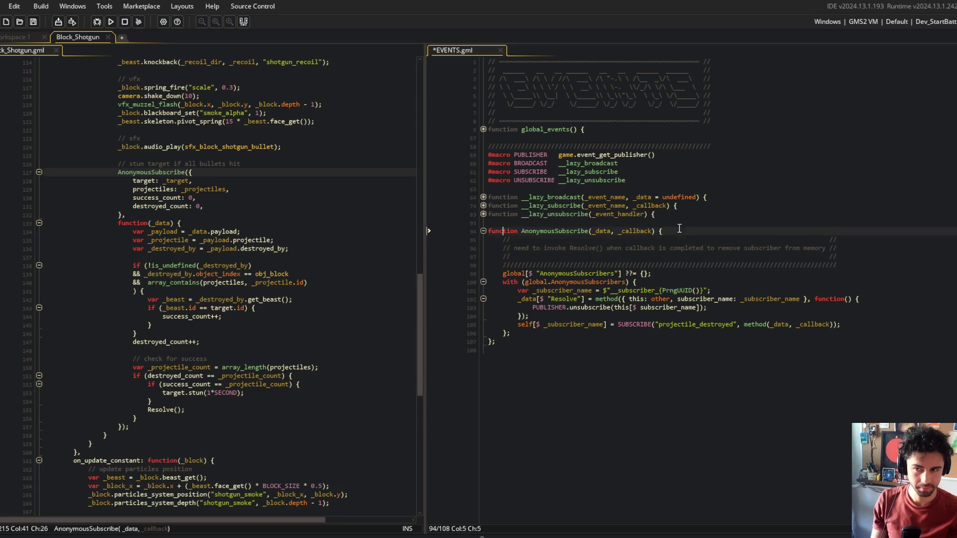
Paste the slash border line as the box's top border and save EVENTS.gml
key("ctrl+v")
key("Down")
key("Down")
key("Down")
key("End")
key("ctrl+s")
Separate the subscriber name, method block and with block with blank lines, undoing the extra ones
key("Return")
key("Down")
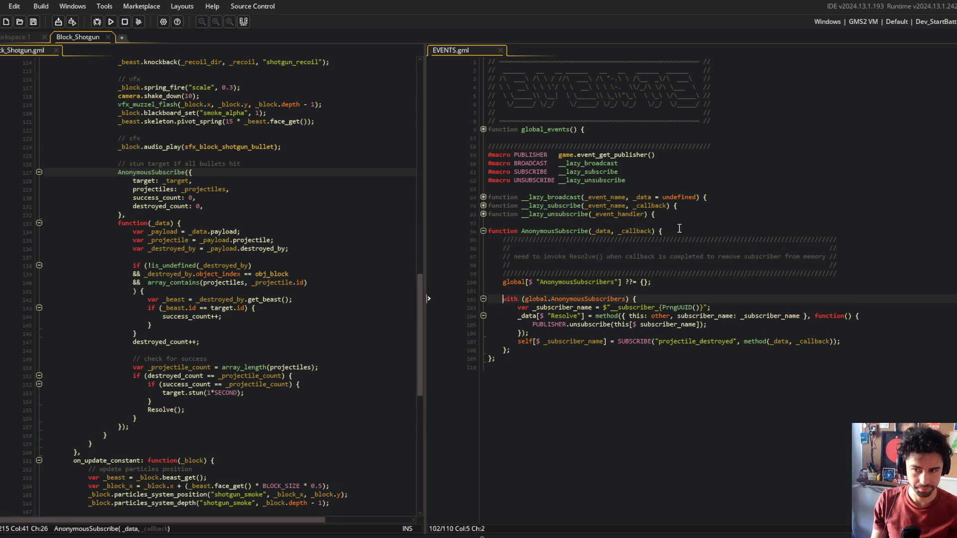
key("Down")
key("End")
key("Return")
key("Down")
key("Down")
key("Down")
key("End")
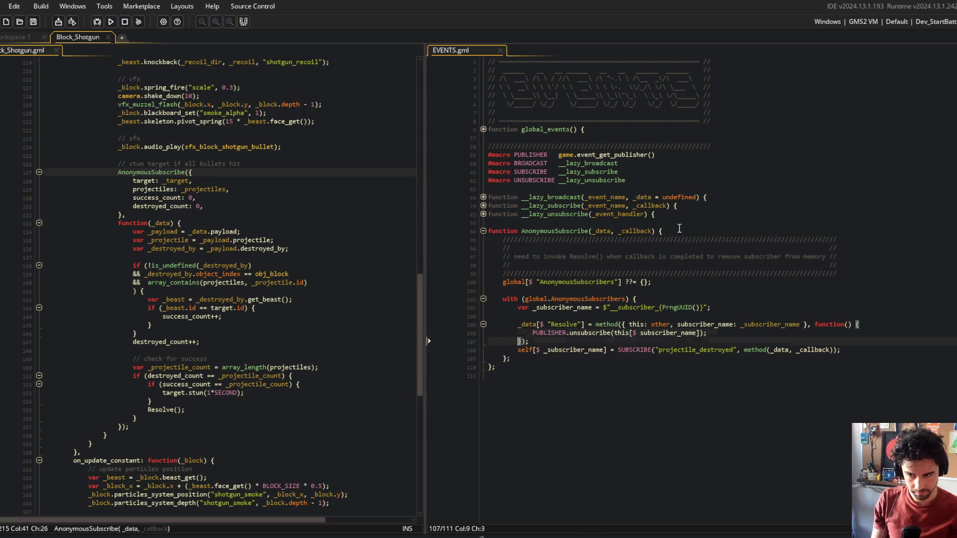
key("Return")
key("Down")
key("Down")
key("End")
key("Return")
key("Up")
key("Up")
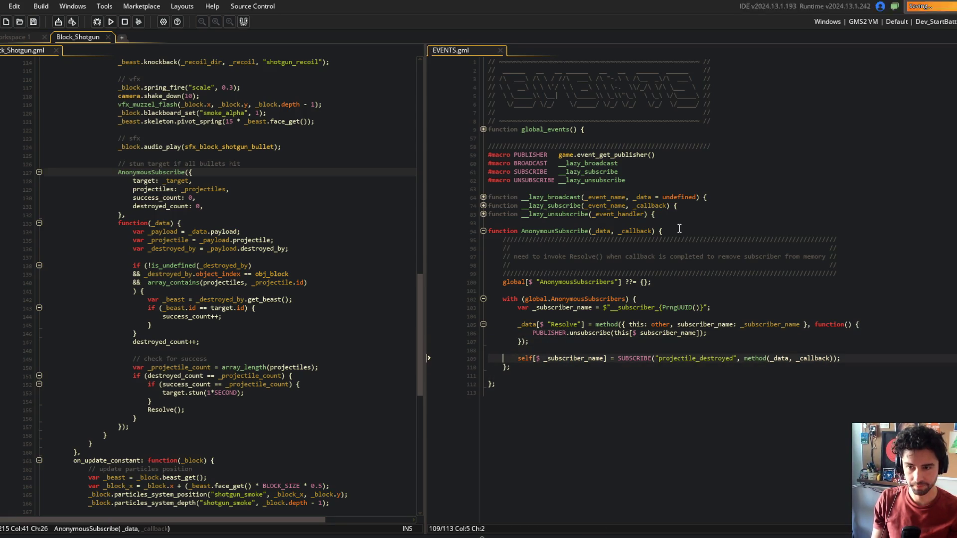
left_click(641, 401)
key("ctrl+z")
key("ctrl+z")
Delete the two empty comment lines so the Resolve() box is three lines
left_click(547, 395)
left_click(752, 248)
key("ctrl+d")
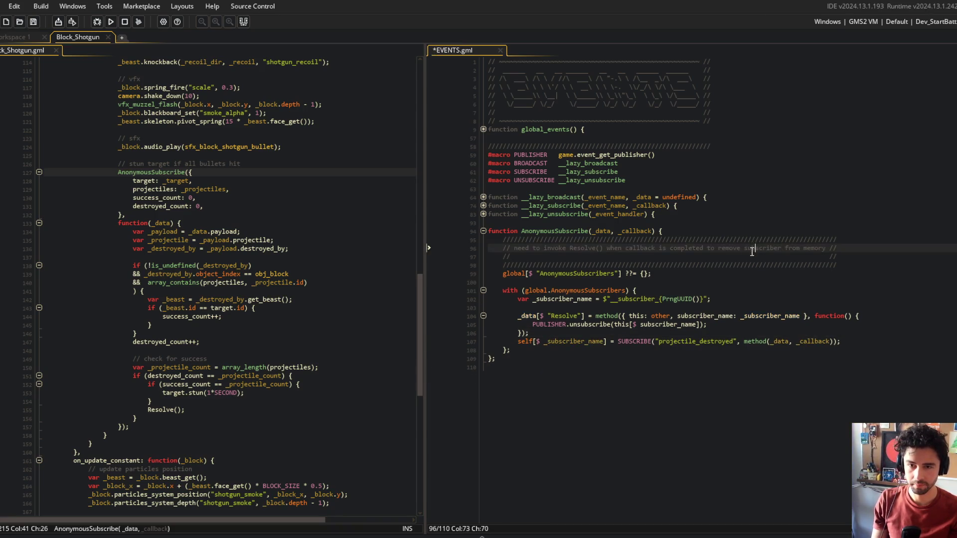
left_click(750, 256)
key("ctrl+d")
left_click(685, 403)
left_click(587, 341)
left_click(575, 423)
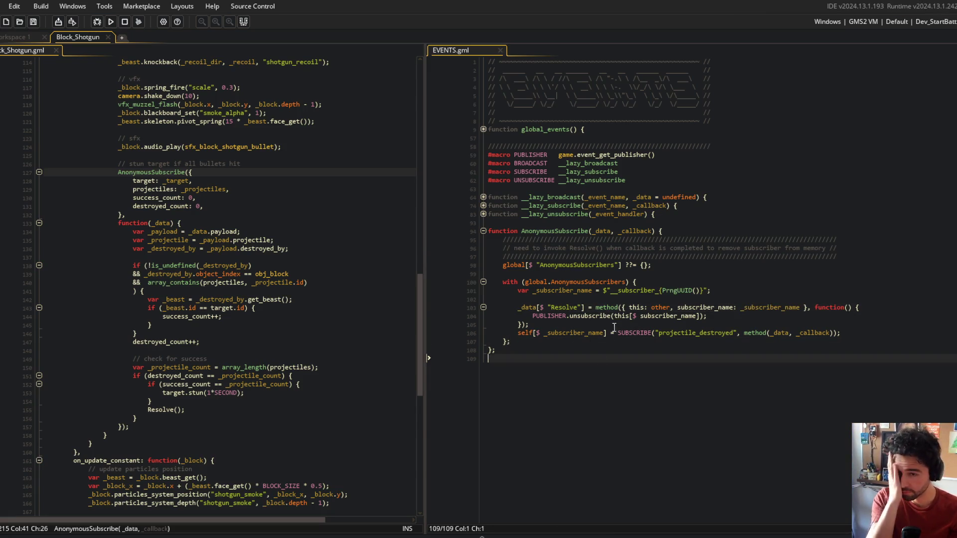
key("Left")
left_click(557, 231)
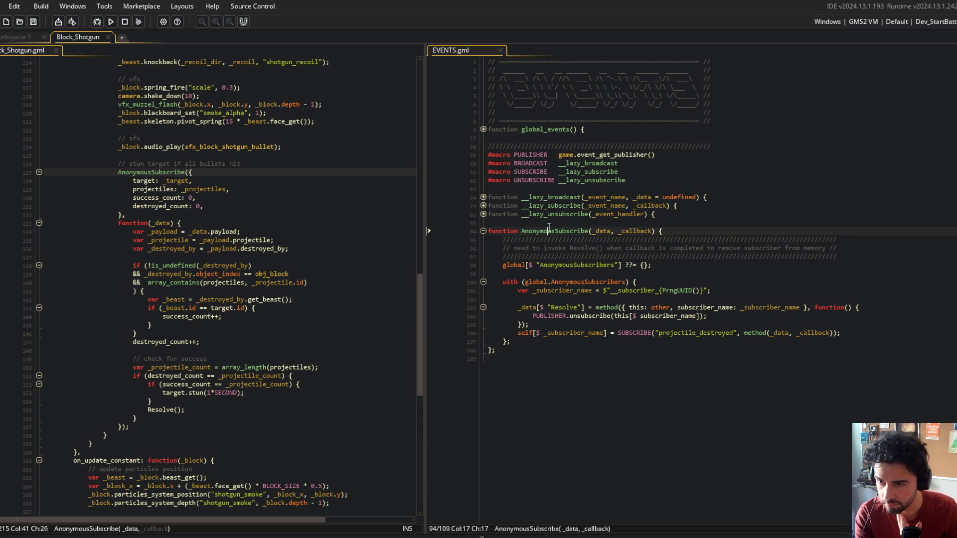
Rename the AnonymousSubscribe function to Subscriber_Anon in EVENTS.gml and save
key("BackSpace")
key("BackSpace")
key("BackSpace")
type("_")
key("ctrl+Right")
key("ctrl+shift+Left")
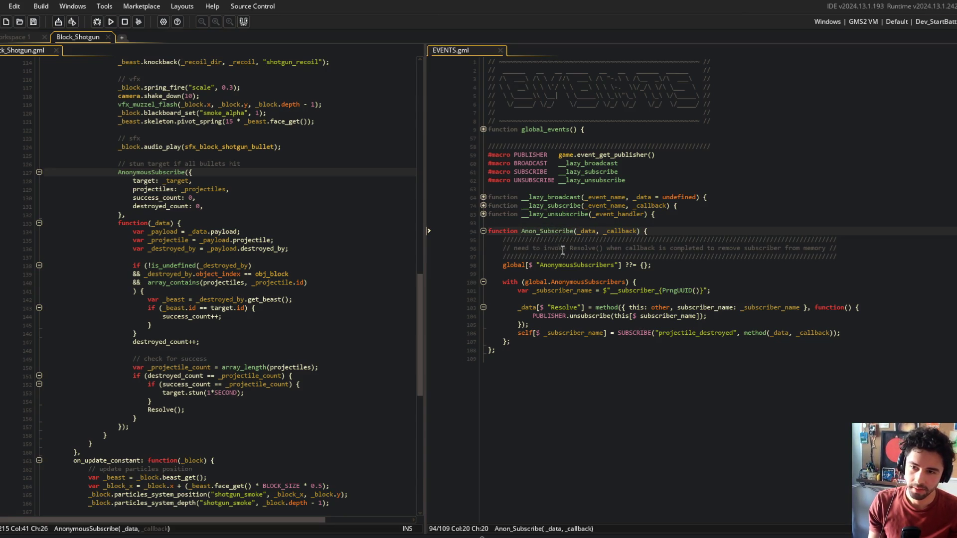
type("Subscriber_An")
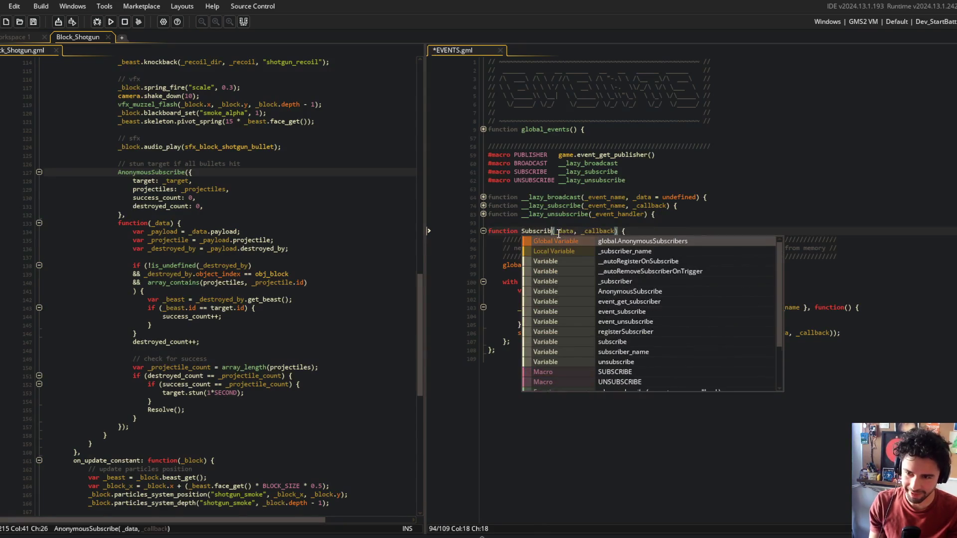
type("on")
key("ctrl+s")
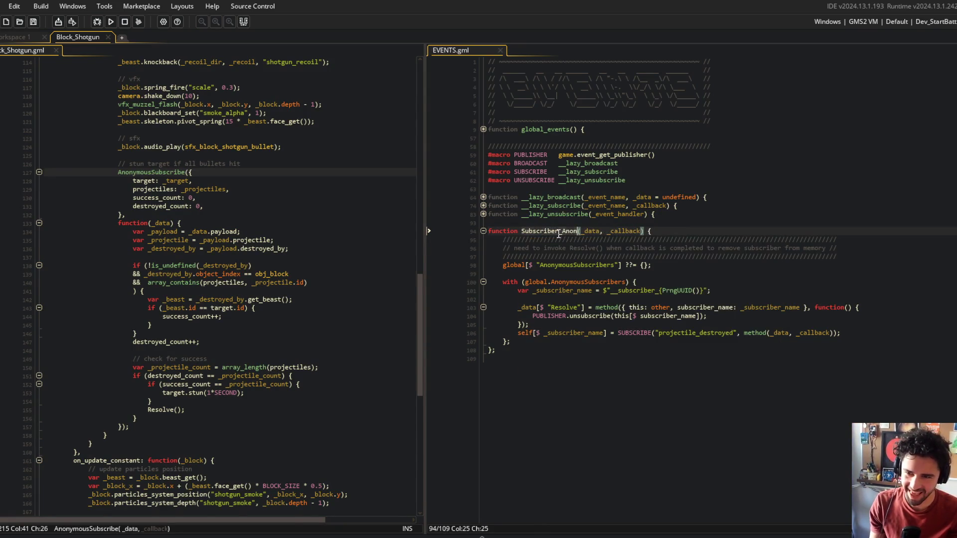
Replace the AnonymousSubscribe call in Block_Shotgun.gml with Subscriber_Anon and check its signature
left_click(166, 173)
double_click(167, 172)
key("ctrl+v")
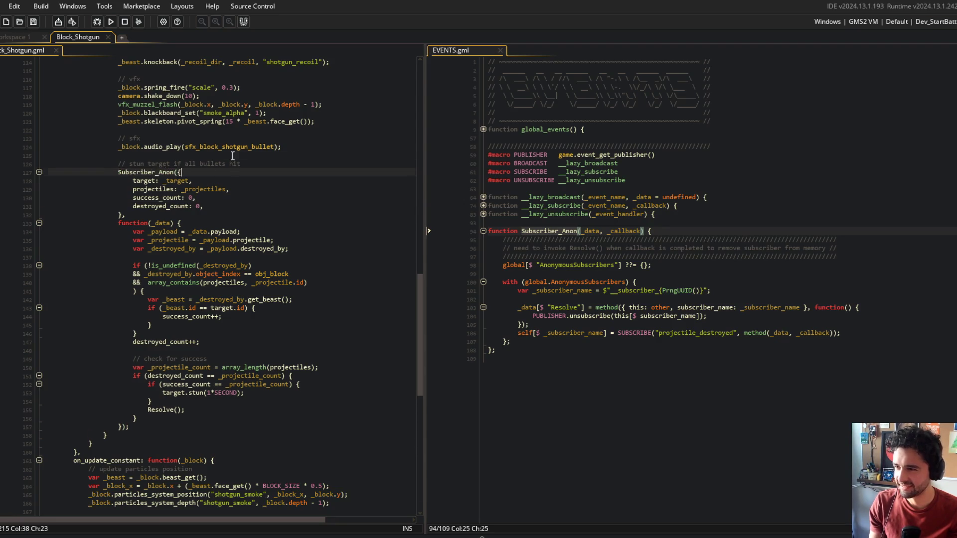
key("Down")
key("End")
left_click(252, 173)
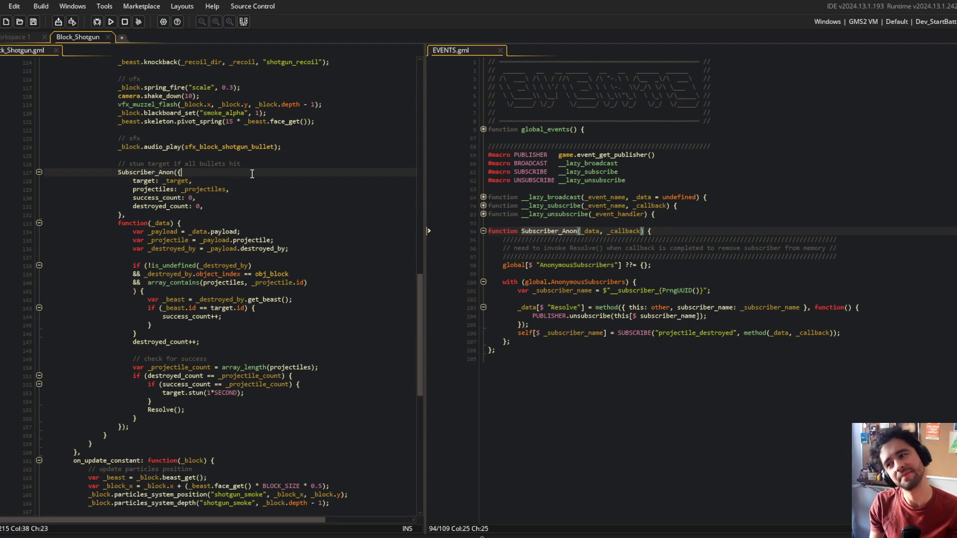
left_click(255, 190)
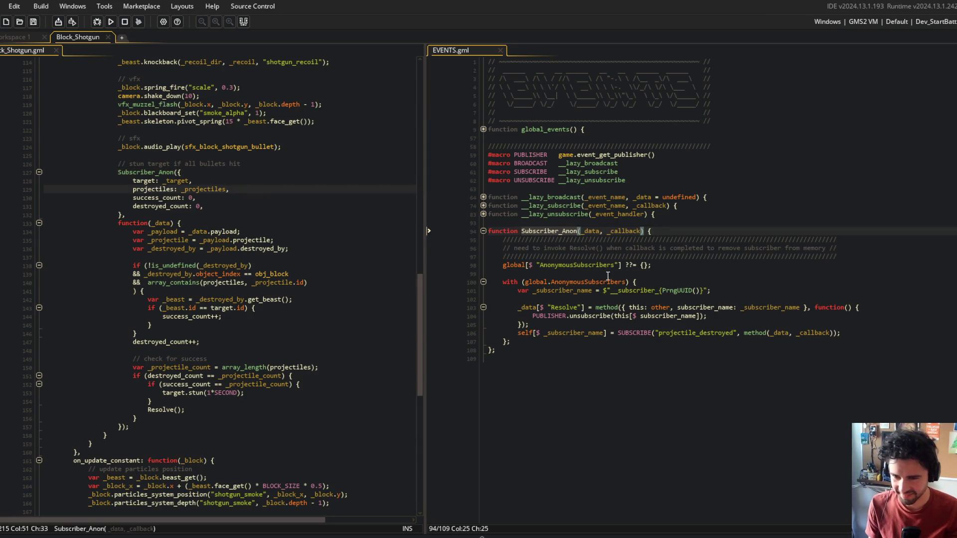
Review the AnonymousSubscribers global in EVENTS.gml, leaving its name unchanged
double_click(574, 268)
key("Up")
key("Up")
key("Up")
key("End")
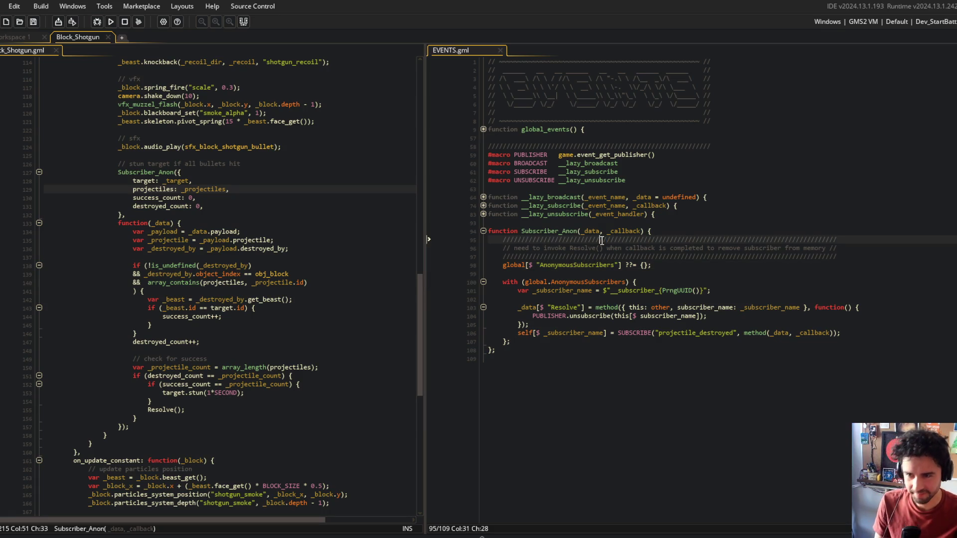
left_click(547, 222)
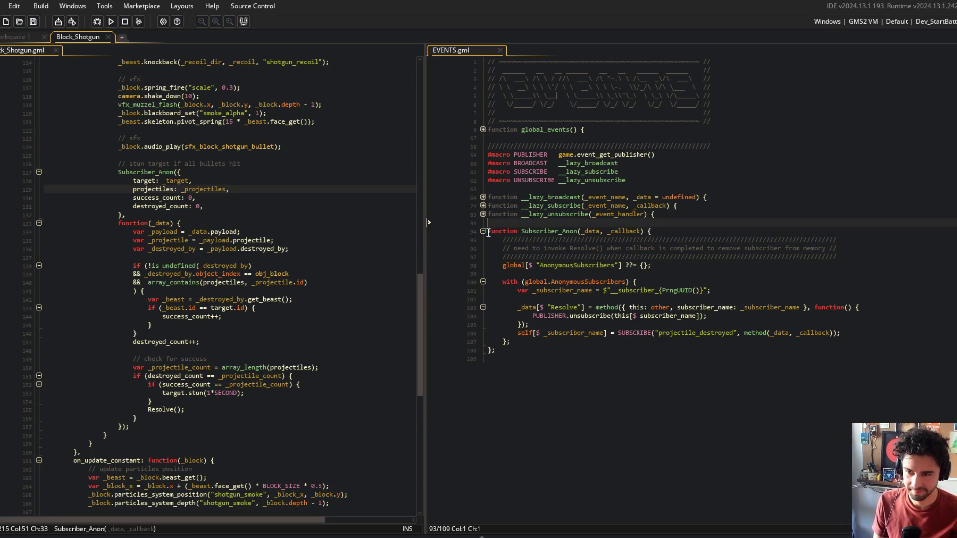
left_click(545, 420)
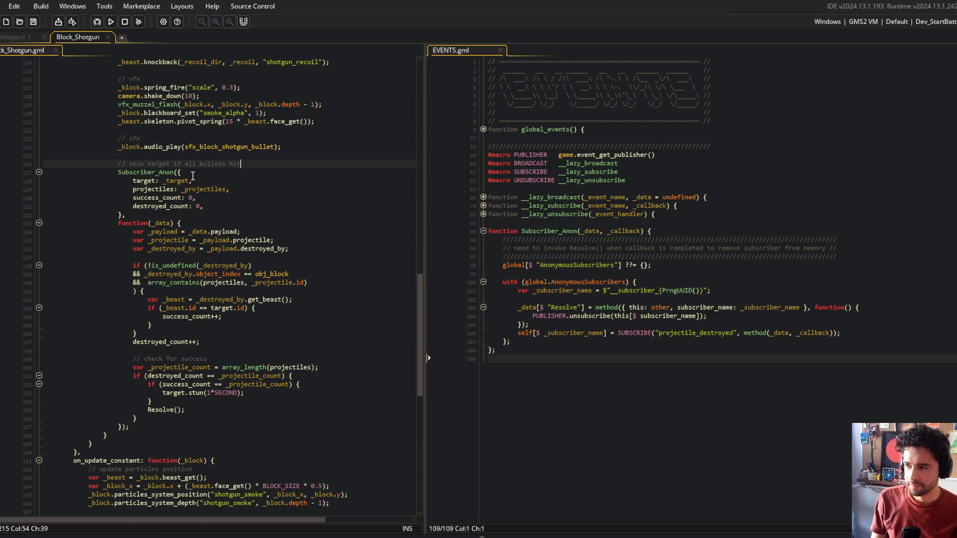
scroll(168, 178, "up", 1)
left_click(482, 232)
left_click(481, 233)
left_click(531, 394)
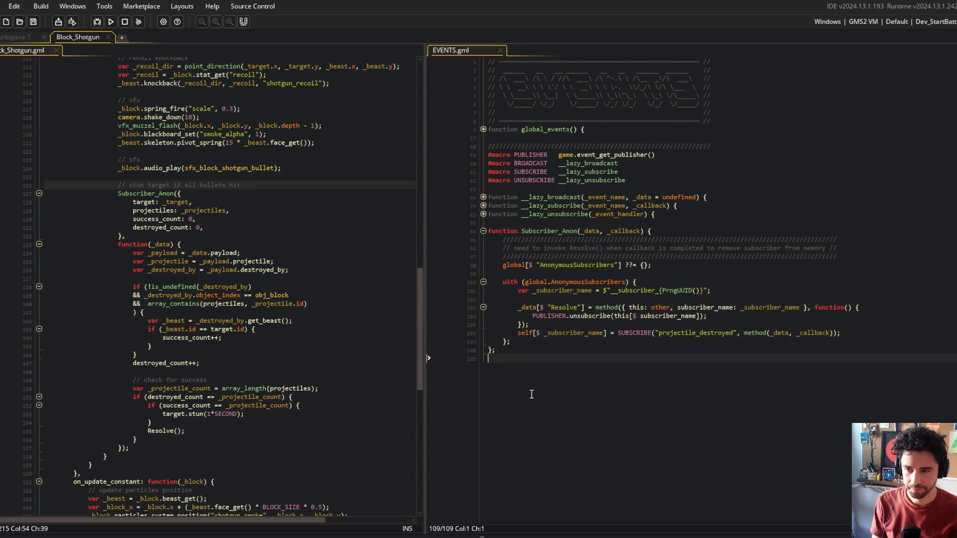
left_click(623, 267)
left_click(729, 230)
left_click(852, 238)
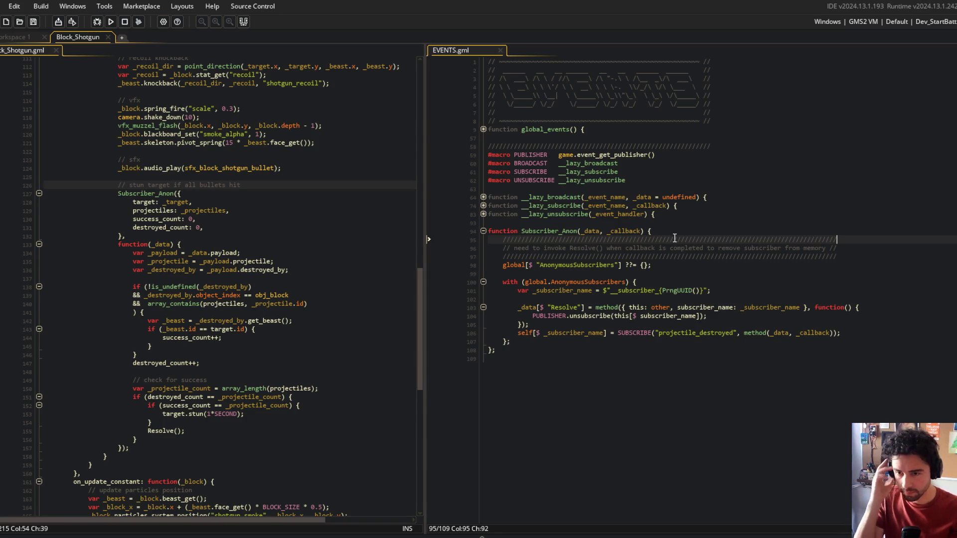
Insert a 'var _resolve =' line above the Resolve method in Subscriber_Anon and save
left_click(580, 369)
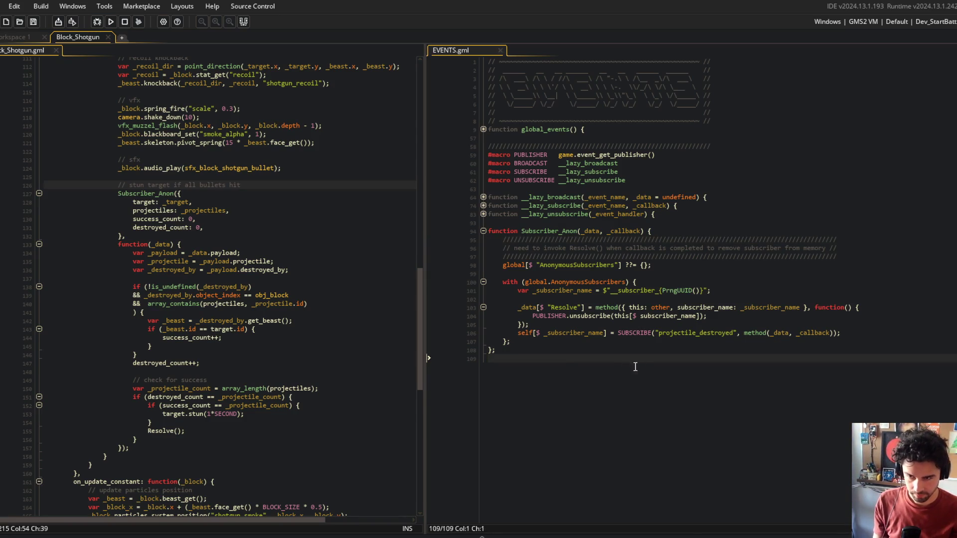
double_click(566, 304)
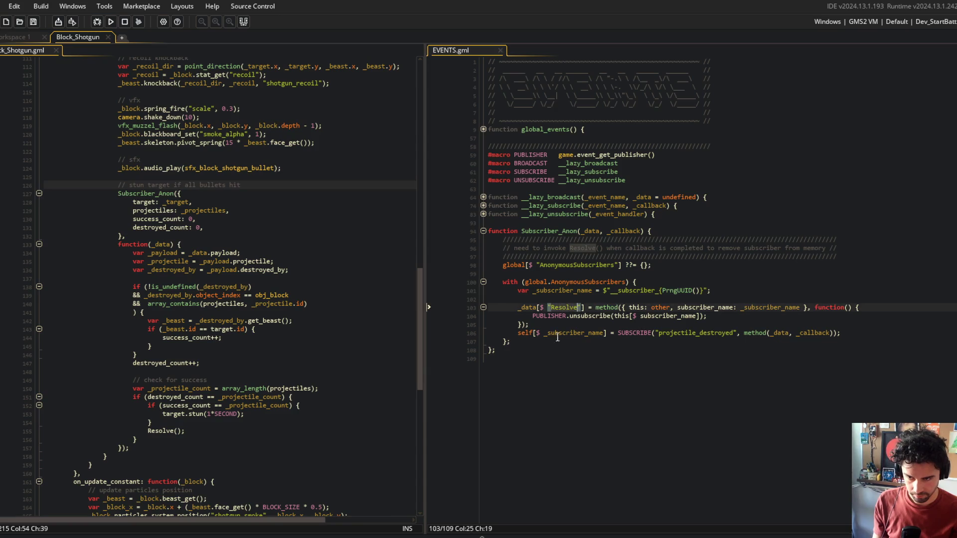
left_click(598, 307)
left_click(604, 300)
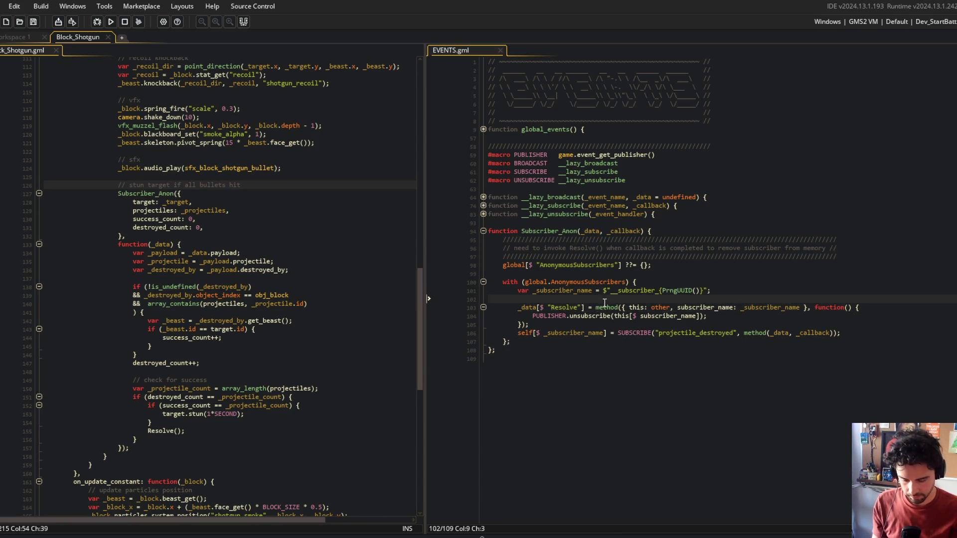
key("Return")
type("var _resolve =")
key("ctrl+s")
Join the method onto _resolve, then add '_data Resolve = _resolve;' after the method block and save
key("Down")
key("Right")
key("Right")
key("Right")
key("shift+Home")
key("BackSpace")
key("shift+Home")
key("BackSpace")
key("BackSpace")
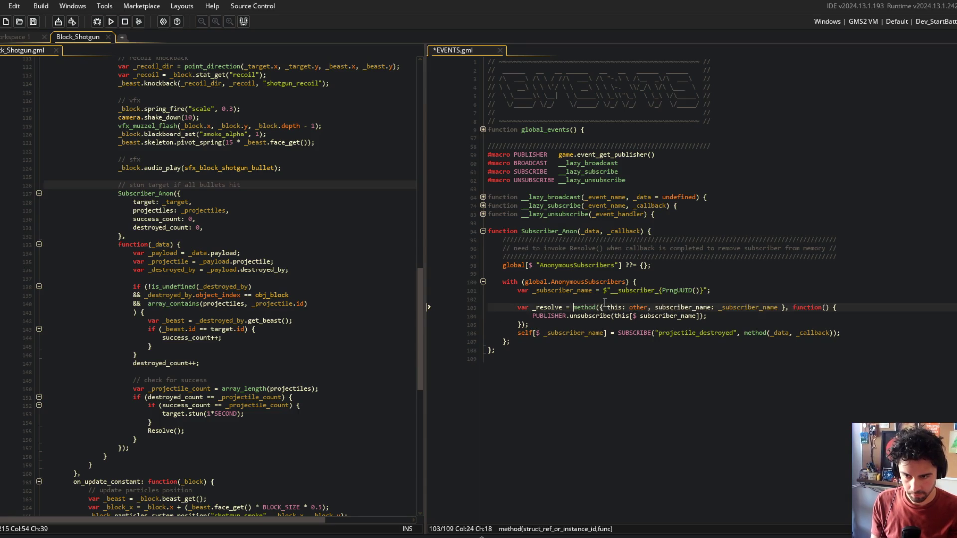
key("Down")
key("Down")
key("End")
key("Return")
type("_data[$ \"Resolve\"]")
type("= _resolve;")
key("ctrl+s")
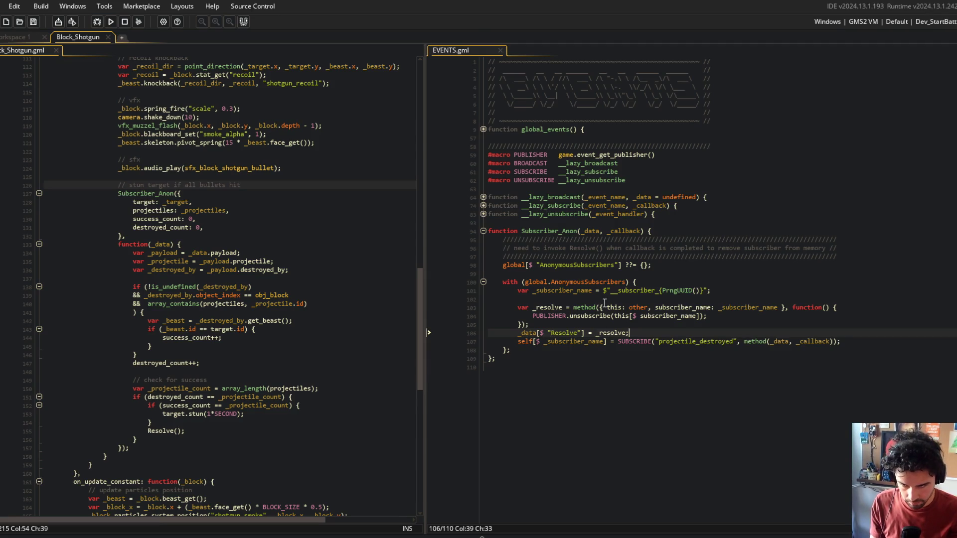
Add a blank line after the Resolve assignment and return to the line before the method
key("Return")
left_click(626, 324)
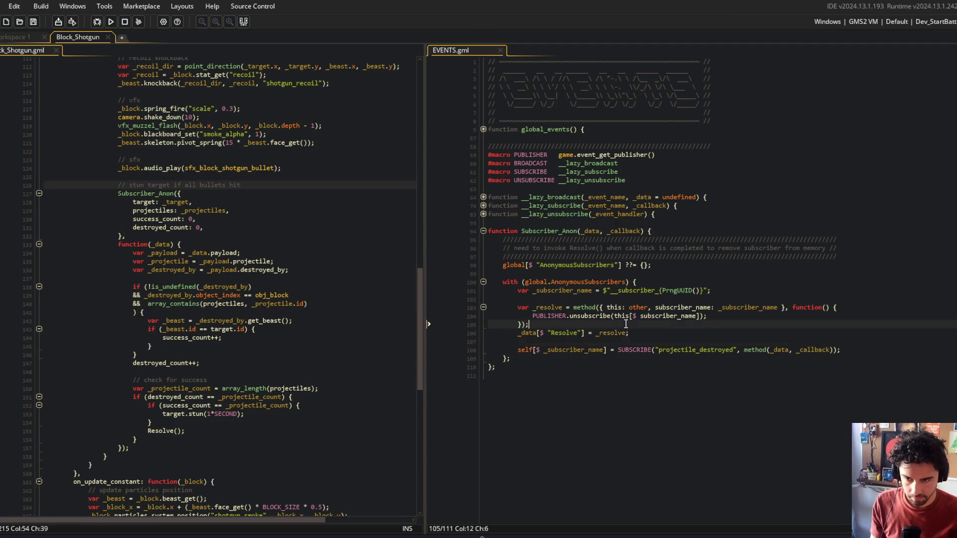
left_click(691, 291)
key("Up")
key("Up")
key("Up")
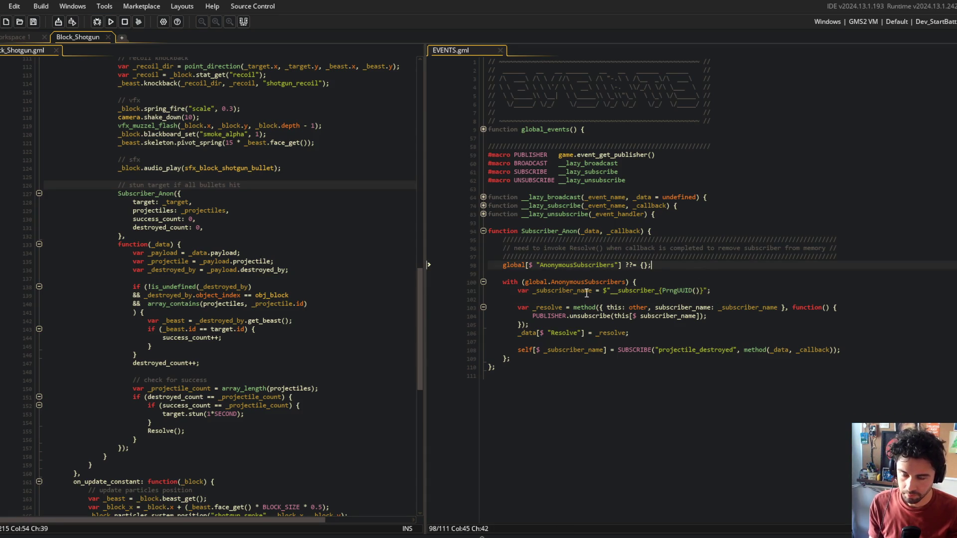
left_click(627, 299)
Add a comment saying the code generates a Resolve() method to remove the subscriber from memory
left_click(618, 318)
left_click(612, 301)
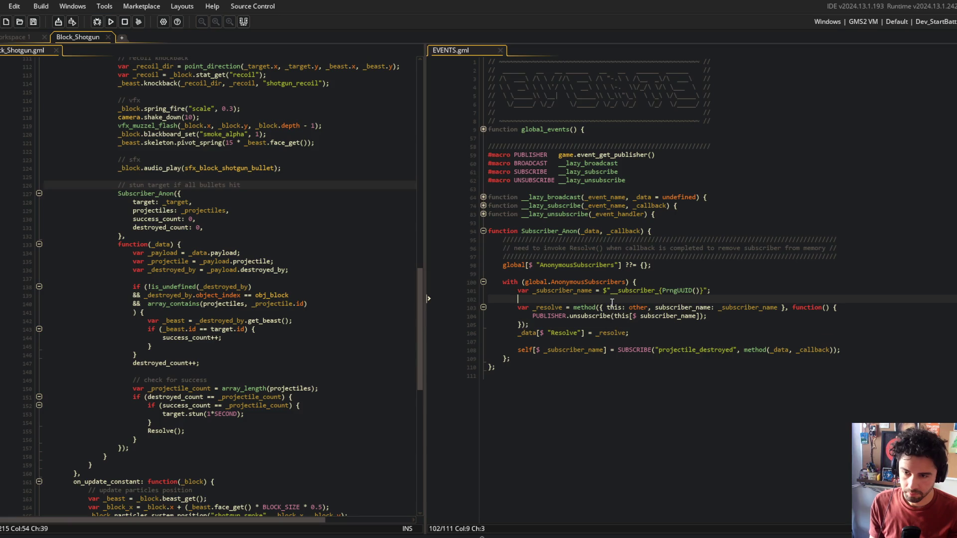
key("Return")
type("generate dynamic re")
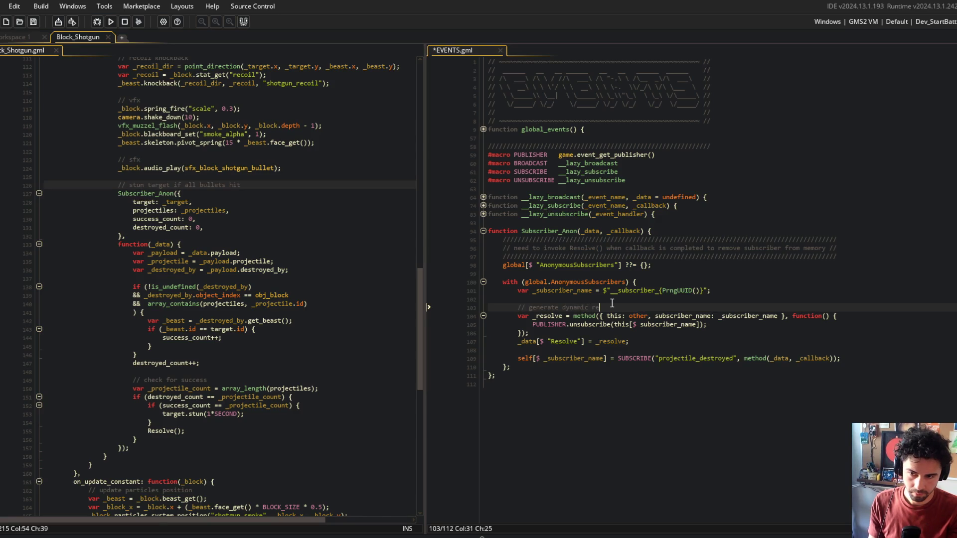
key("BackSpace")
key("BackSpace")
type("Resolve(")
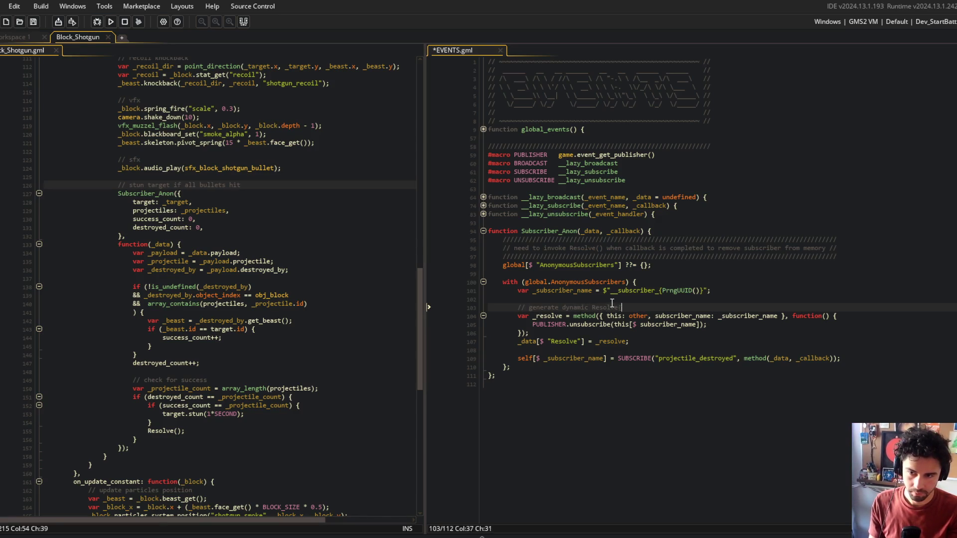
type(") method in order to remove subscriber from me")
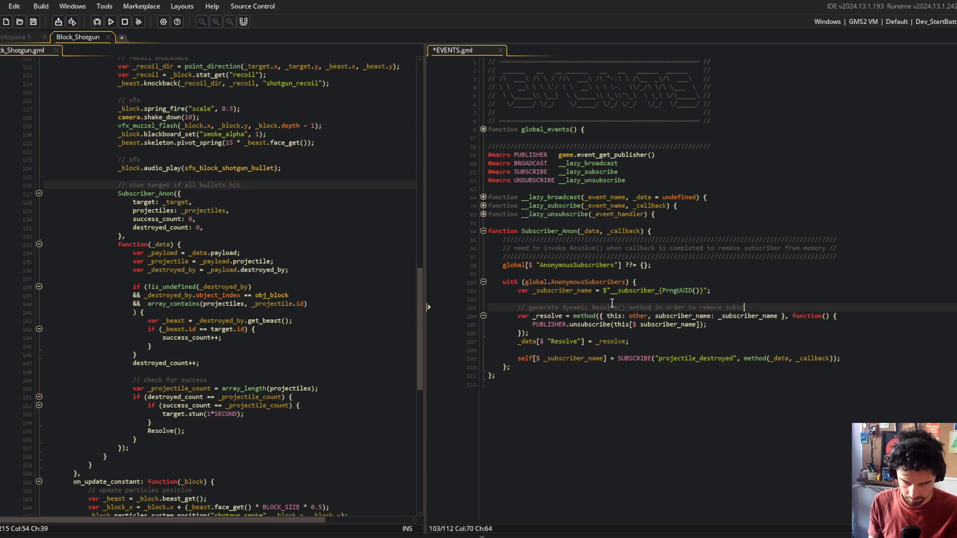
type("mory")
key("ctrl+s")
Comment before SUBSCRIBE that the global scope binding is only for organizational purposes
left_click(715, 295)
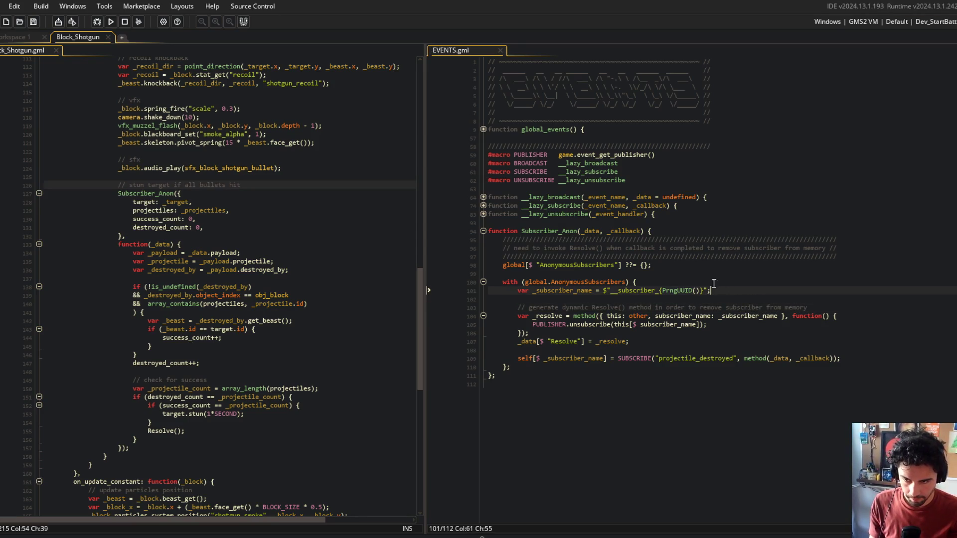
left_click(655, 350)
key("Return")
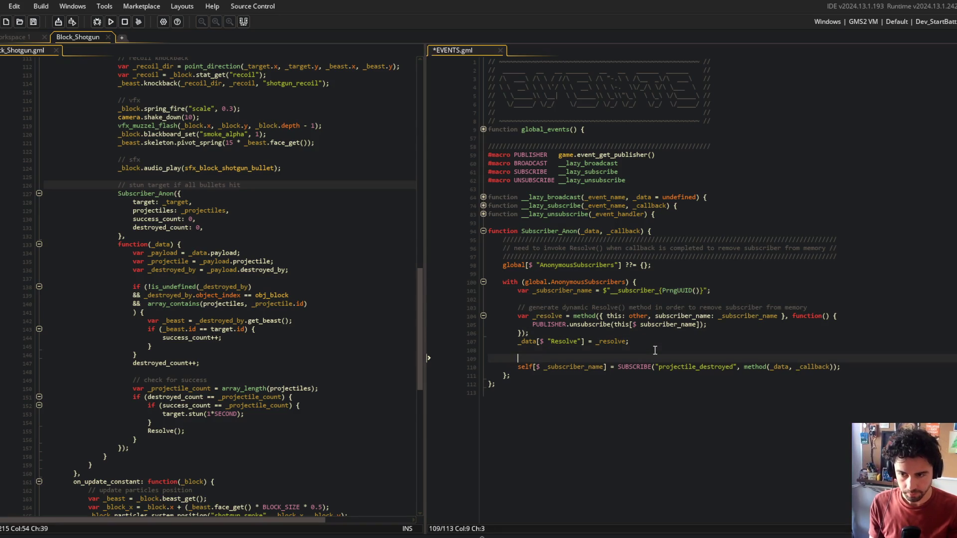
type("//create")
type("scribe")
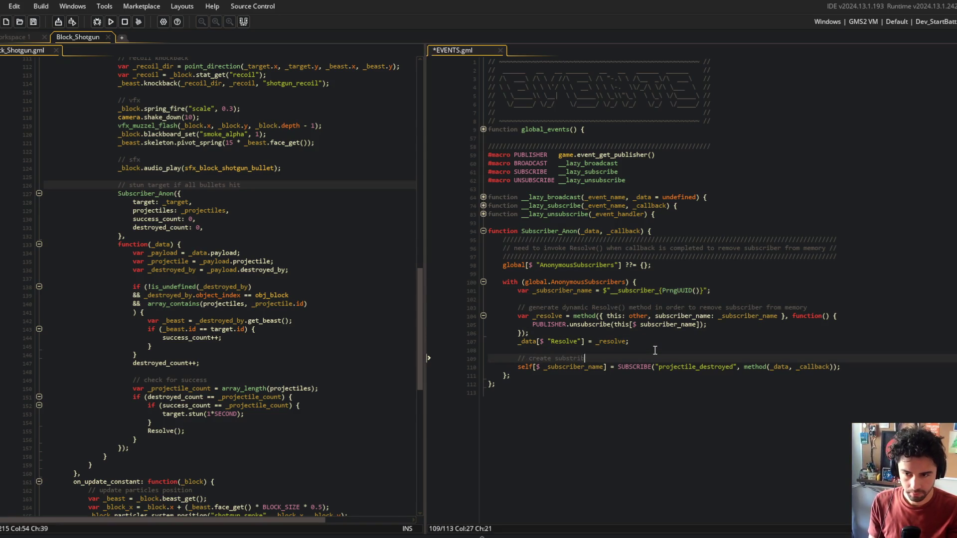
key("ctrl+BackSpace")
key("BackSpace")
type("subcrib")
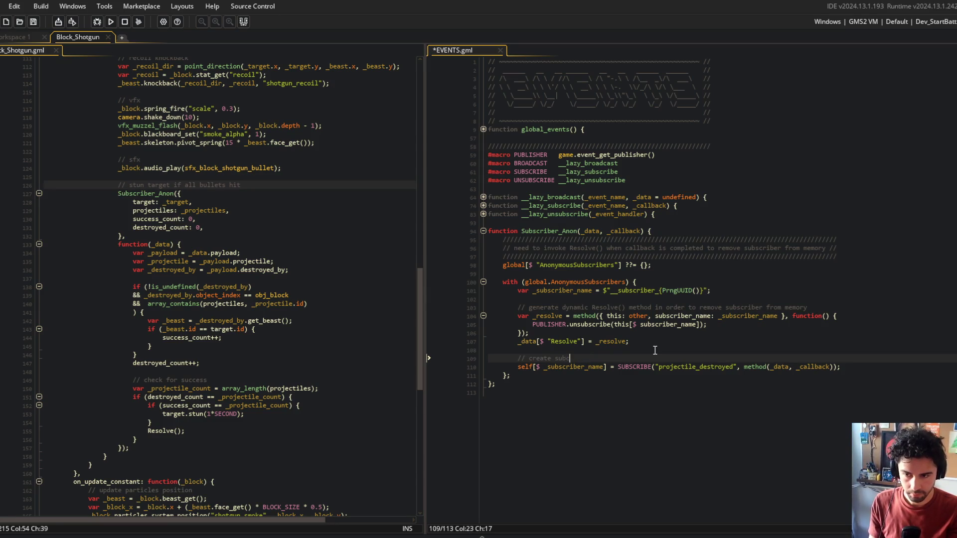
key("ctrl+s")
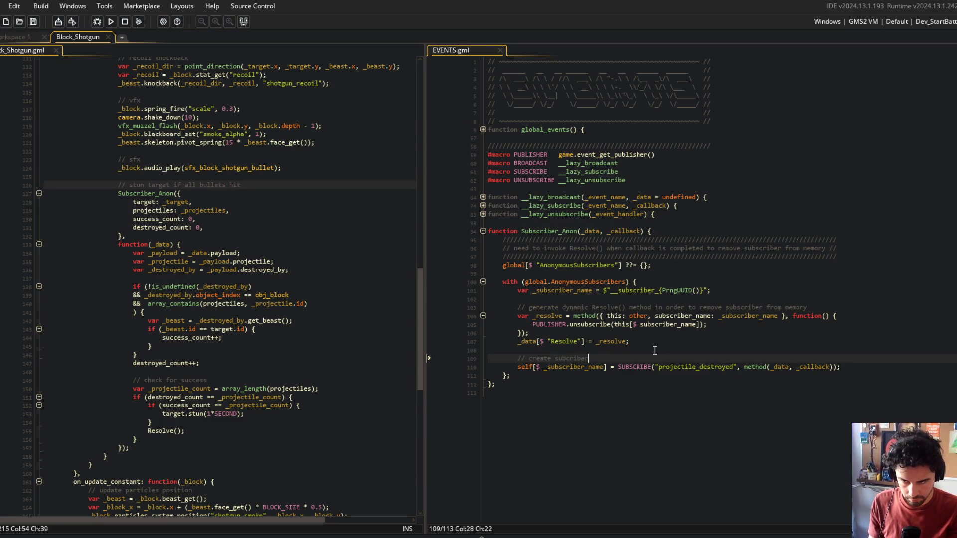
type("ad")
type("d bin")
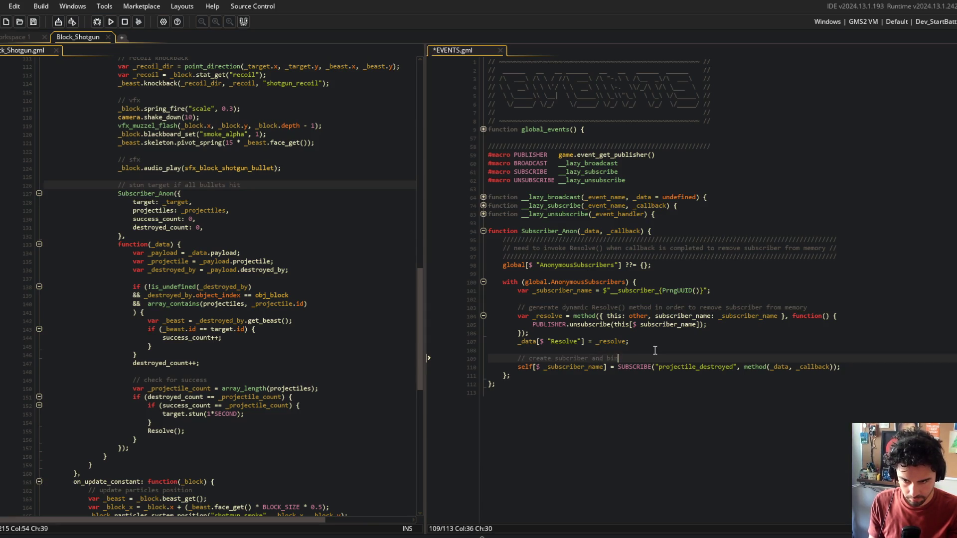
type("d to global scope")
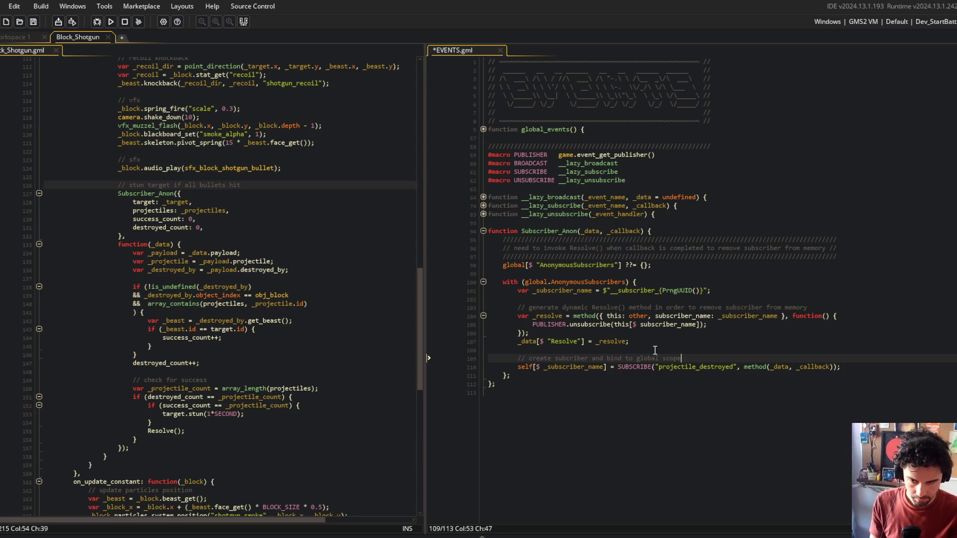
type("only binding")
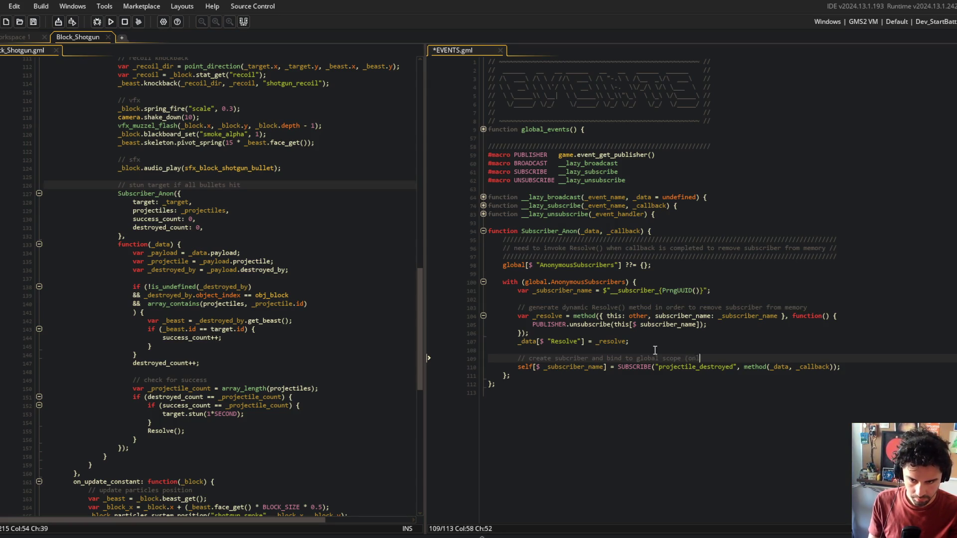
key("BackSpace")
key("BackSpace")
key("BackSpace")
type("here for organizatio")
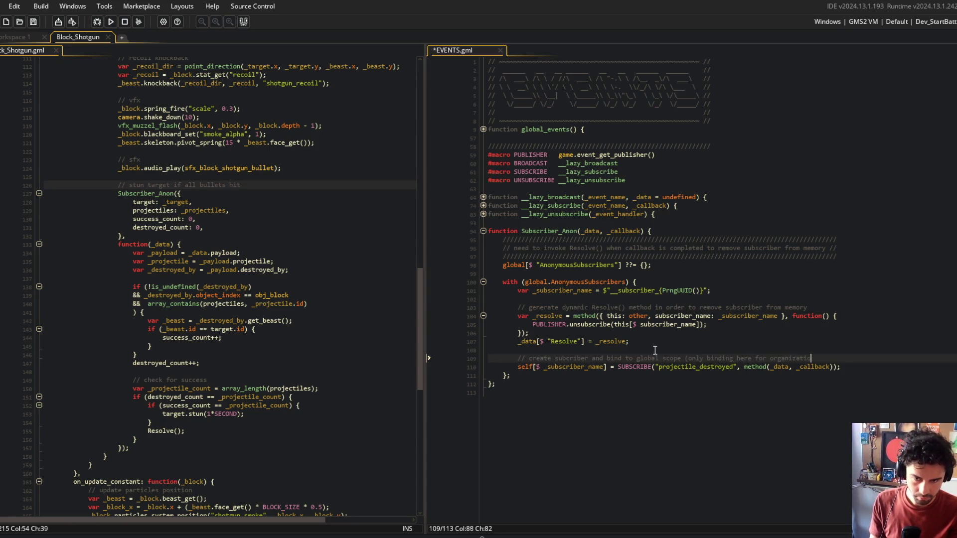
type("nal purposes)")
key("ctrl+s")
Fix the 'subcriber' typo in the comment, save EVENTS.gml, and select the Subscriber_Anon block
key("Down")
key("Down")
key("Down")
key("Down")
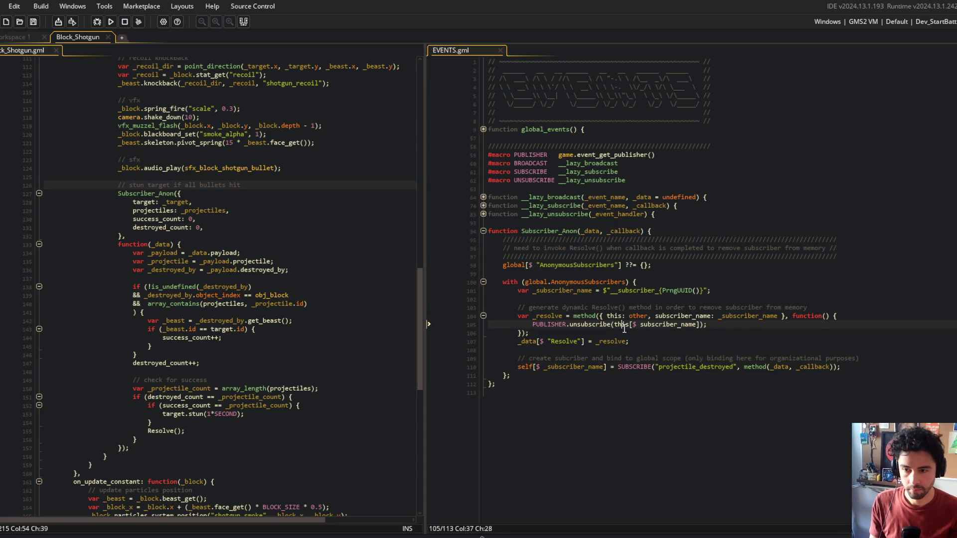
left_click(571, 358)
type("s")
key("ctrl+s")
key("Down")
key("Down")
key("Down")
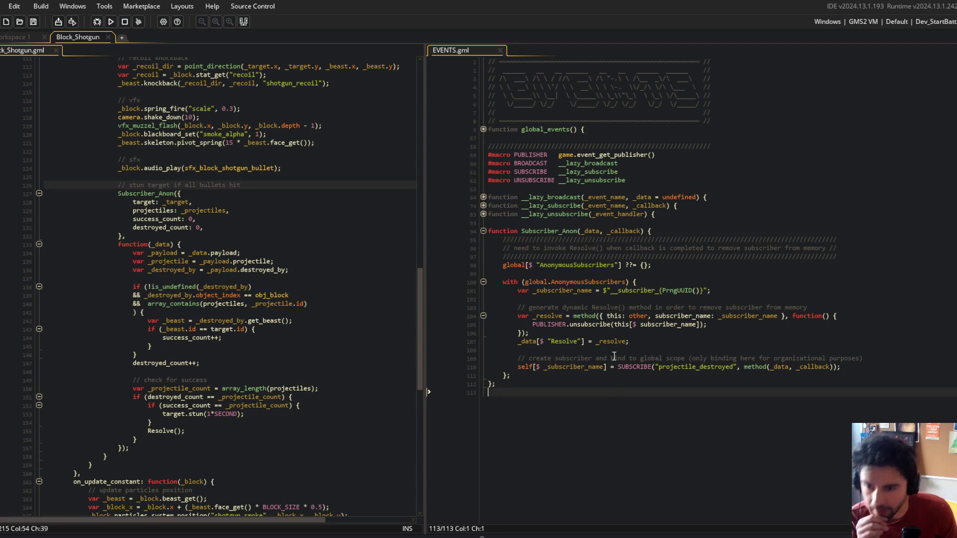
key("shift+Up")
key("shift+Up")
key("shift+Up")
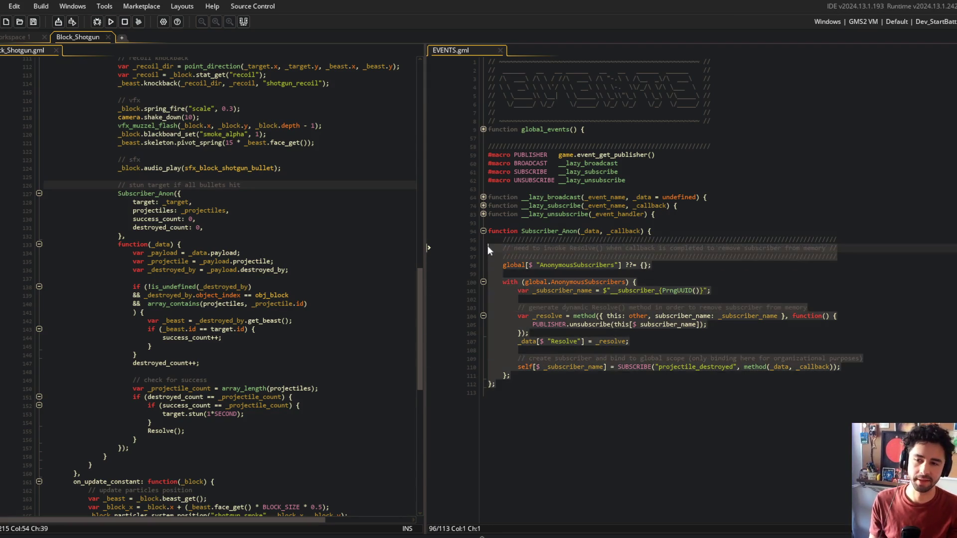
key("Left")
Switch to Command Prompt and stage all changes with git add
left_click(593, 423)
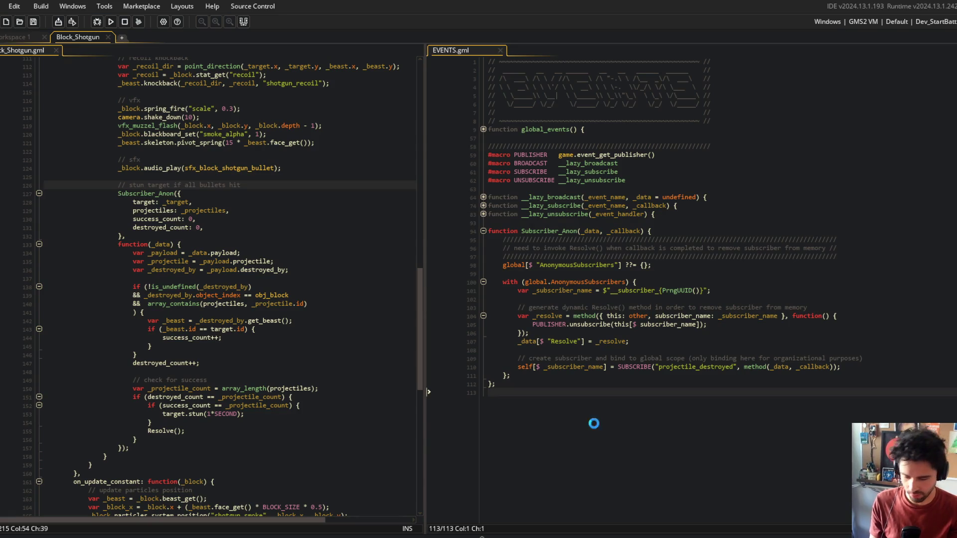
key("alt+Tab")
key("alt+Tab")
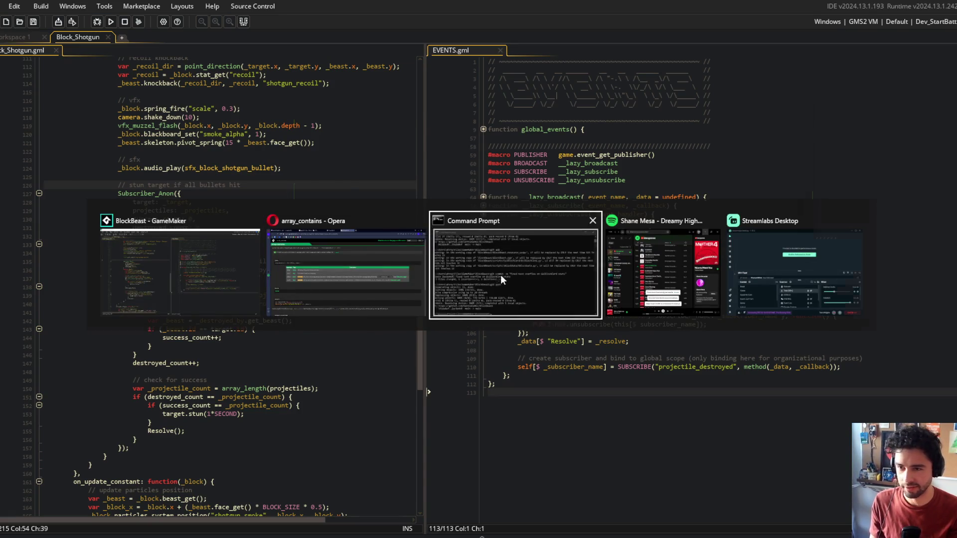
left_click(501, 274)
type("add .")
key("Return")
Commit as "Subscriber_Anon wrapper for shotgun stun effect and future events" and git push
type("git ")
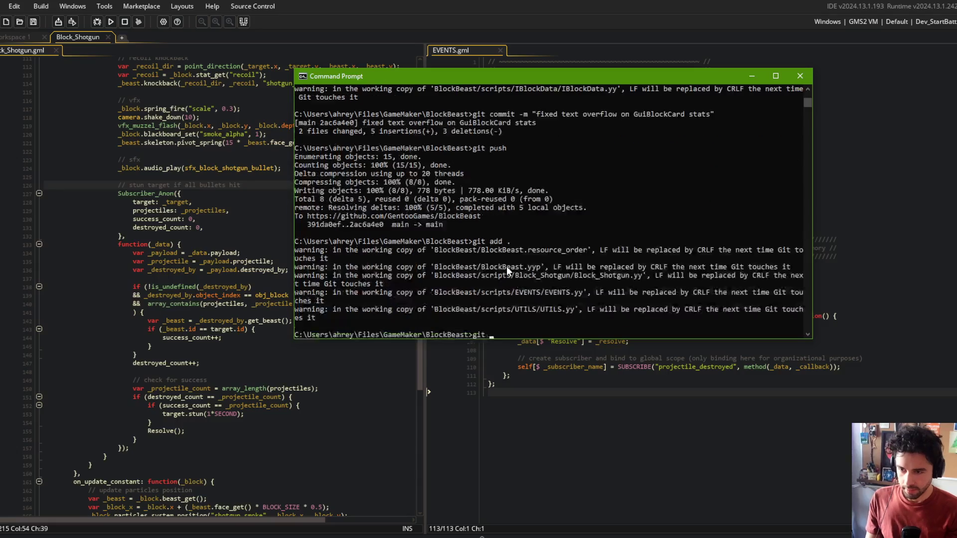
type("commit -m \"Subscrib")
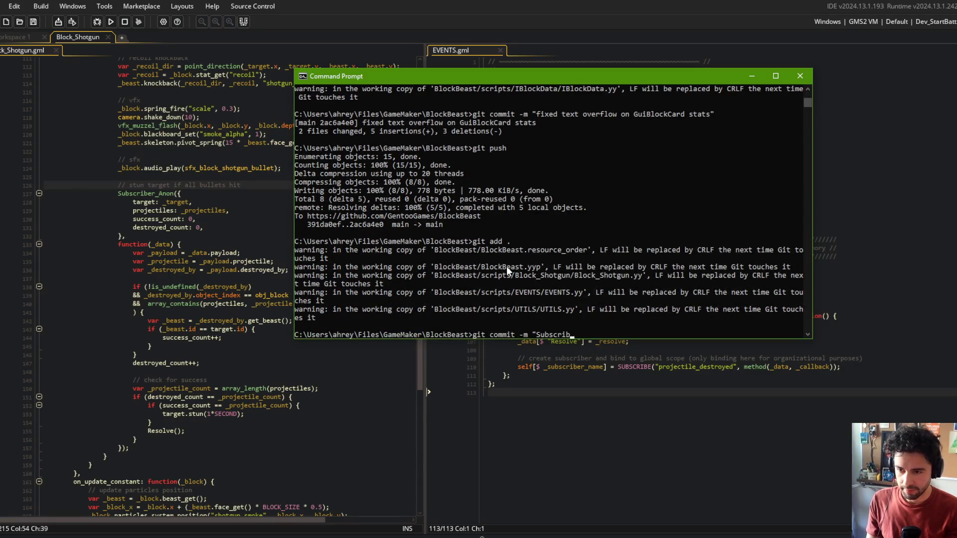
type("er_Anon wrapper for ne")
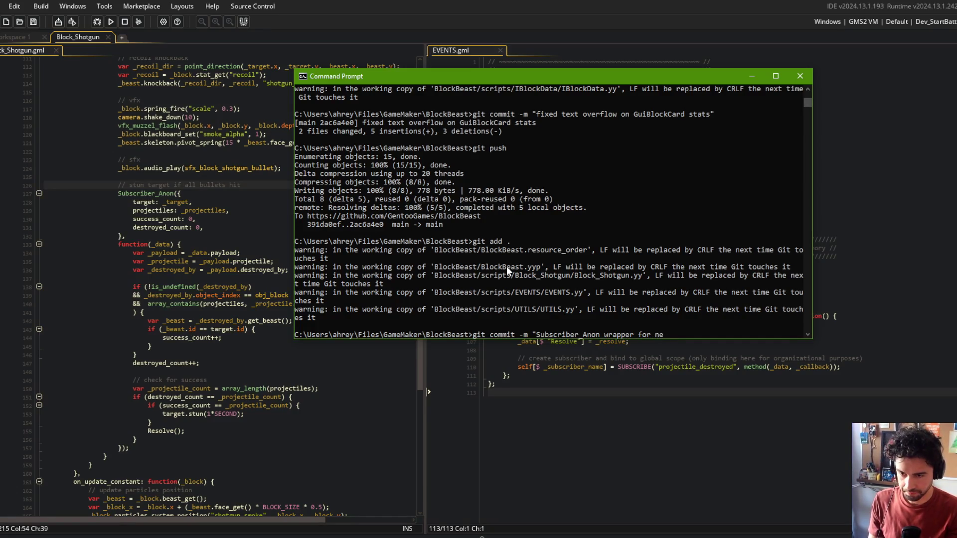
key("BackSpace")
key("BackSpace")
type("shot")
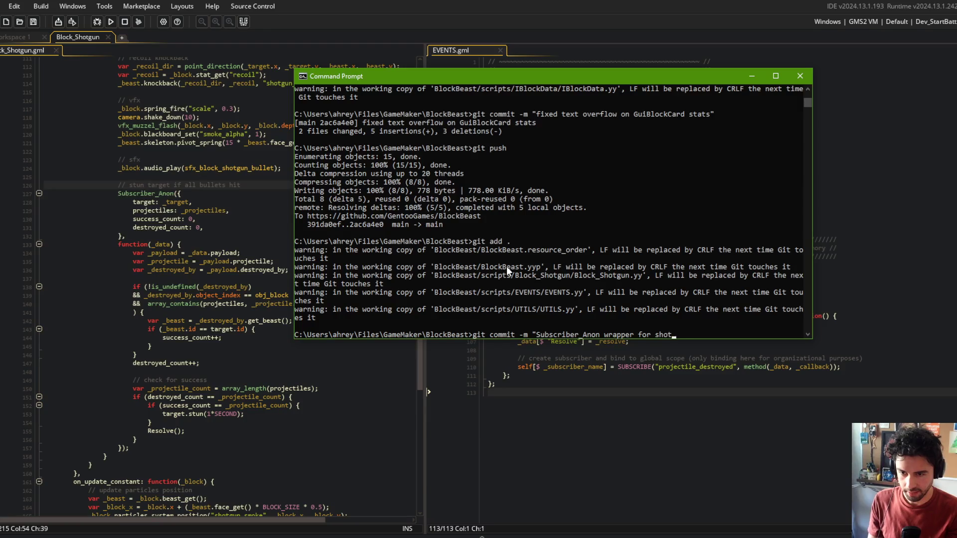
type("gun stun effect an")
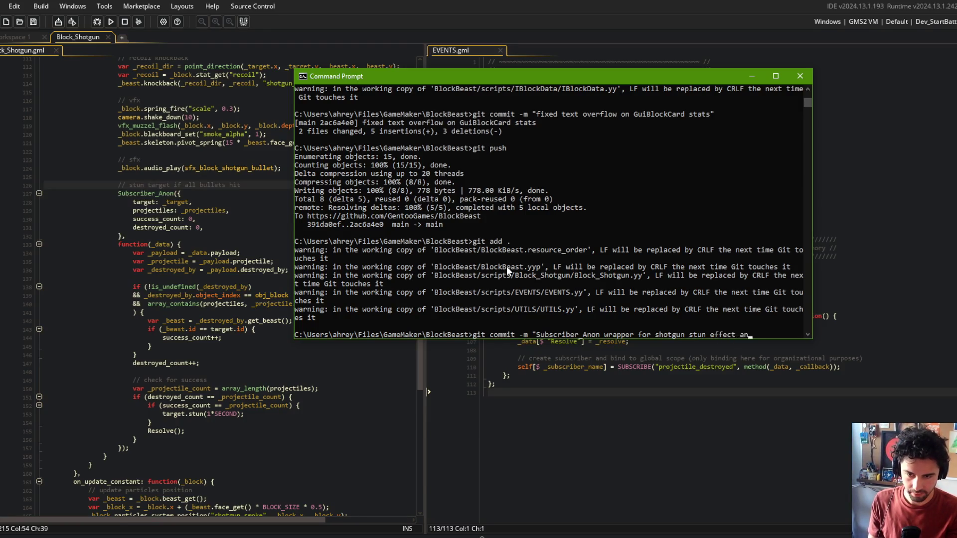
type("d future subs")
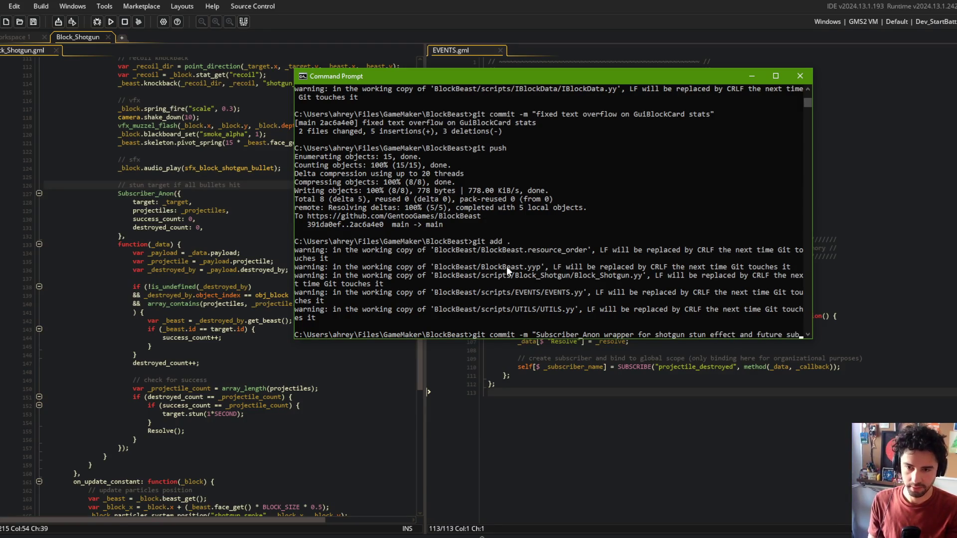
key("BackSpace")
key("BackSpace")
key("BackSpace")
type("events")
key("Return")
type("git push")
key("Return")
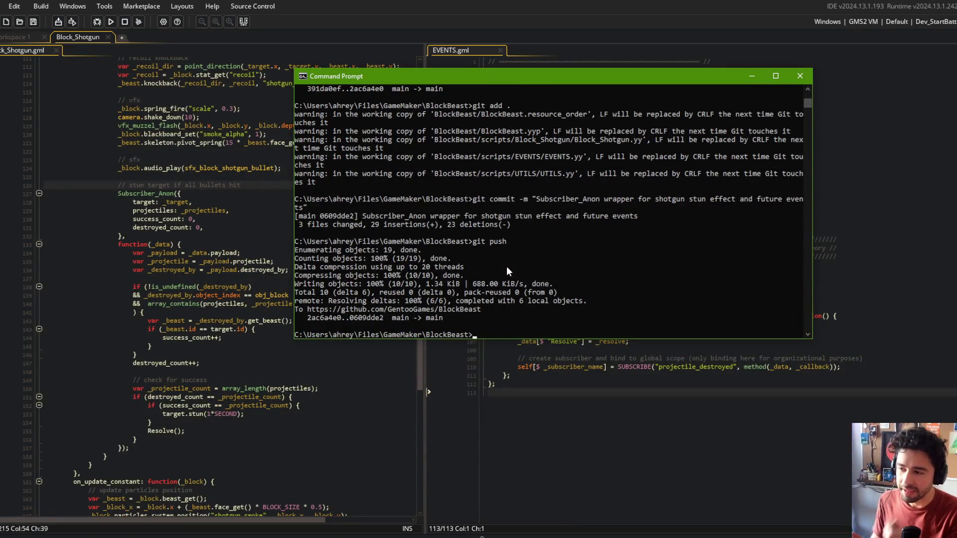
left_click(250, 396)
Review Block_Shotgun's success check, target.stun line, destroyed_by lookup, sound line and Subscriber_Anon call
left_click(176, 389)
left_click(224, 371)
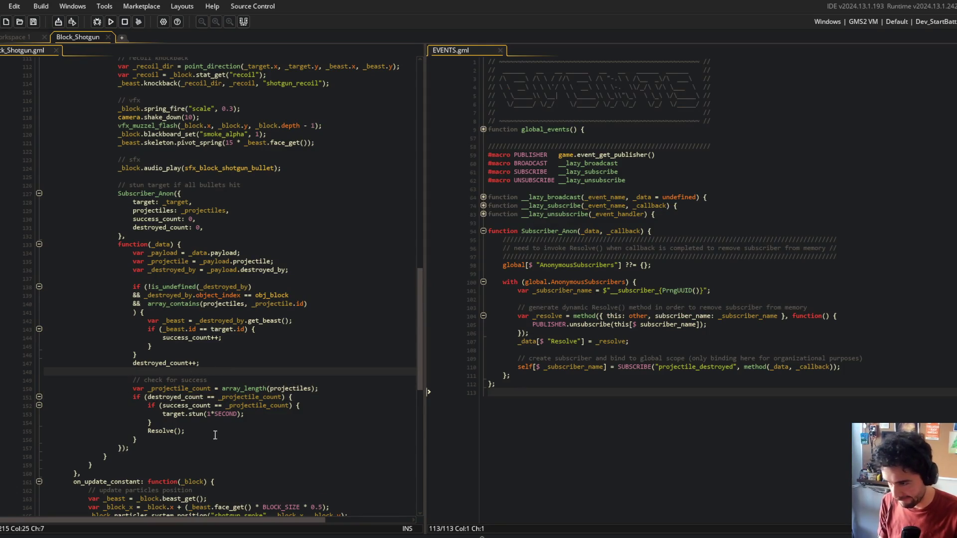
left_click(254, 414)
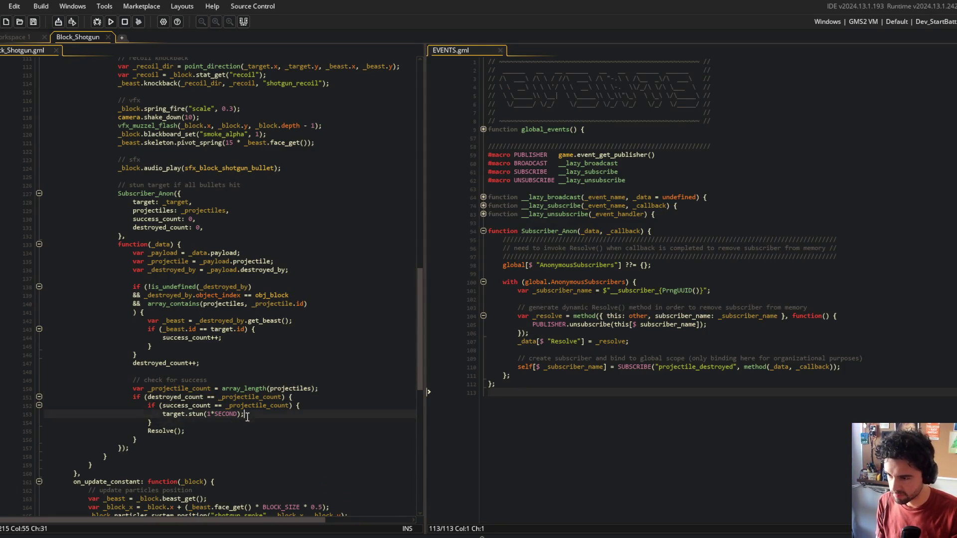
scroll(254, 389, "down", 2)
left_click(213, 363)
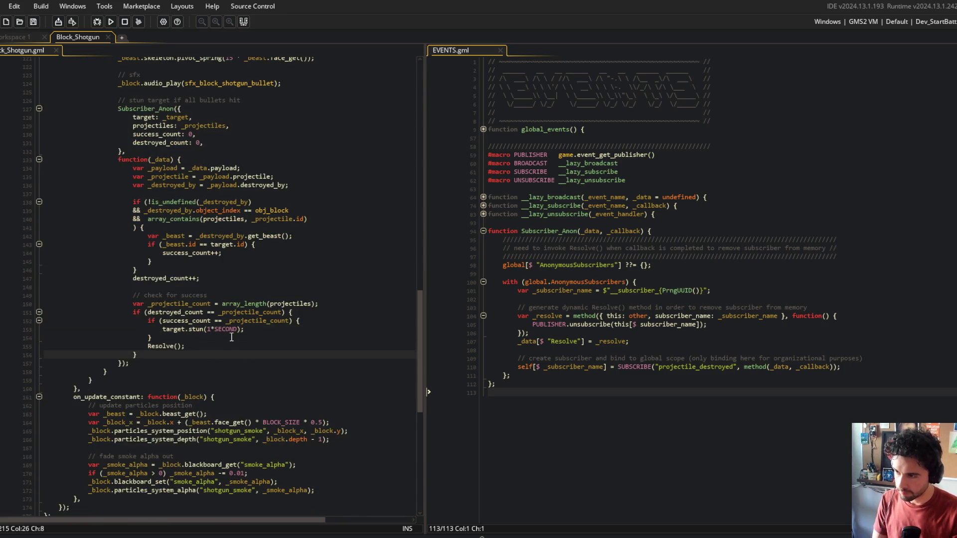
key("Down")
key("Down")
key("Down")
left_click(249, 372)
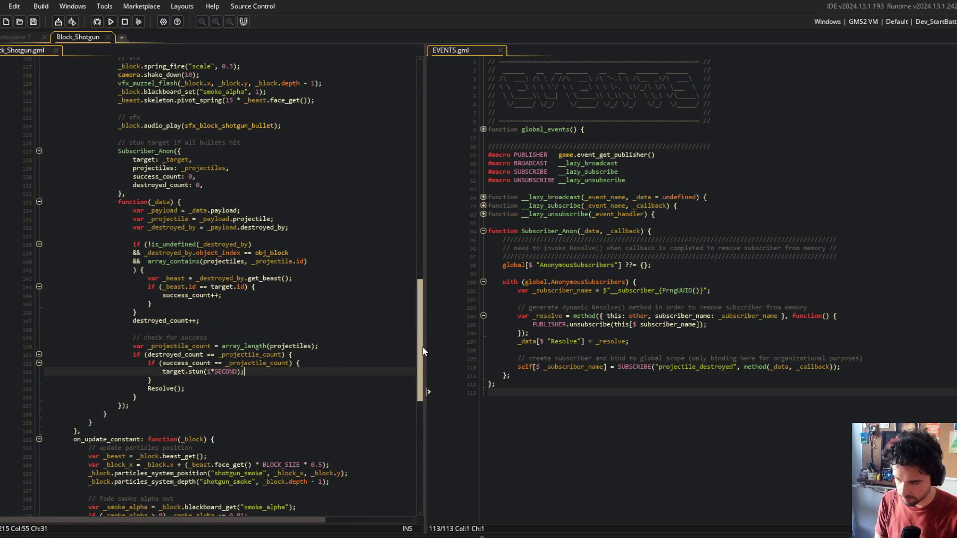
scroll(423, 346, "up", 3)
scroll(421, 343, "down", 1)
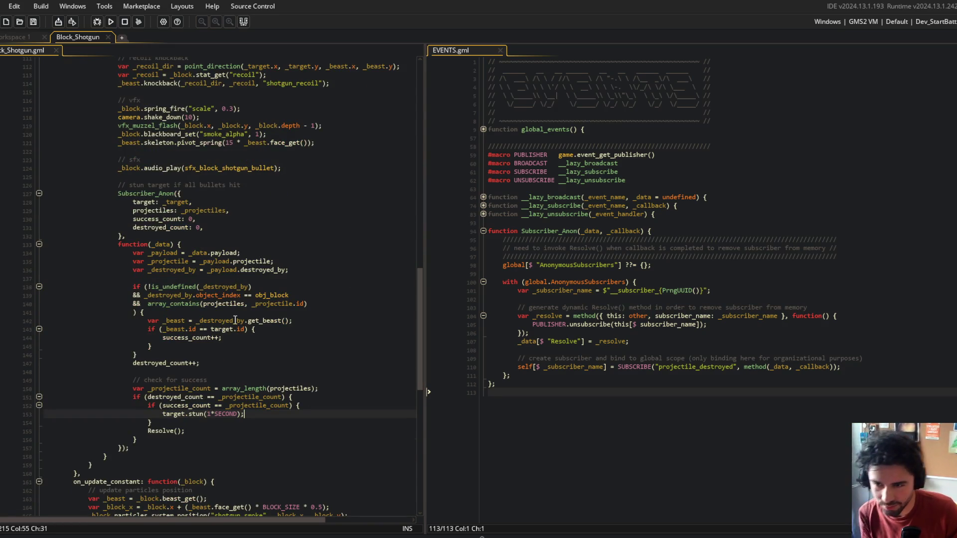
left_click(222, 260)
left_click(205, 168)
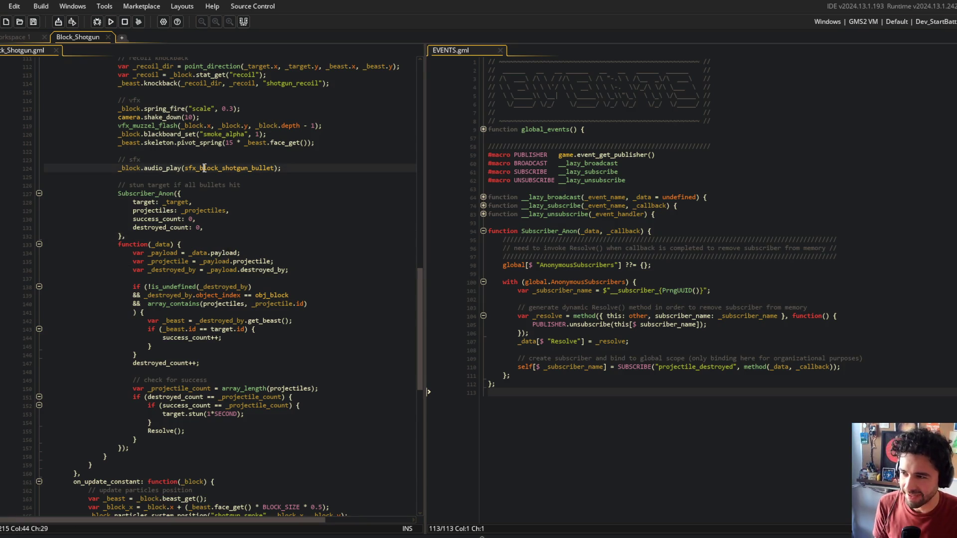
left_click(226, 228)
left_click(149, 194)
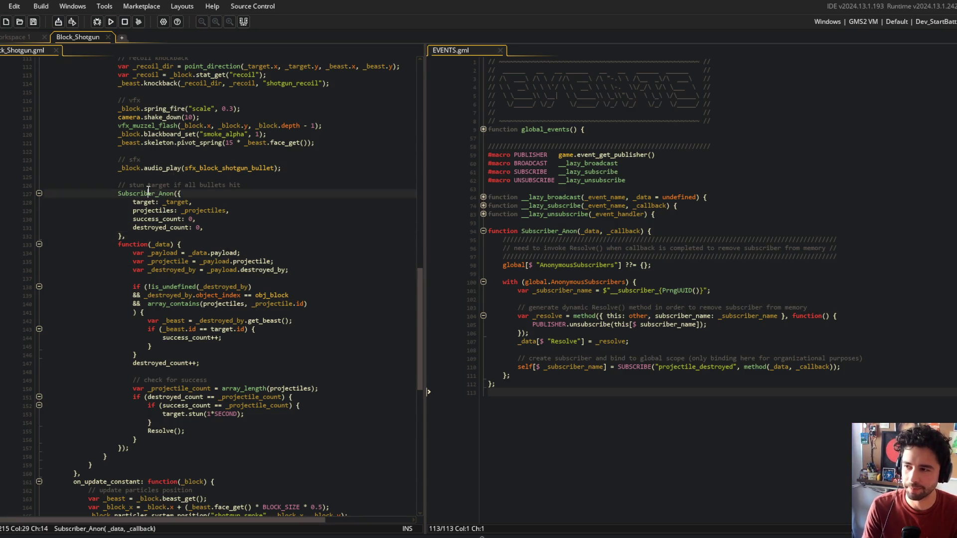
key("Home")
key("Up")
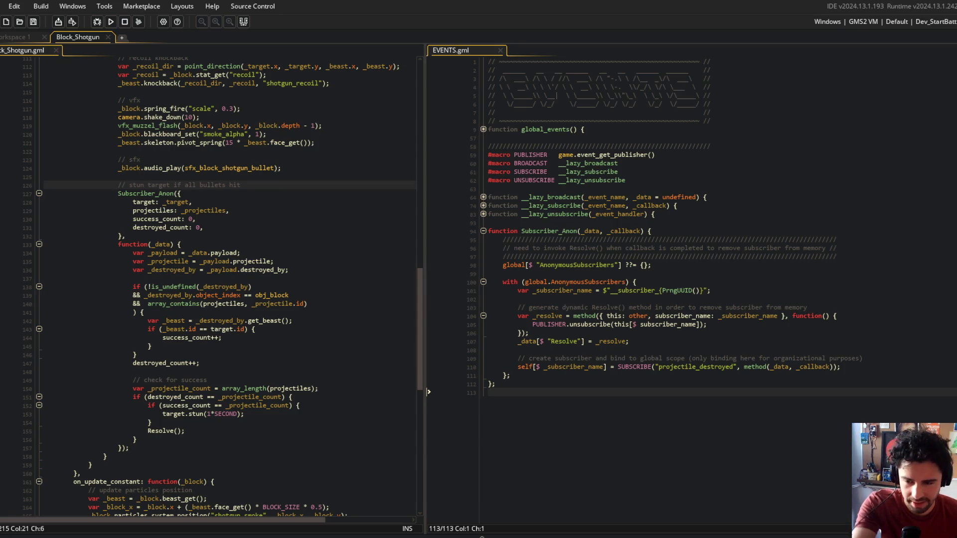
Look over the new comment, SUBSCRIBE call and unsubscribe call in EVENTS.gml
left_click(704, 358)
left_click(701, 367)
left_click(685, 373)
left_click(706, 358)
left_click(755, 324)
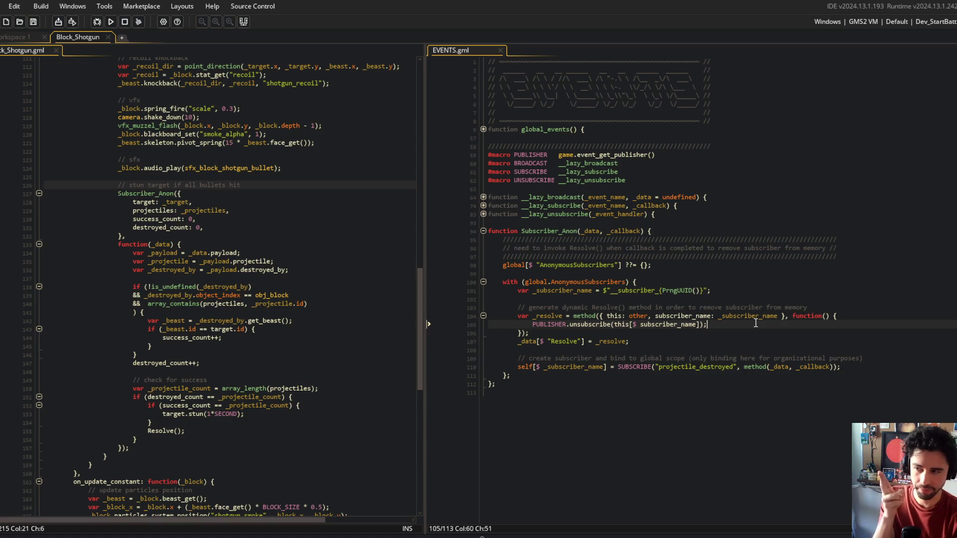
Highlight and review the Subscriber_Anon block and its callback in Block_Shotgun
left_click(189, 193)
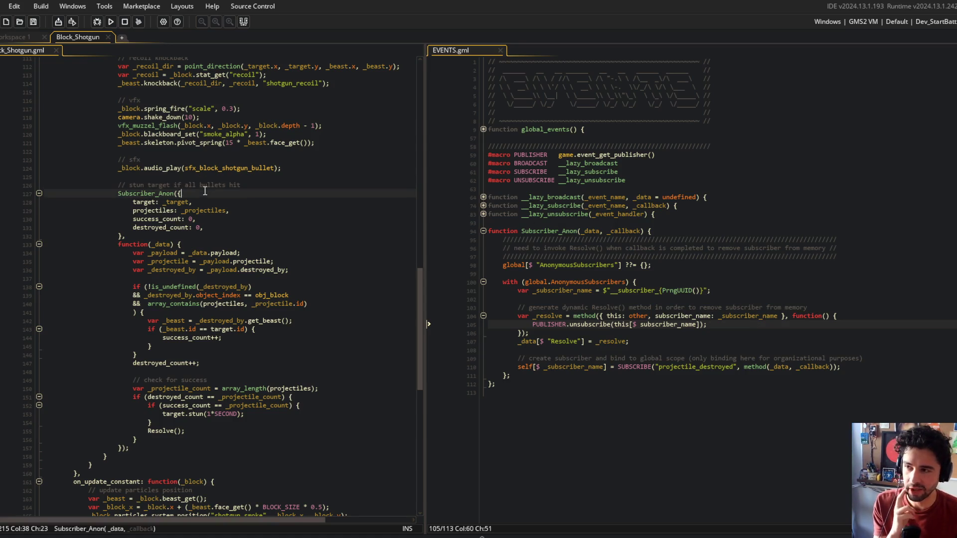
scroll(74, 174, "up", 10)
scroll(73, 175, "down", 8)
left_click_drag(104, 219, 223, 500)
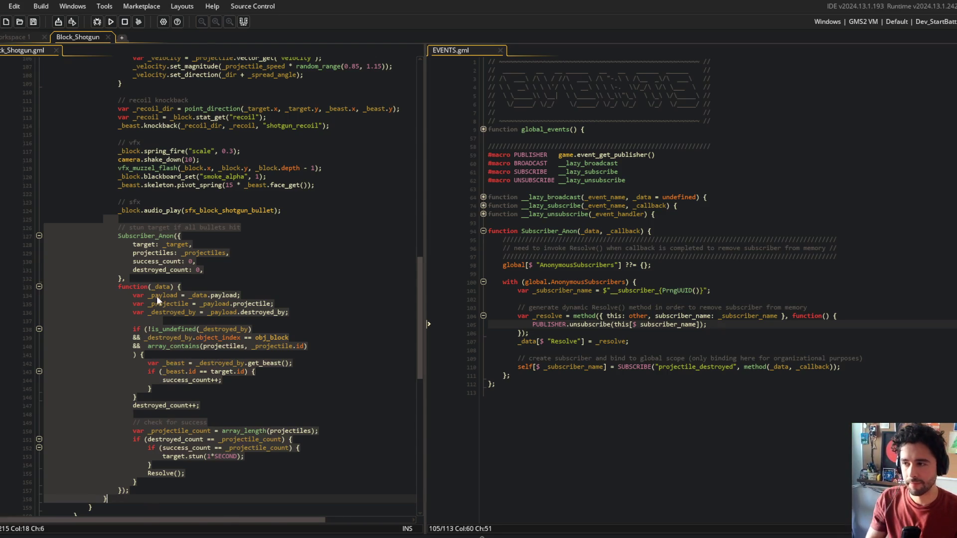
scroll(163, 301, "down", 3)
mouse_move(104, 142)
left_mouse_down()
mouse_move(115, 144)
mouse_move(201, 321)
mouse_move(229, 409)
left_mouse_up()
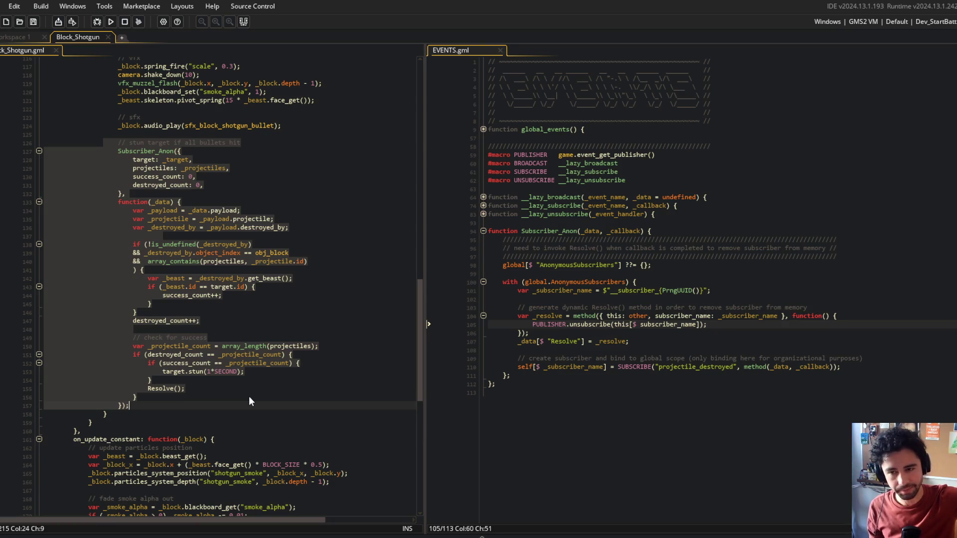
left_click(236, 202)
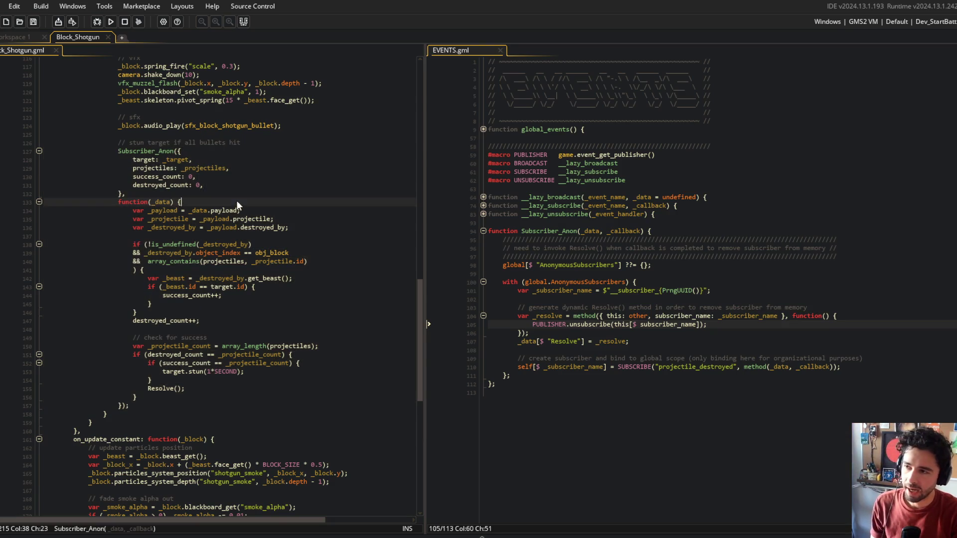
left_click_drag(112, 148, 150, 278)
left_click(164, 219)
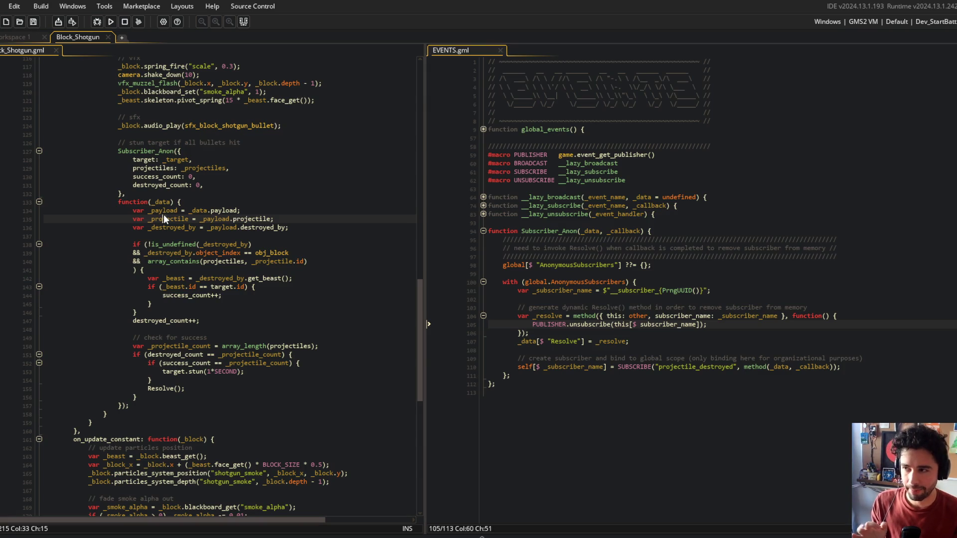
mouse_move(118, 142)
left_mouse_down()
mouse_move(154, 275)
mouse_move(215, 410)
left_mouse_up()
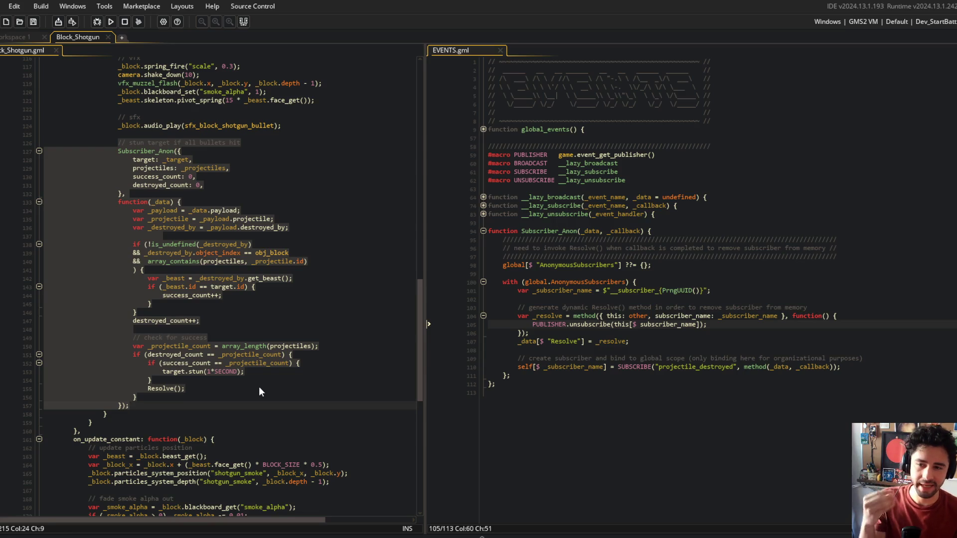
Check Resolve's occurrences in EVENTS.gml, then prefix the callback's Resolve() call with Subscriber_
left_click(567, 332)
double_click(564, 342)
left_click(304, 281)
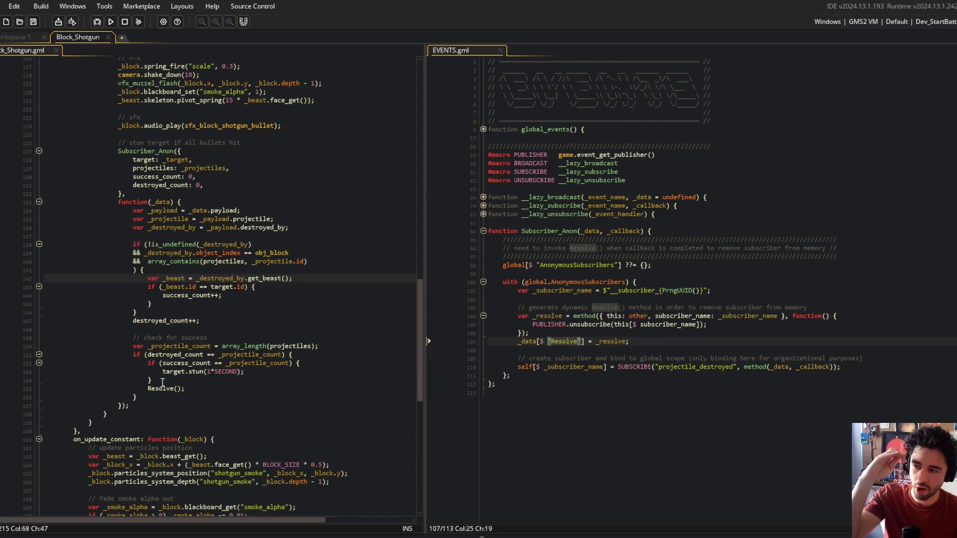
left_click(213, 388)
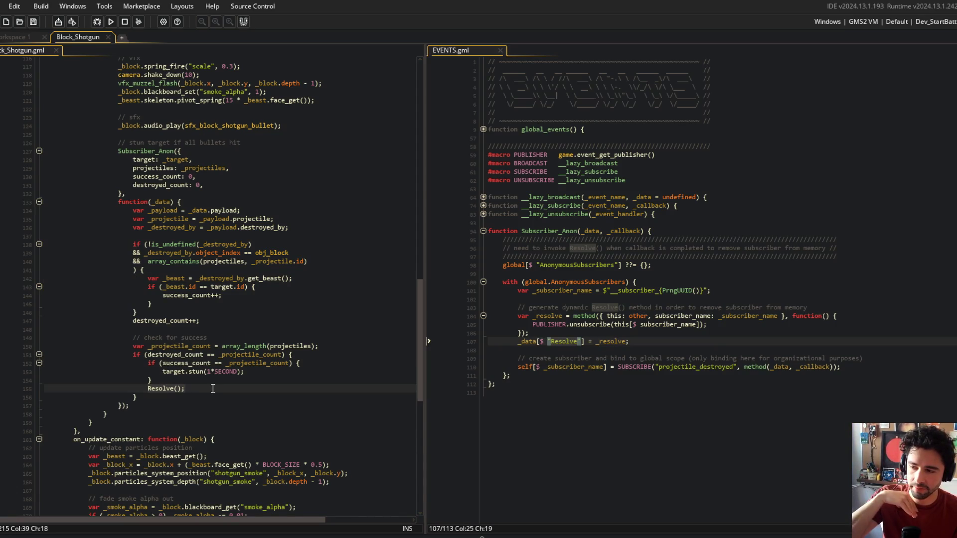
left_click(149, 389)
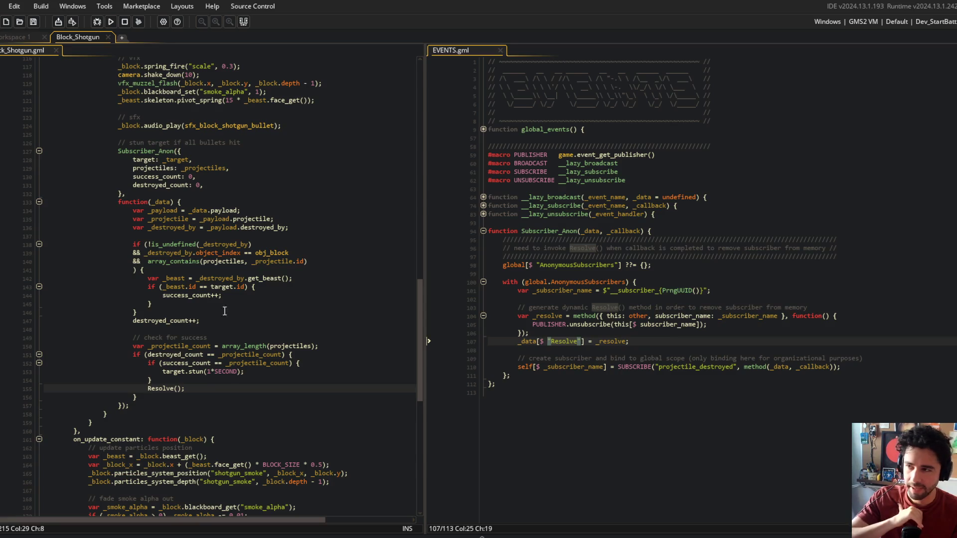
type("Subscriber_")
Replace Resolve with Subscriber_Resolve on EVENTS.gml lines 107, 96 and 103
left_click(295, 312)
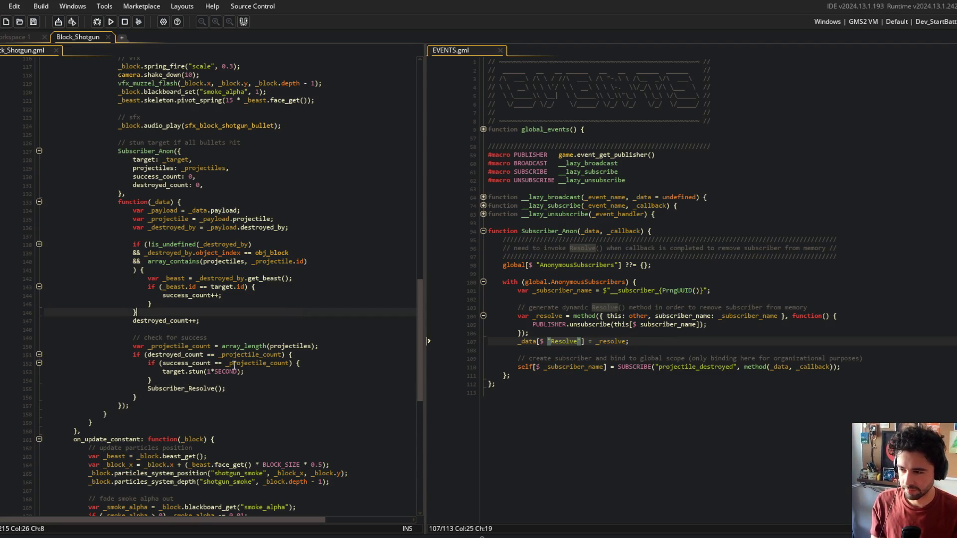
left_click(179, 388)
double_click(160, 388)
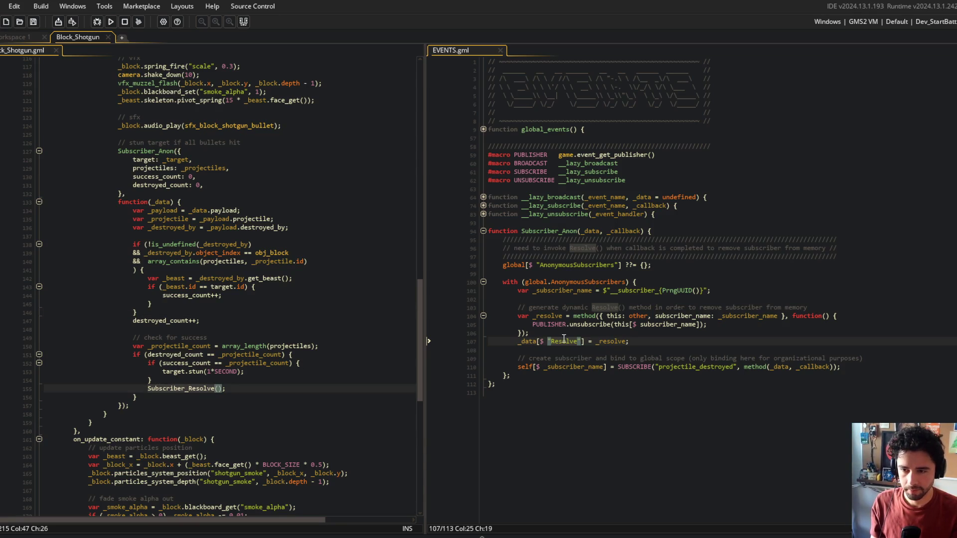
type("Subscriber_Resolve")
double_click(582, 248)
type("Subscriber_Resolve")
double_click(605, 308)
type("Subscriber_Resolve")
Lengthen the comment banner lines 95 and 97 with '///////////'
left_click(871, 241)
type("///////////")
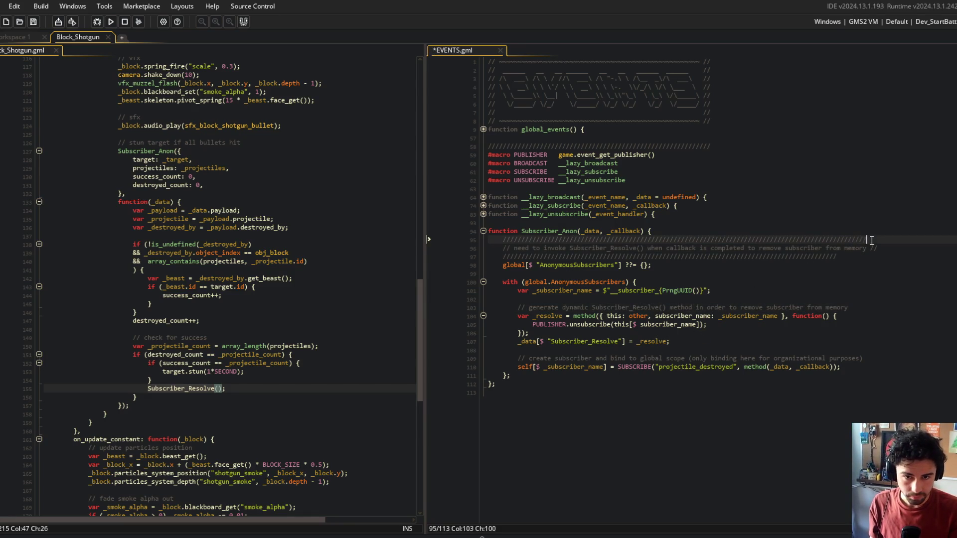
key("Down")
key("Down")
type("///////////")
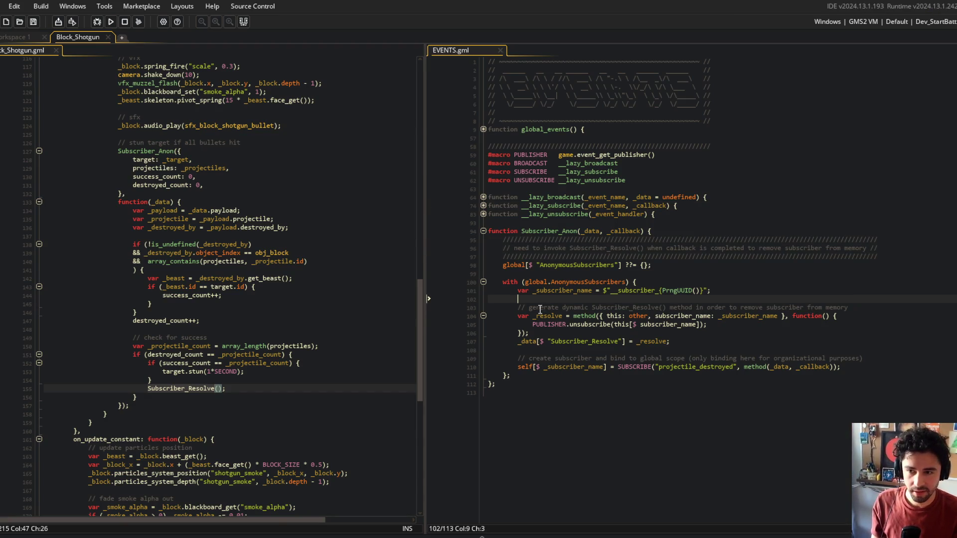
Review the PrngUUID line, the _resolve method block and the Subscriber_Resolve assignment
left_click(674, 290)
left_click(645, 290)
key("Right")
key("Right")
key("Right")
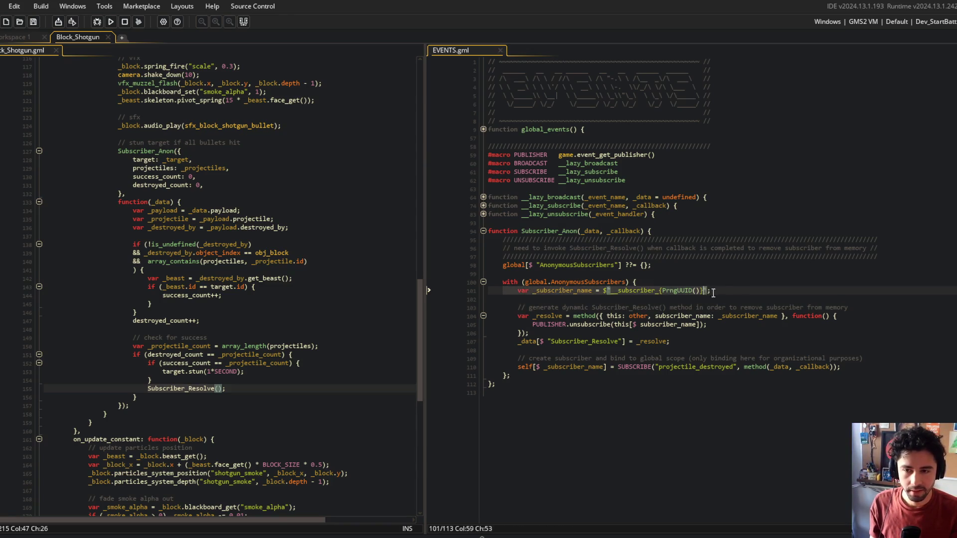
left_click_drag(507, 308, 747, 333)
left_click(747, 323)
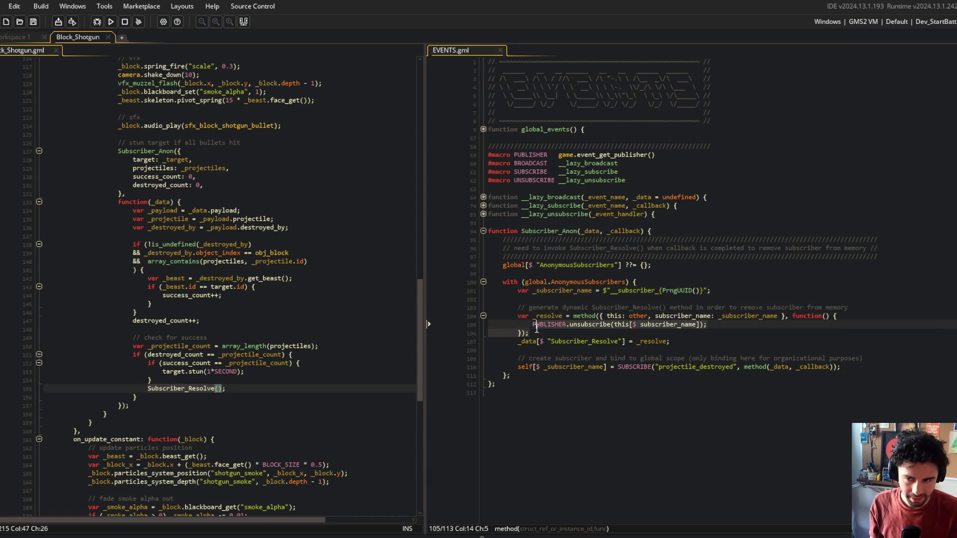
left_click(568, 316)
left_click(693, 341)
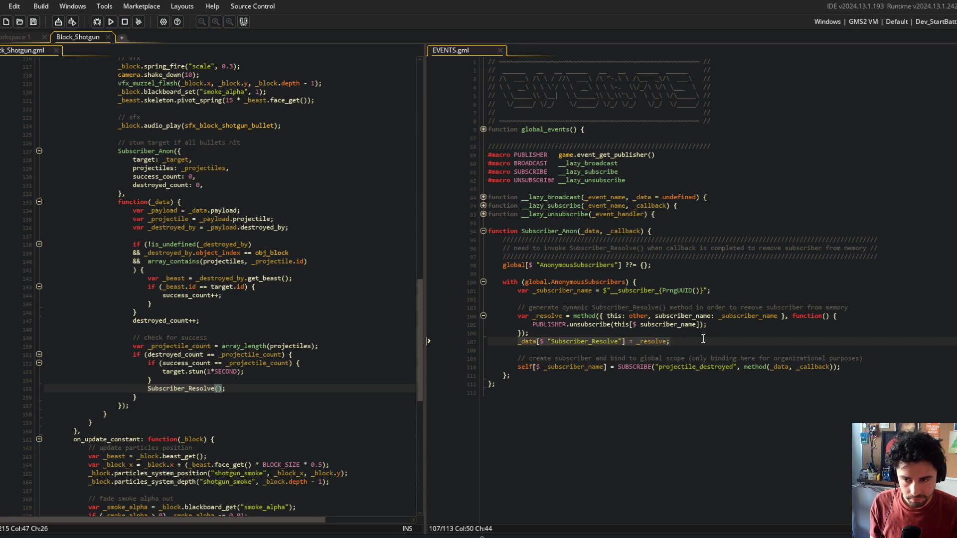
mouse_move(517, 308)
left_mouse_down()
mouse_move(708, 326)
mouse_move(670, 341)
left_mouse_up()
mouse_move(134, 213)
left_mouse_down()
mouse_move(324, 348)
mouse_move(281, 401)
left_mouse_up()
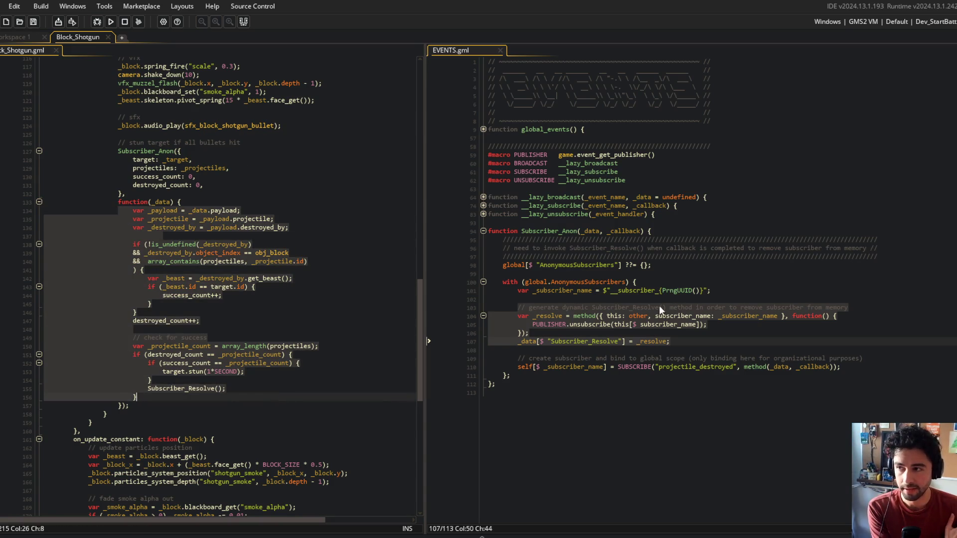
left_click(596, 316)
mouse_move(518, 351)
left_mouse_down()
mouse_move(862, 359)
mouse_move(860, 368)
left_mouse_up()
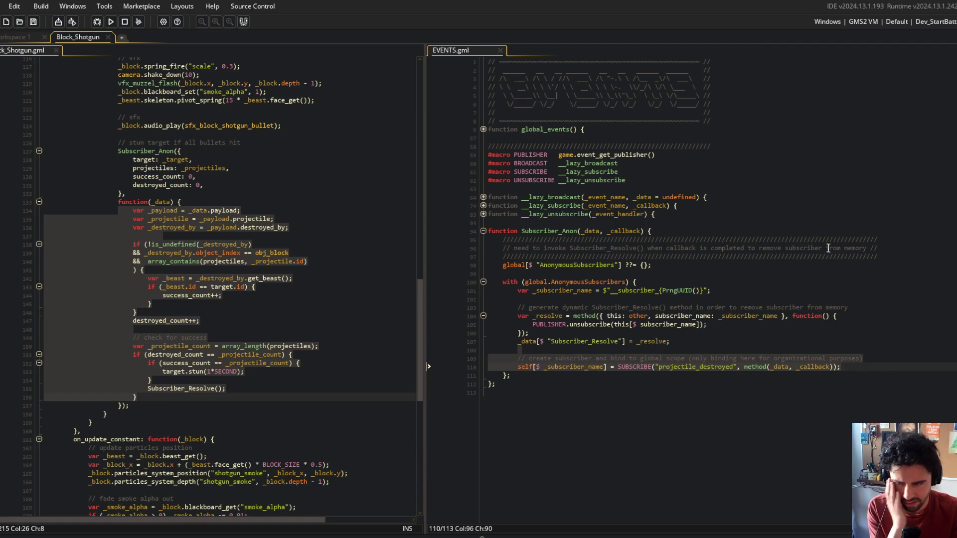
left_click(763, 327)
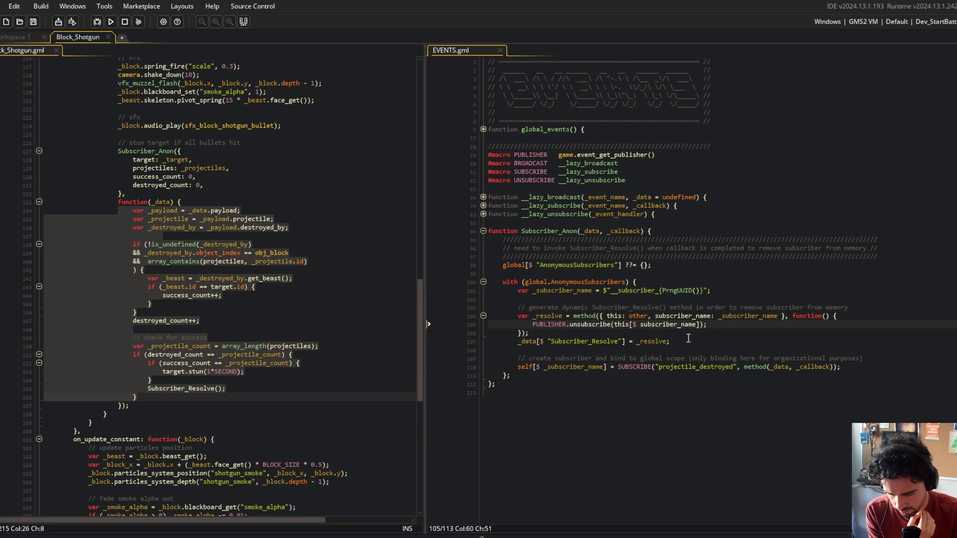
left_click(343, 346)
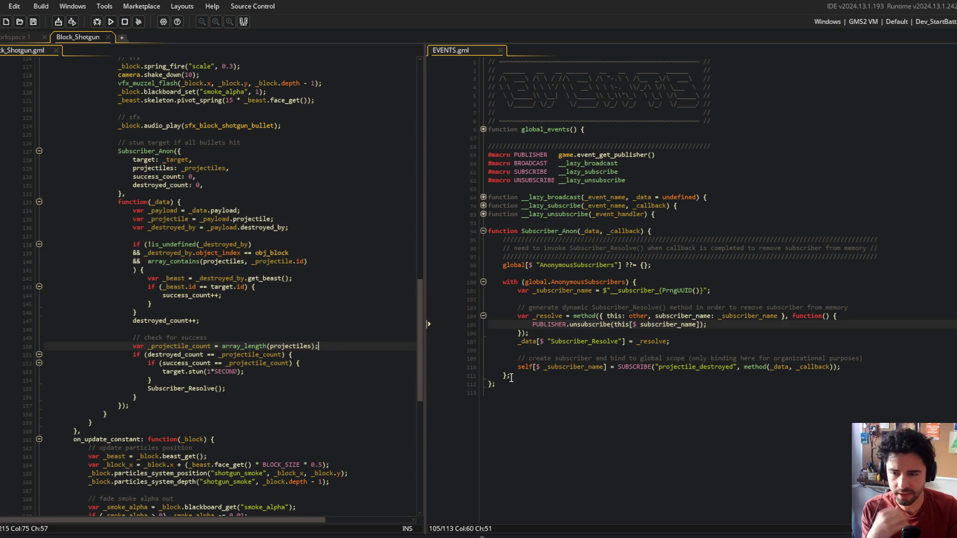
left_click(714, 326)
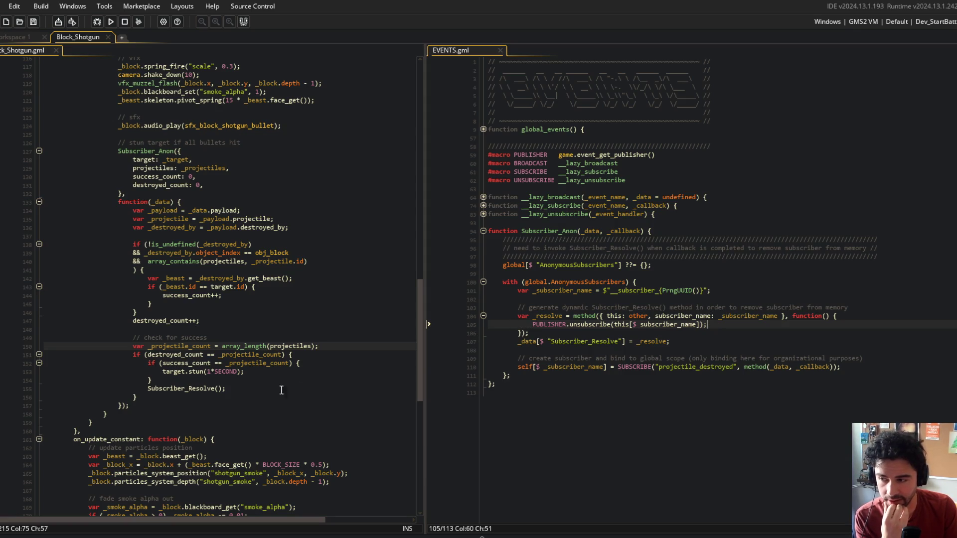
left_click(174, 391)
left_click(227, 389)
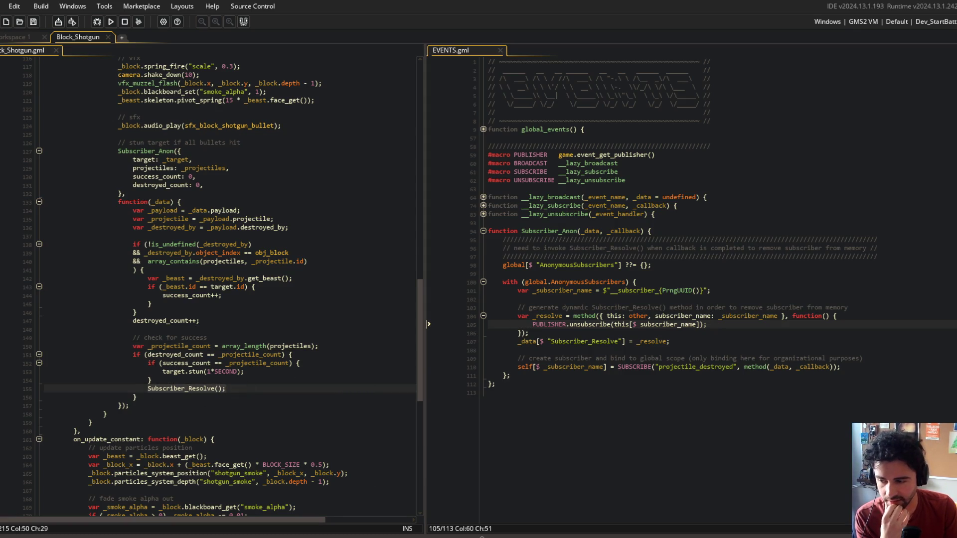
left_click(369, 536)
left_click(465, 425)
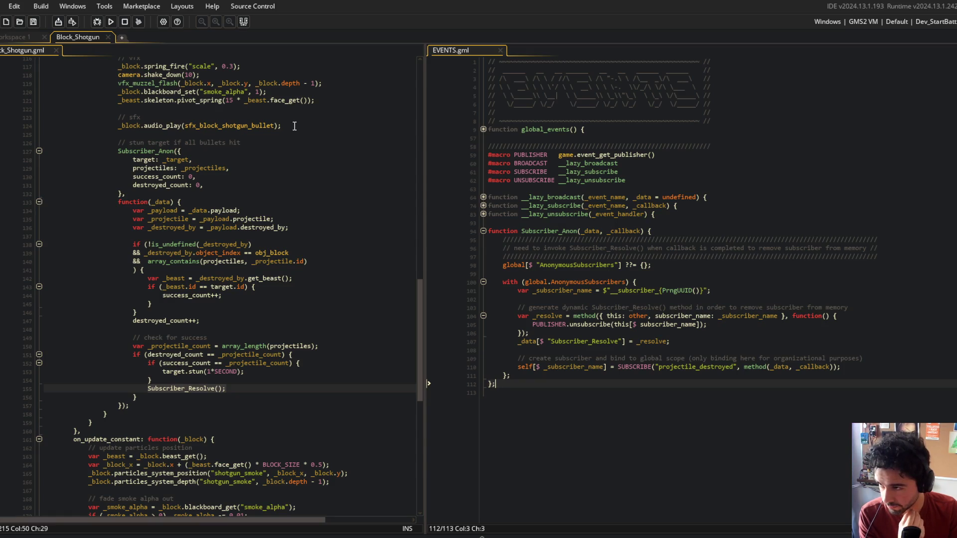
Add 'return _resolve;' after the binding line in Subscriber_Anon and save EVENTS.gml
left_click(187, 201)
left_click(123, 152)
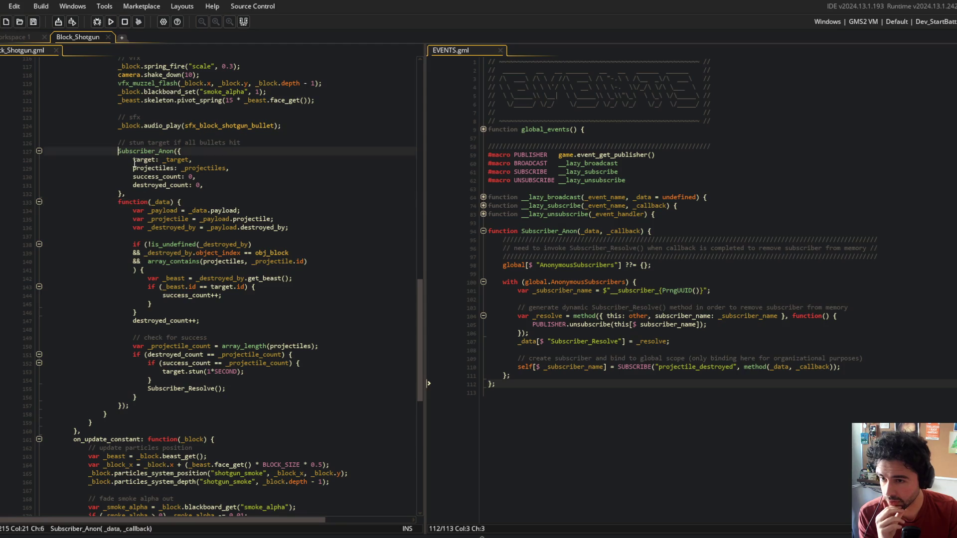
left_click_drag(490, 231, 548, 307)
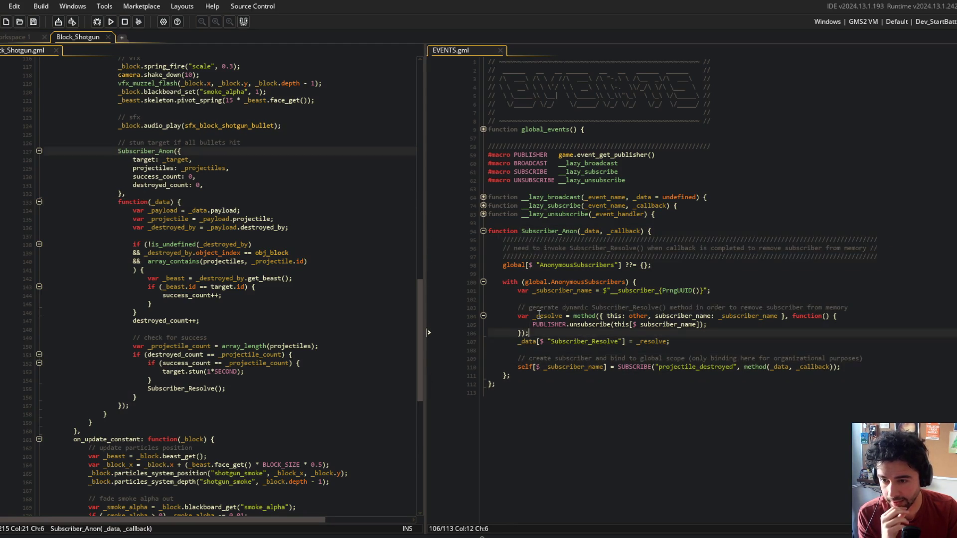
left_click(563, 316)
left_click(845, 372)
key("Return")
key("Return")
type("return _resolve;")
key("ctrl+s")
Try storing the Subscriber_Anon result in 'var _resolve_callback =' with a trial reference line, then remove that line
key("ctrl+End")
left_click(193, 227)
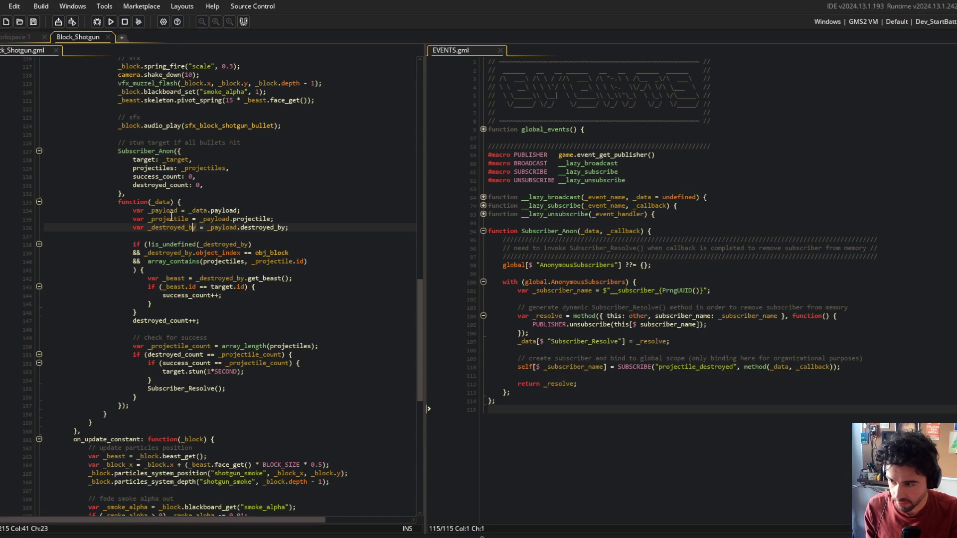
left_click(119, 151)
type("var _resolve")
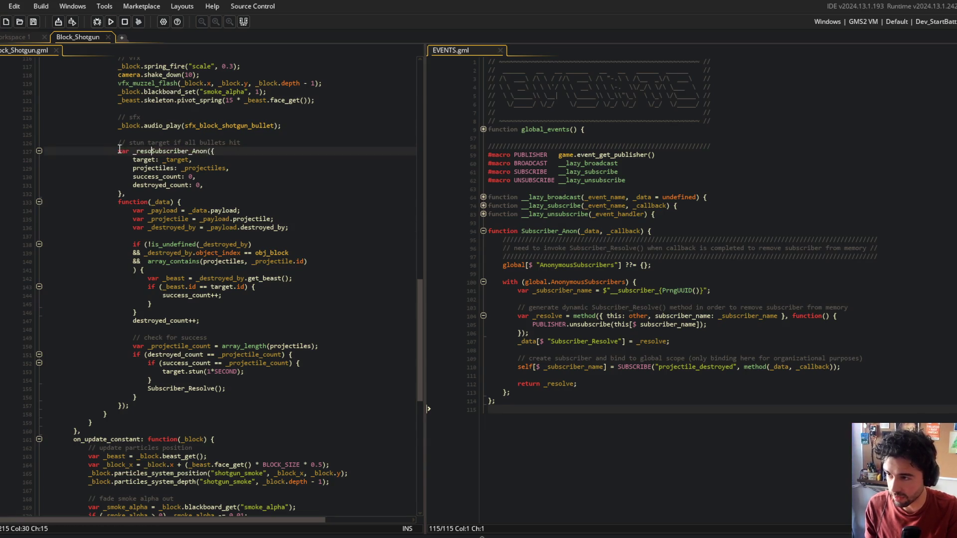
type("_callback =")
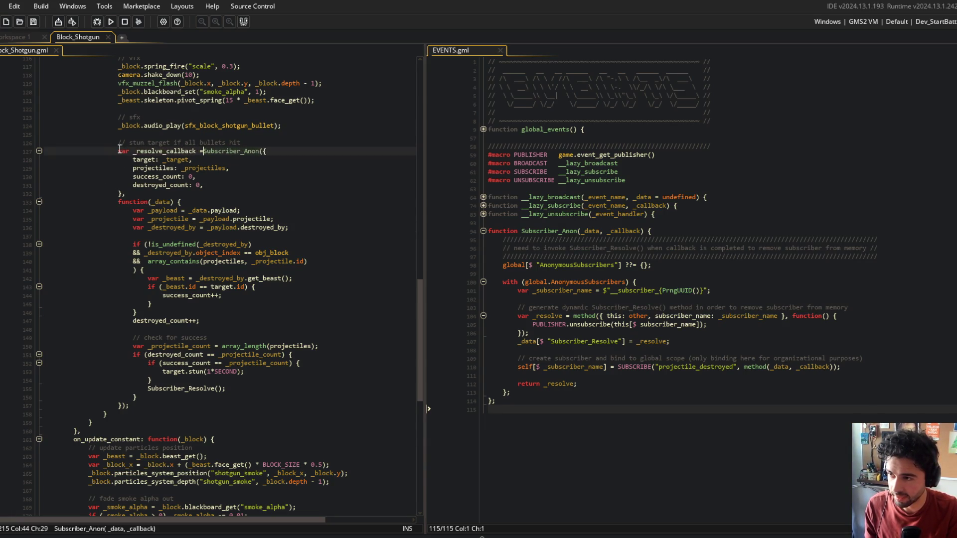
key("Down")
key("Down")
key("Down")
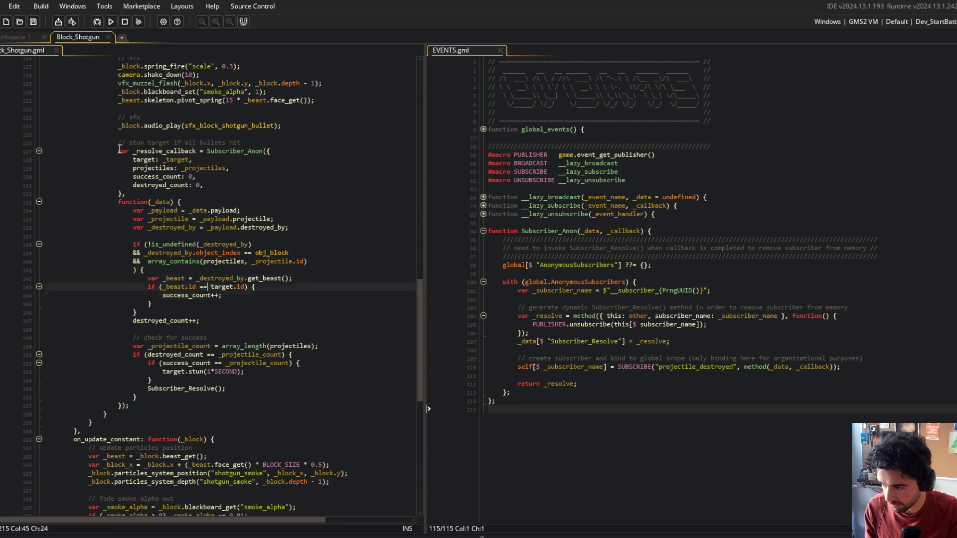
key("Down")
key("Return")
type("_)r")
type("solve_callback;")
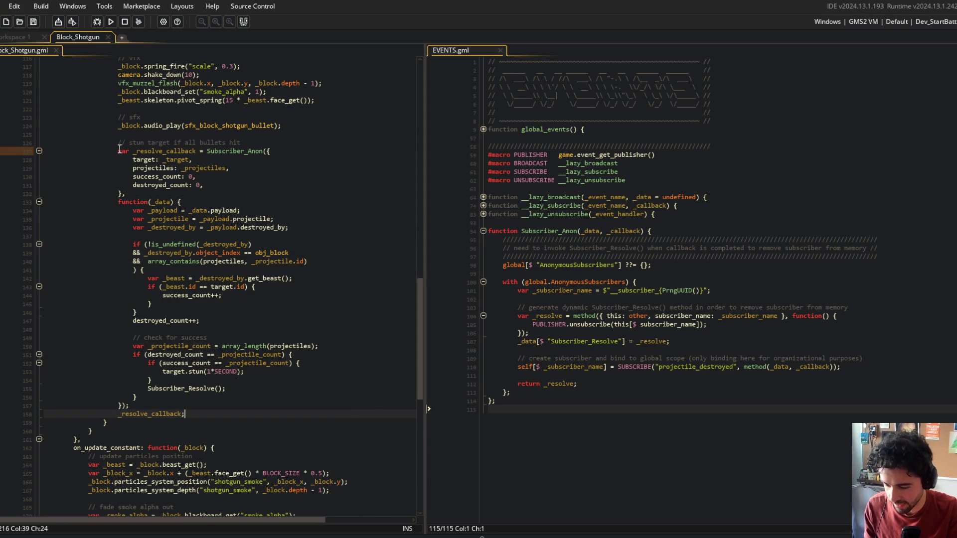
key("ctrl+BackSpace")
key("ctrl+BackSpace")
key("ctrl+BackSpace")
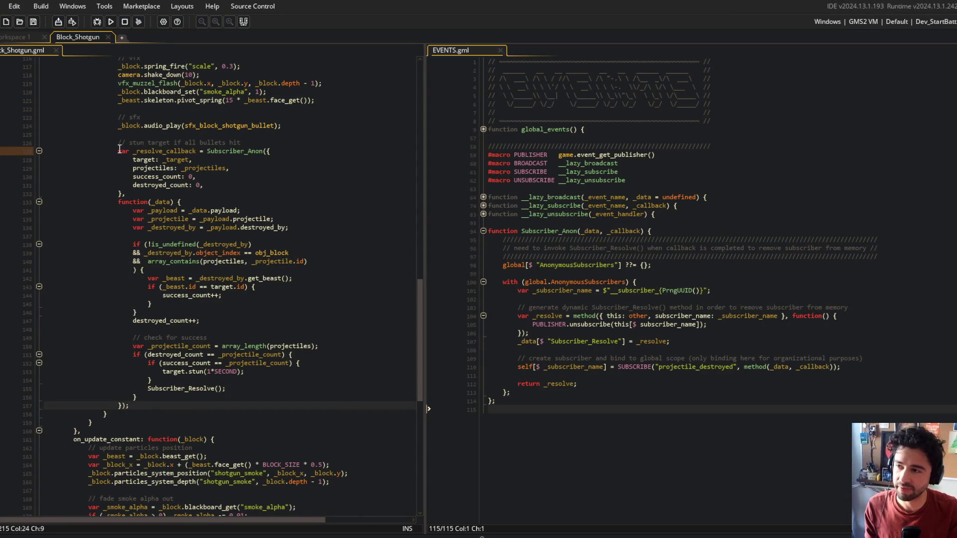
Delete the 'var _resolve_callback =' assignment on line 127 so Subscriber_Anon is called directly
left_click(212, 151)
key("shift+Home")
key("BackSpace")
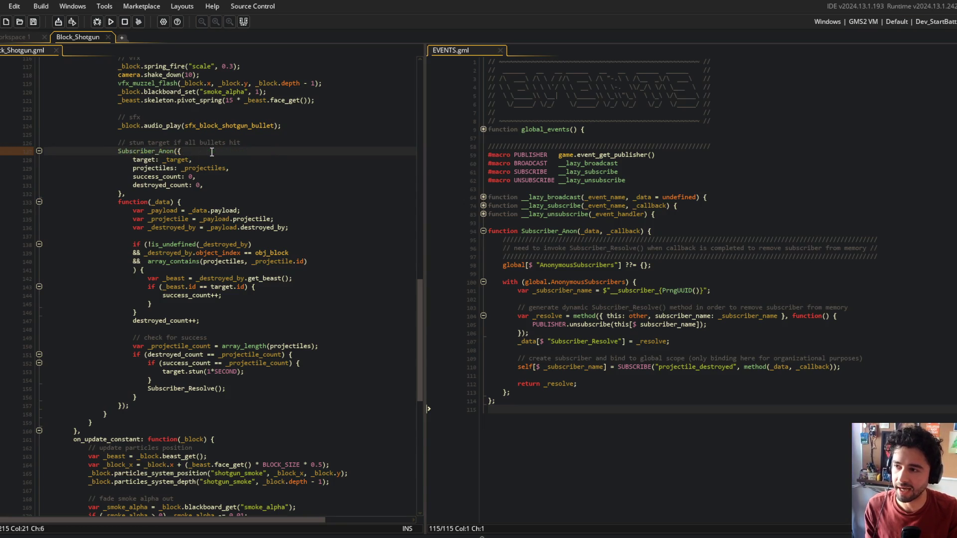
left_click(144, 382)
left_click(226, 388)
left_click(588, 401)
left_click(608, 387)
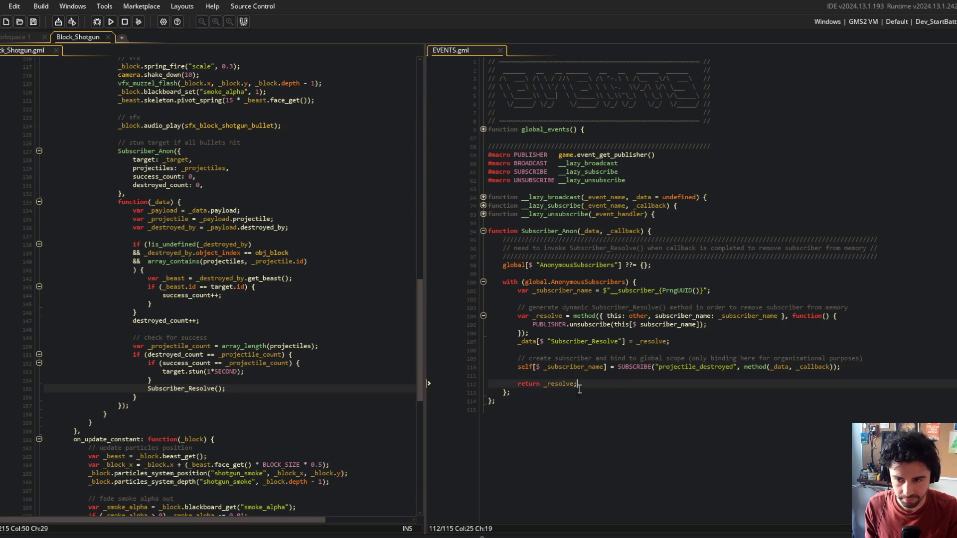
Rename _resolve to _SubscriberResolve on lines 104 and 107 and save EVENTS.gml
key("Up")
double_click(546, 316)
type("_Sub")
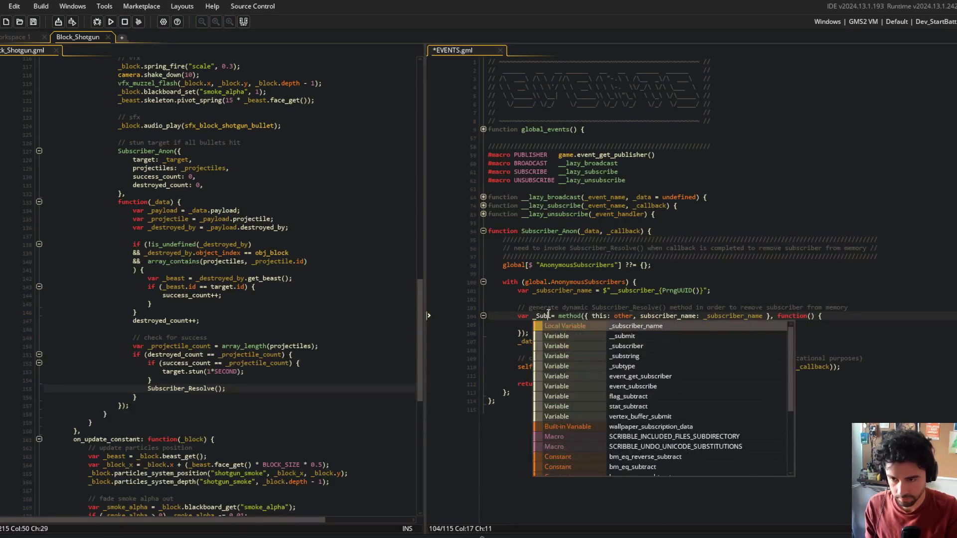
type("scriberReso")
type("lve")
key("ctrl+s")
left_click(620, 341)
type("_SubscriberResolve")
double_click(652, 340)
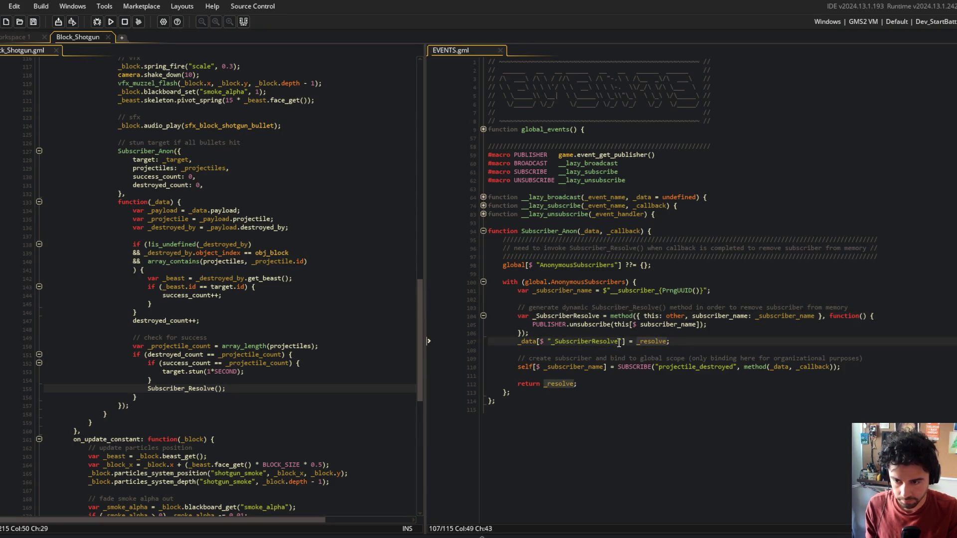
key("ctrl+z")
left_click(636, 342)
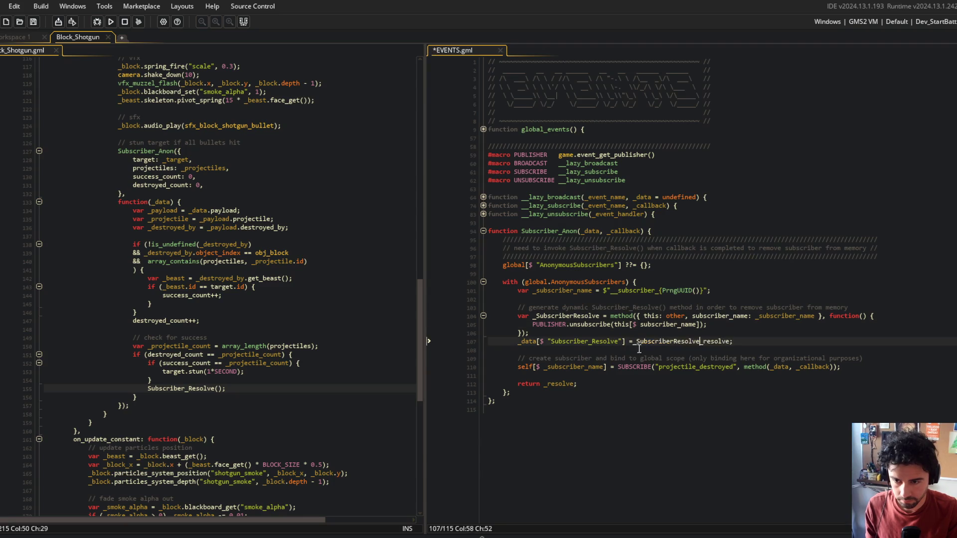
double_click(650, 341)
type("_SubscriberResolve")
key("ctrl+s")
Correct the name to _Subscriber_Resolve on line 104, line 107 and the return line, then save
left_click(626, 307)
key("BackSpace")
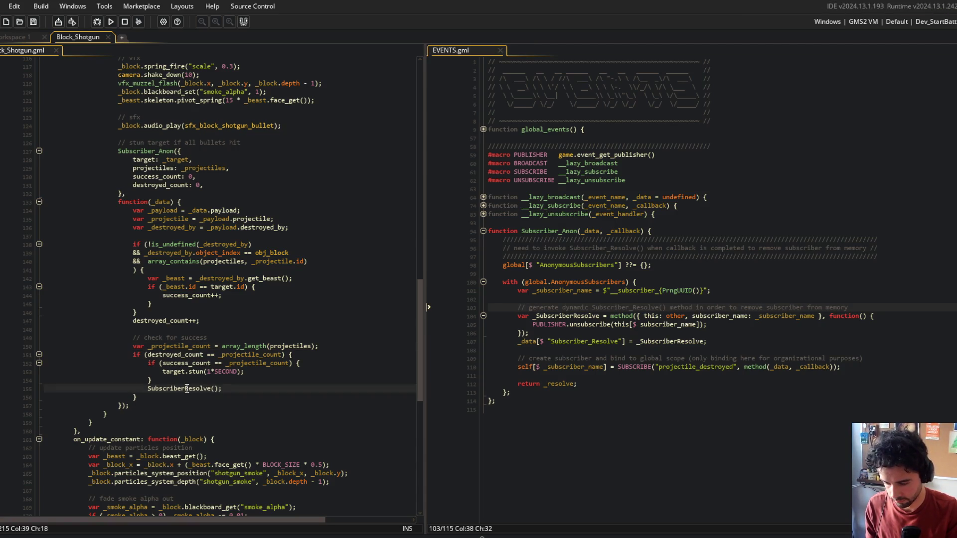
type("_")
left_click(573, 317)
type("_")
double_click(573, 316)
key("ctrl+c")
double_click(650, 341)
key("ctrl+v")
double_click(558, 384)
key("ctrl+v")
left_click(598, 434)
key("ctrl+s")
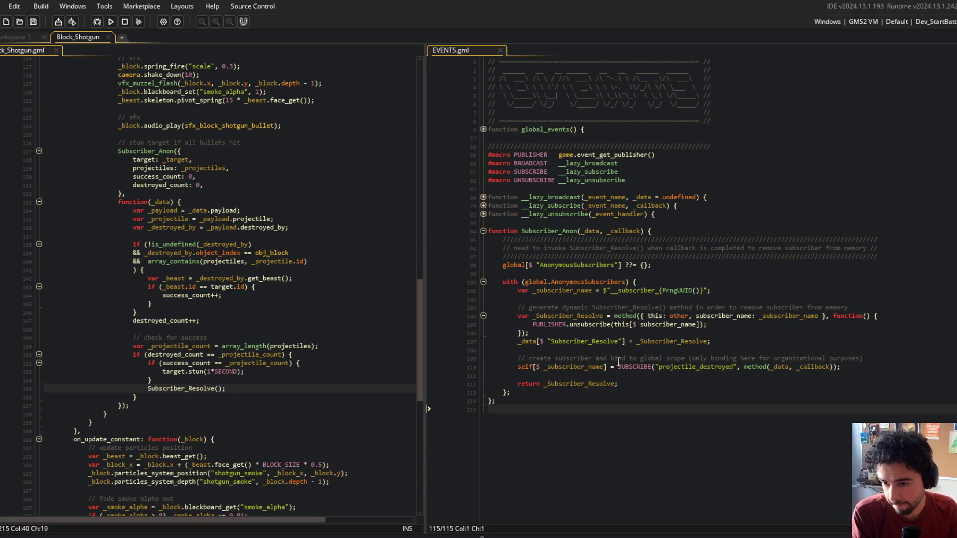
left_click(543, 392)
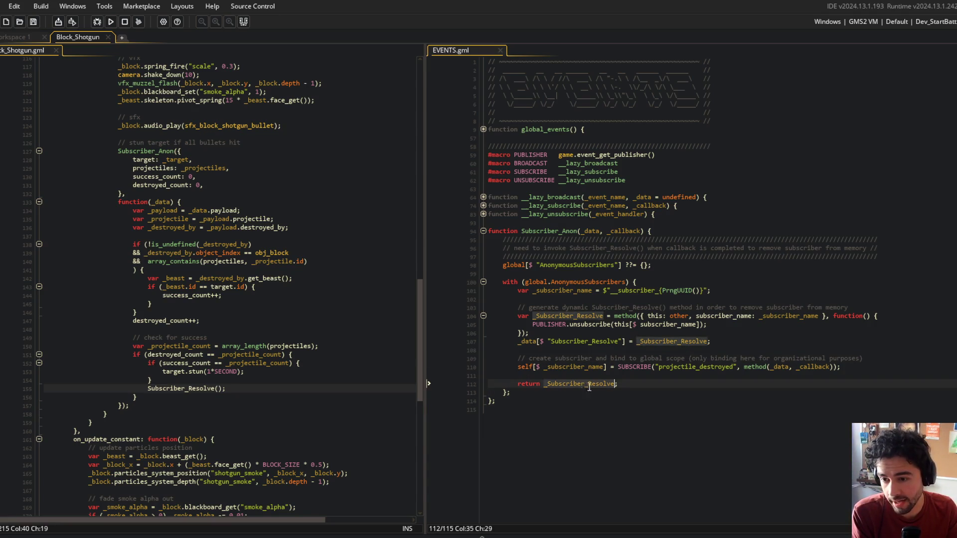
left_click(630, 316)
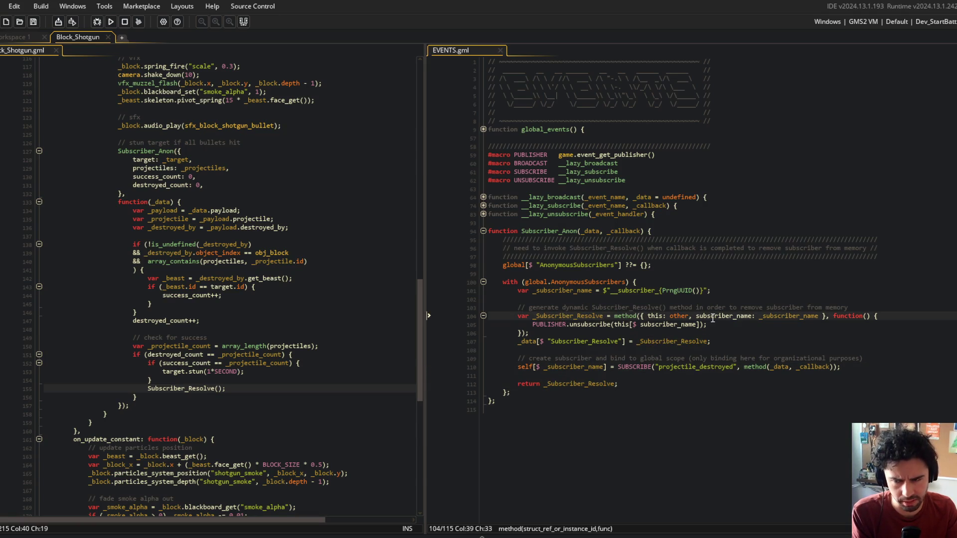
Change line 110 to 'var _subscriber = SUBSCRIBE(...)' and add 'self[$ _subscriber_name] = _subscriber;' below it
left_click(571, 349)
left_click(578, 341)
left_click(610, 367)
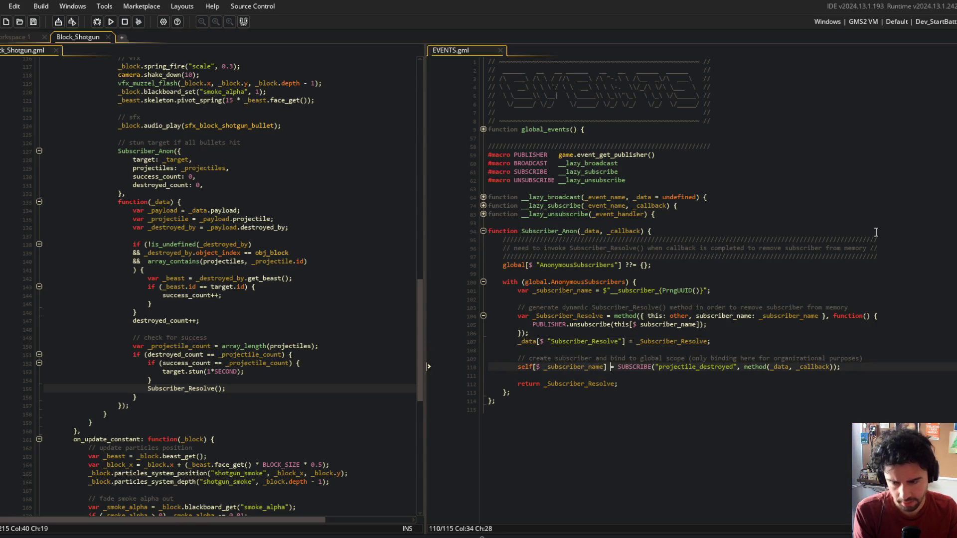
key("Home")
key("Delete")
key("Delete")
key("Delete")
type("var _subscribe")
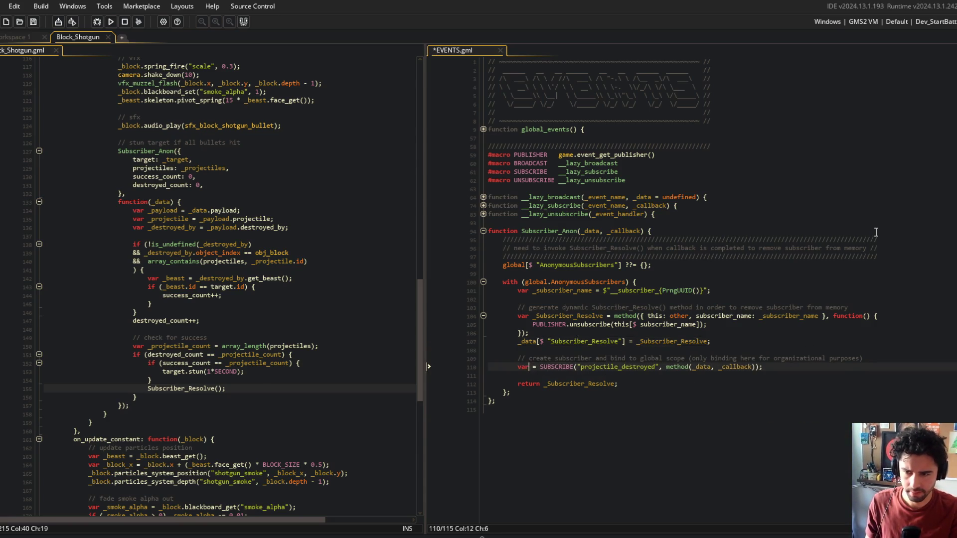
type("r")
key("End")
key("Return")
type("self[$ _subscriber_name]")
type("_syvbc")
key("BackSpace")
key("BackSpace")
type("ubc")
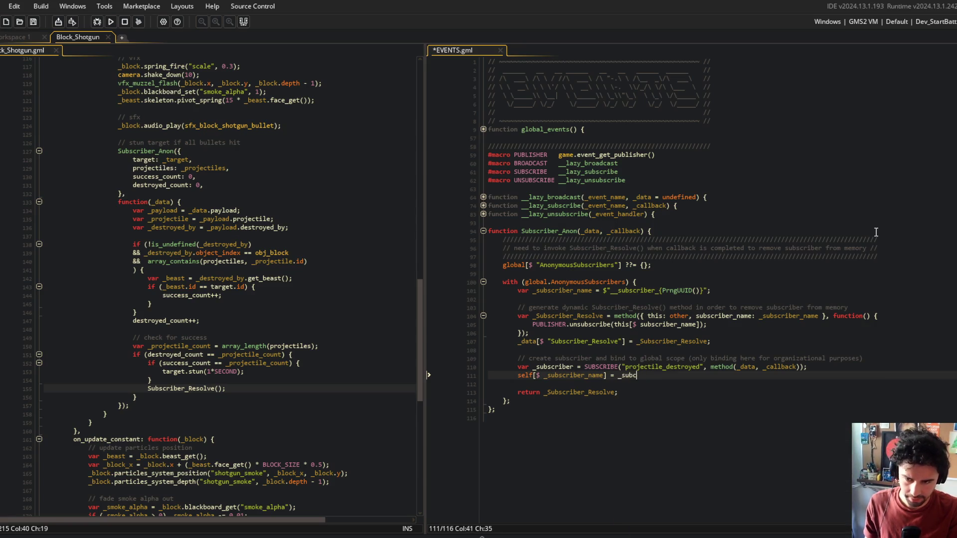
key("Return")
type(";")
Make Subscriber_Anon end with 'return _subcriber;' and save EVENTS.gml
key("Down")
key("Down")
key("ctrl+s")
key("Left")
key("ctrl+BackSpace")
type("subcriber")
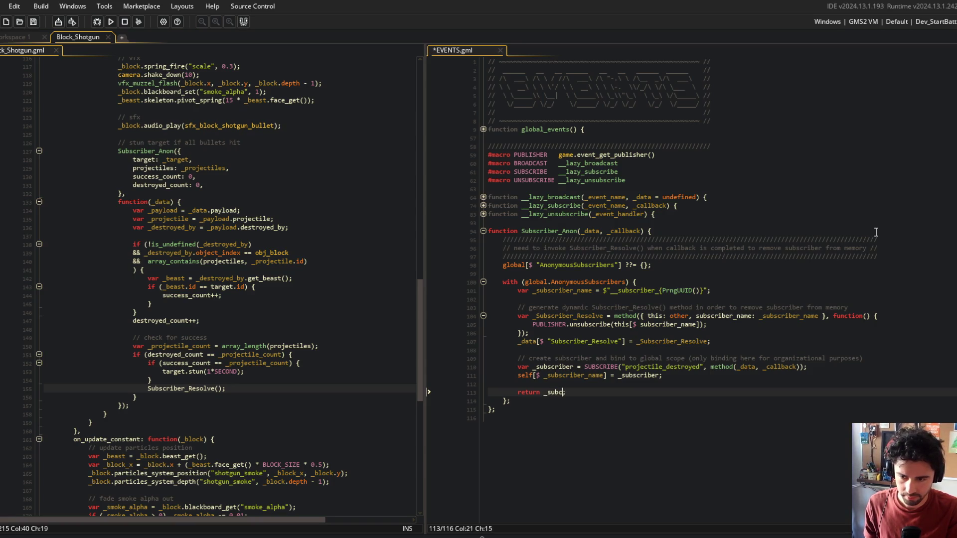
key("ctrl+s")
left_click(698, 181)
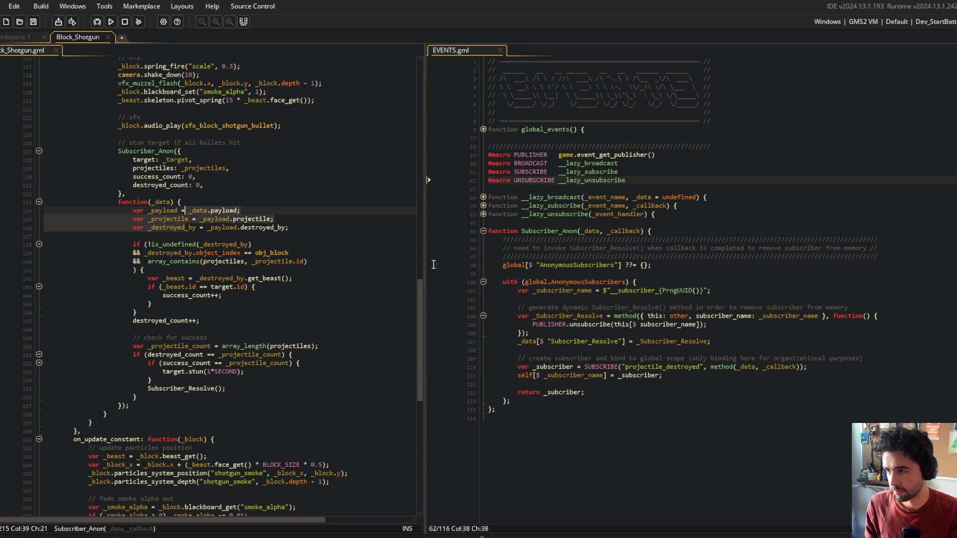
left_click(618, 401)
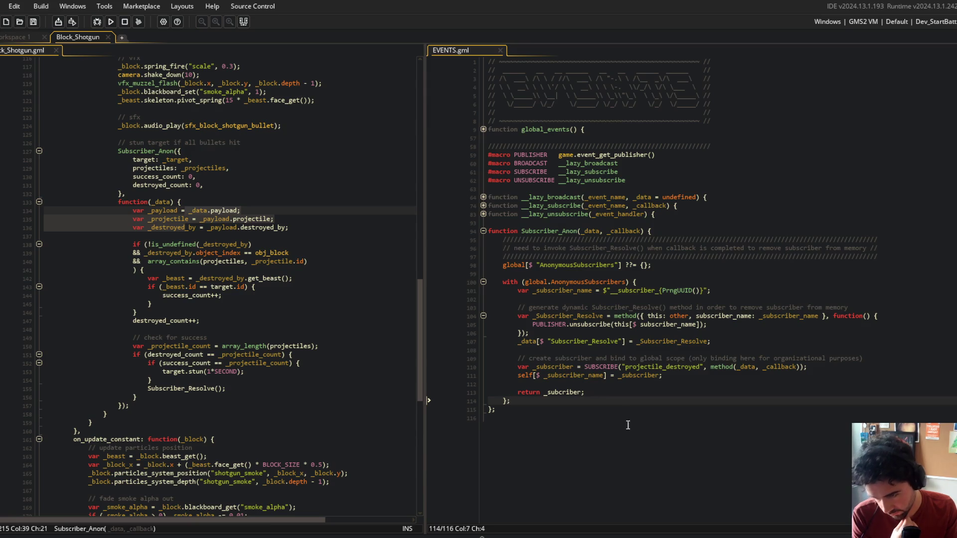
left_click(545, 225)
left_click(587, 256)
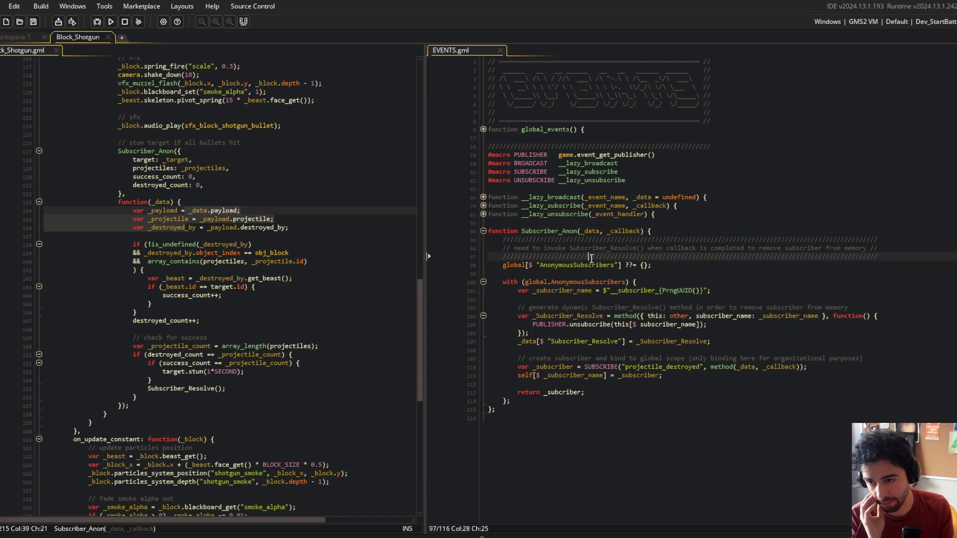
left_click_drag(493, 271, 630, 459)
left_click(566, 393)
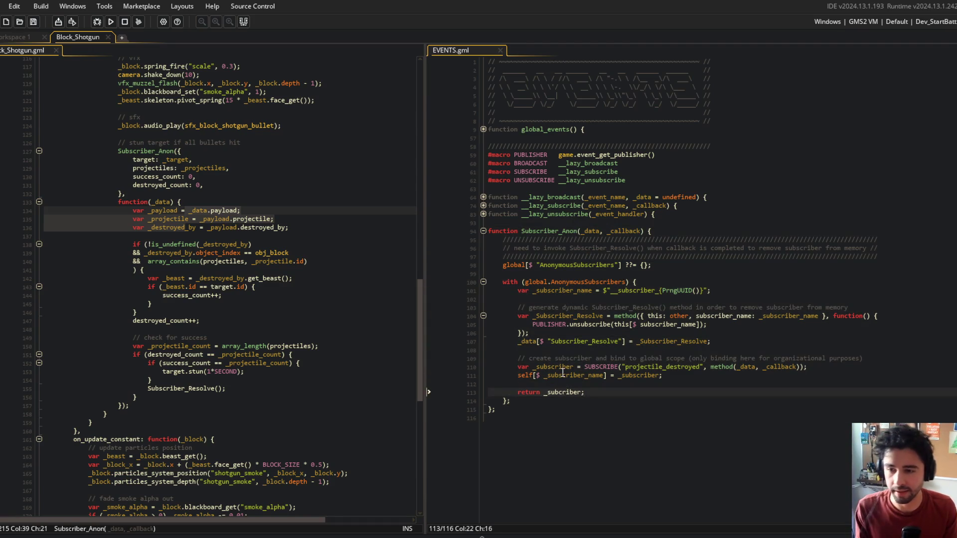
Fix the '_subcriber' typo and shorten Block_Shotgun's line-155 call to Resolve()
type("s")
left_click(640, 447)
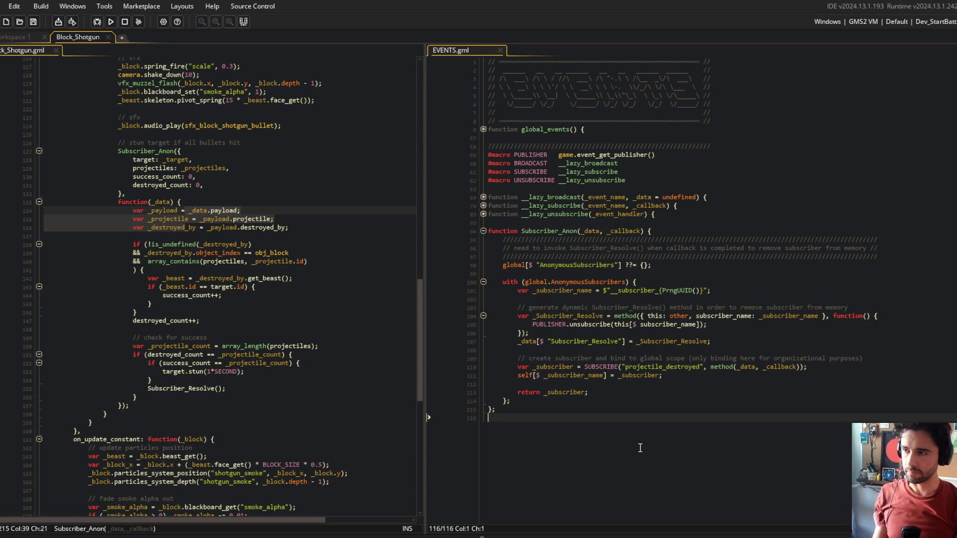
left_click(189, 389)
key("BackSpace")
key("BackSpace")
key("BackSpace")
key("ctrl+Right")
type("_Anon")
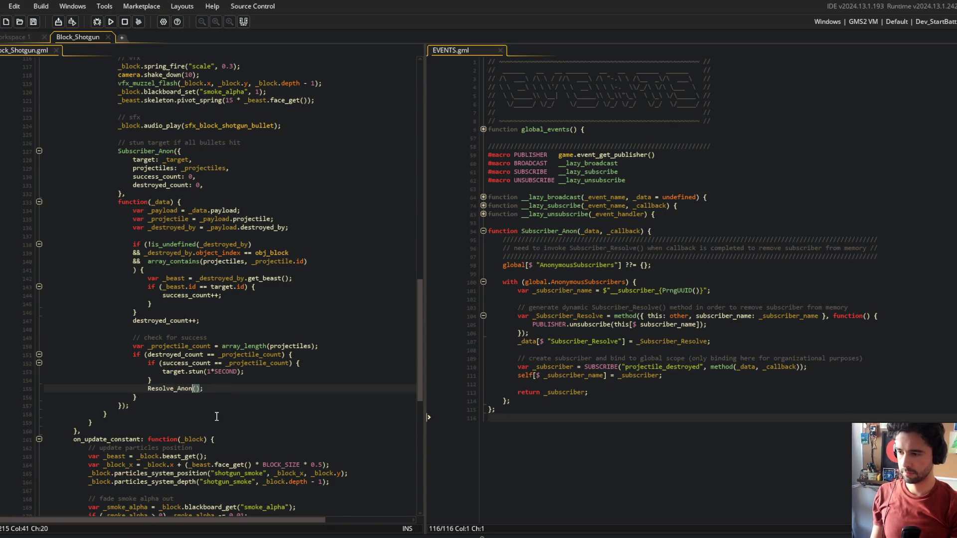
key("BackSpace")
key("BackSpace")
key("BackSpace")
Rename the line-107 key to Resolve and the method variable to _Resolve, then save EVENTS.gml
left_click(76, 354)
left_click(175, 388)
left_click(583, 341)
double_click(583, 341)
type("Resolve")
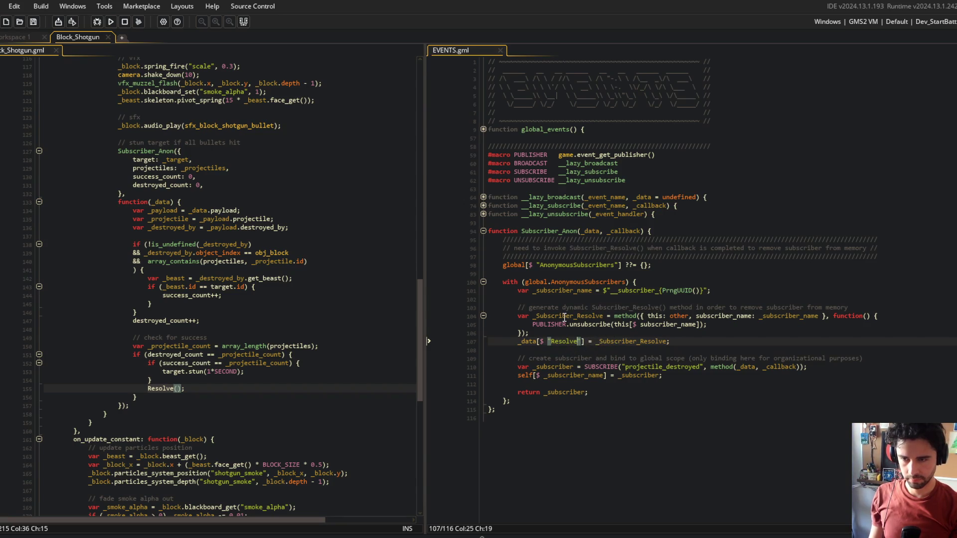
double_click(564, 316)
type("_Resolve")
double_click(605, 342)
type("_Resolve")
key("ctrl+s")
Change Subscriber_Resolve to Resolve in both comments, trim the top comment border's slashes, and save
left_click(747, 283)
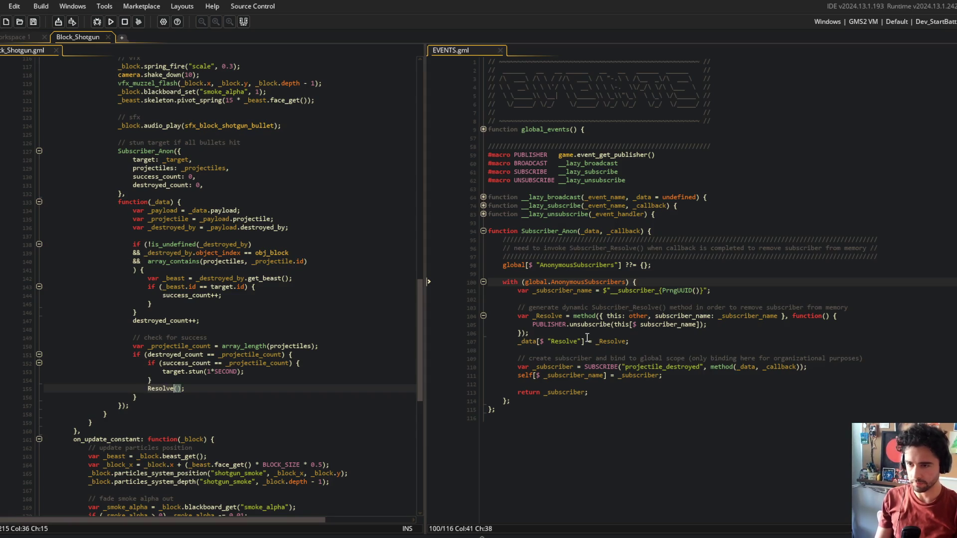
double_click(592, 248)
key("ctrl+d")
type("Resolve")
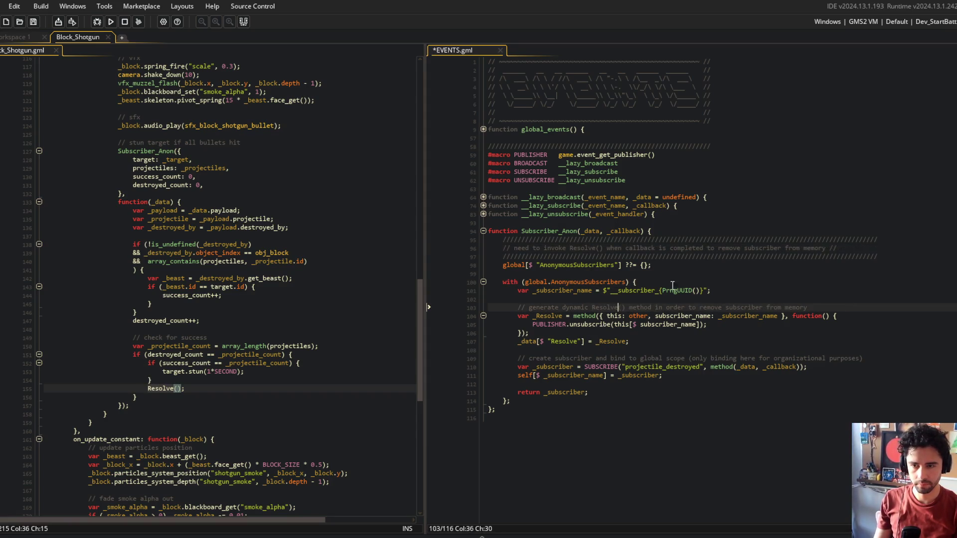
left_click(893, 257)
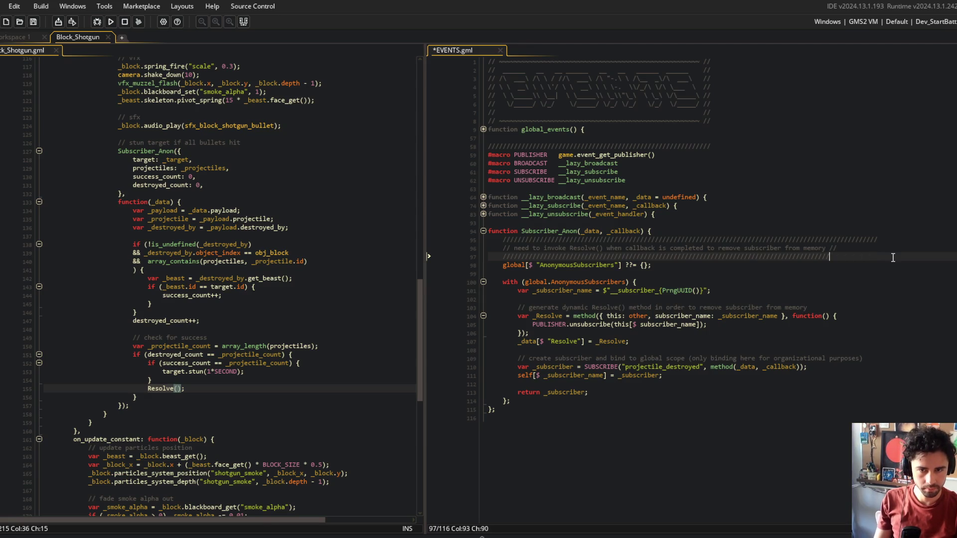
type("//")
key("Up")
key("Up")
key("End")
key("BackSpace")
key("BackSpace")
key("BackSpace")
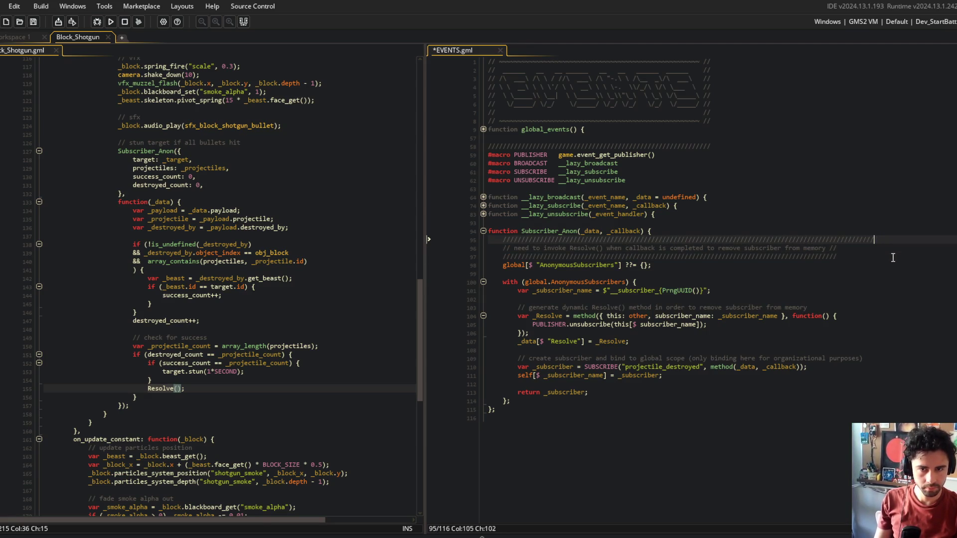
key("ctrl+s")
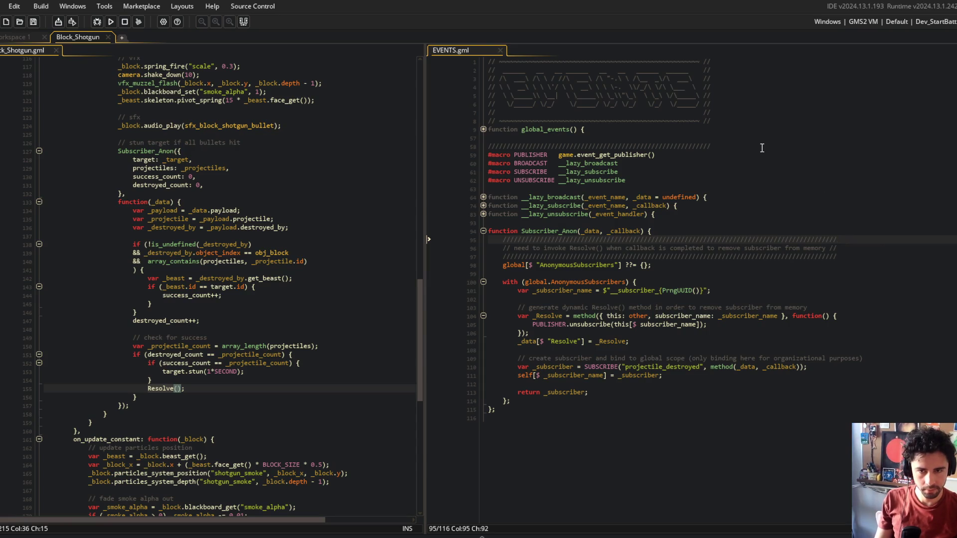
left_click(288, 252)
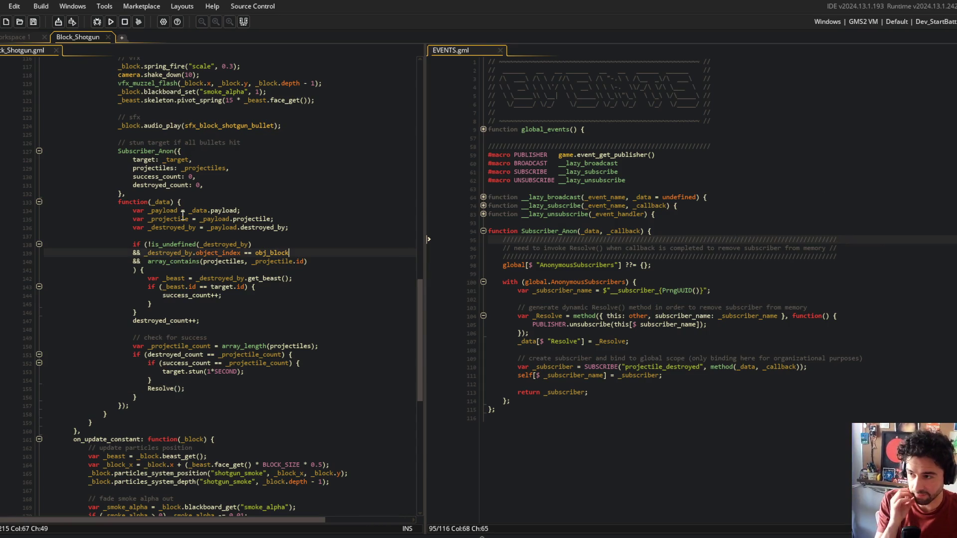
Pass "projectile_destroyed" as the first argument of Block_Shotgun's Subscriber_Anon call
left_click(178, 151)
type(", \"")
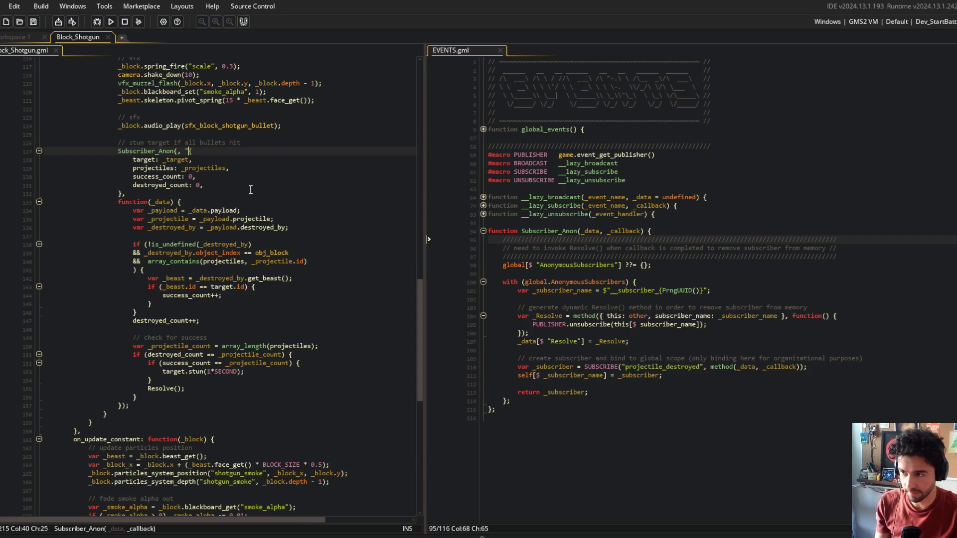
key("BackSpace")
key("BackSpace")
key("BackSpace")
type("\"")
type("jke")
type("ctile")
type("destroyed\",")
left_click(225, 278)
Add an _event_name parameter to Subscriber_Anon and use it instead of the hard-coded event name in SUBSCRIBE
left_click(662, 272)
left_click(578, 229)
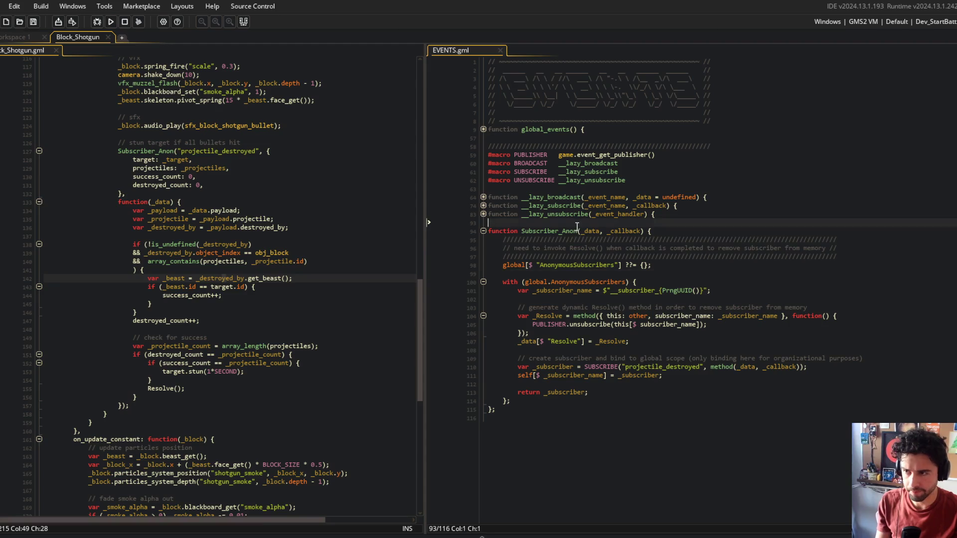
key("Right")
type("_event_name,")
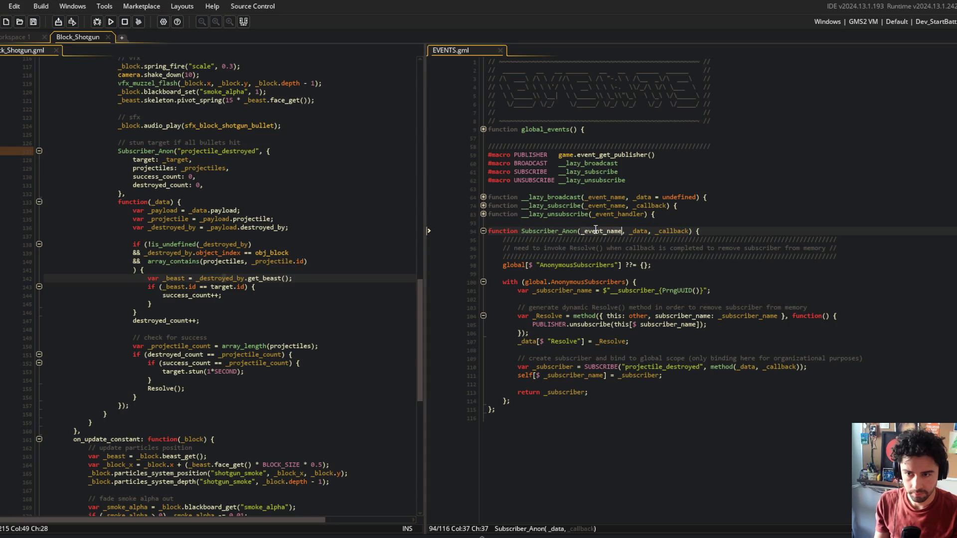
double_click(667, 367)
type("_event_name")
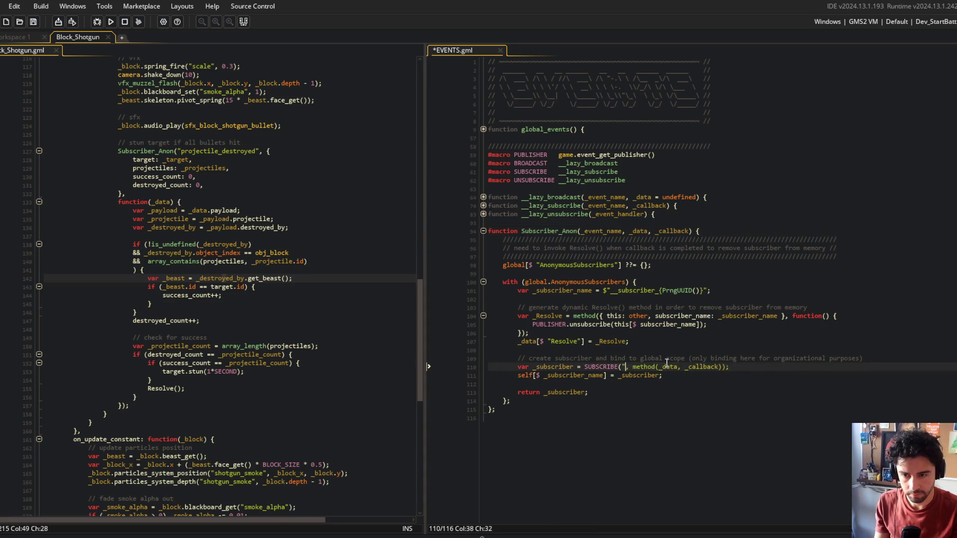
left_click(683, 306)
left_click(589, 451)
left_click(224, 211)
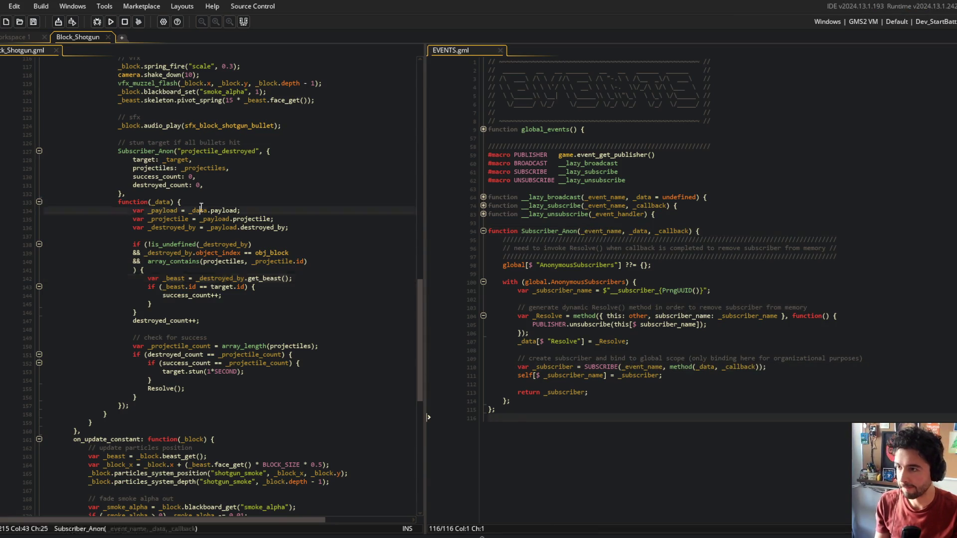
key("Up")
left_click(39, 150)
left_click(39, 151)
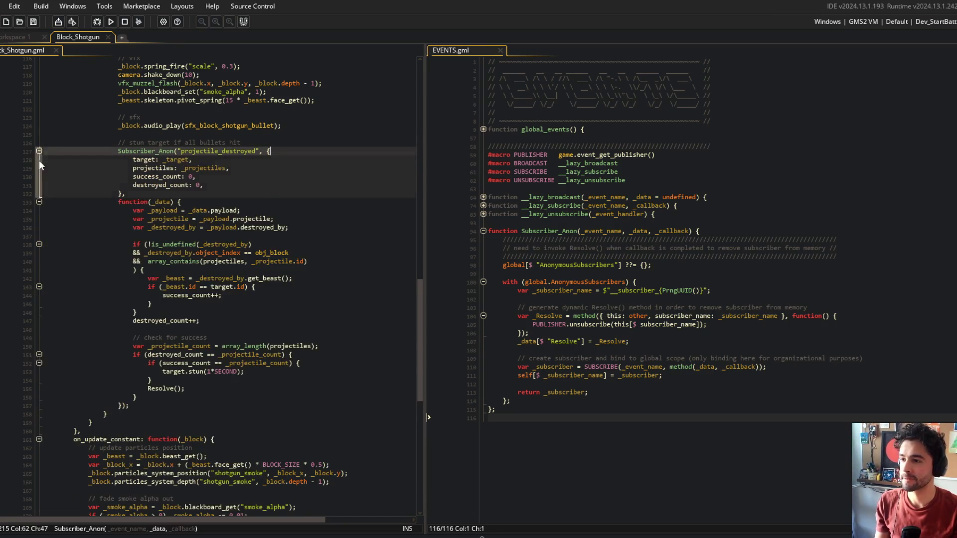
left_click(241, 219)
key("alt+Tab")
left_click(473, 264)
Stage all changes, commit them as "pass in event name to Suscriber_Anon", and run git push
type("git add .")
key("Return")
type("git comm")
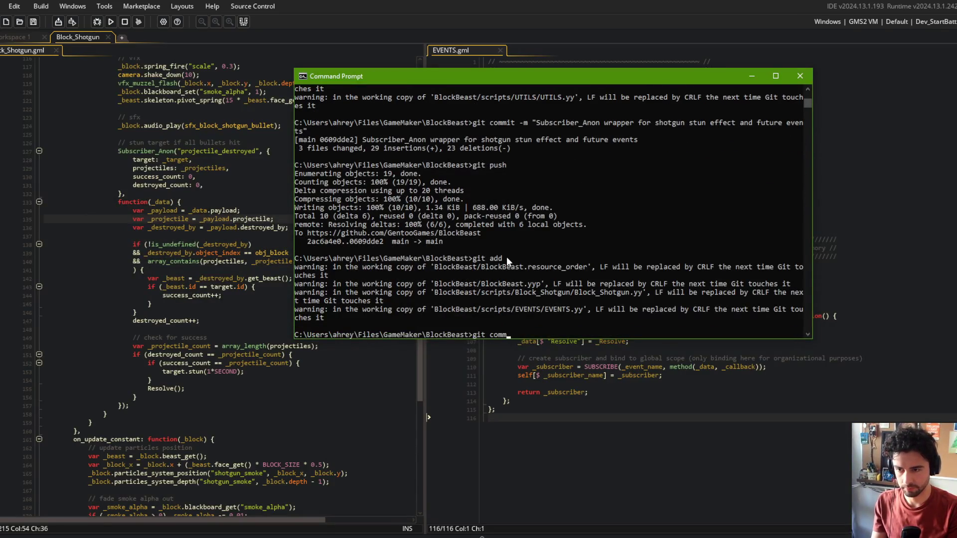
type("it -m \"pass in event ")
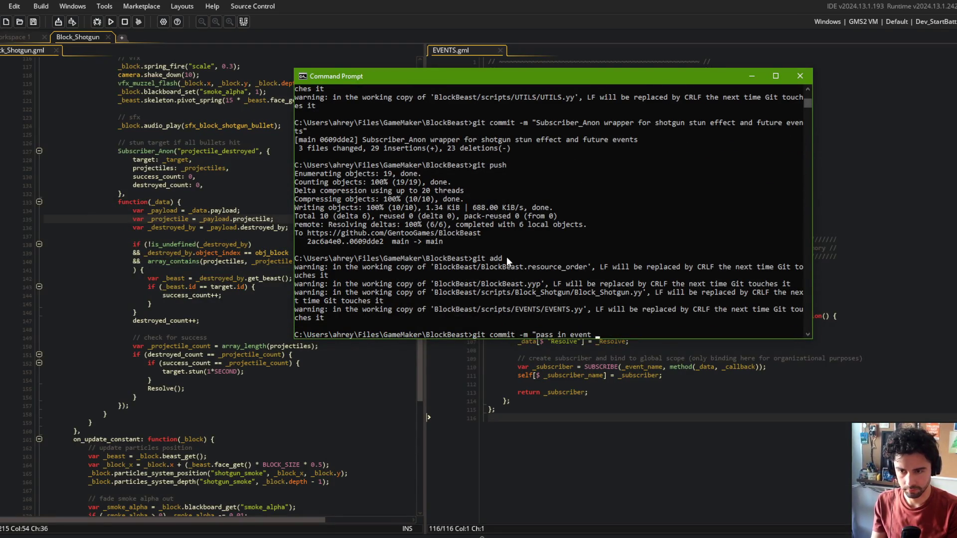
type("name to Sysvb")
key("BackSpace")
key("BackSpace")
key("BackSpace")
type("Susbc")
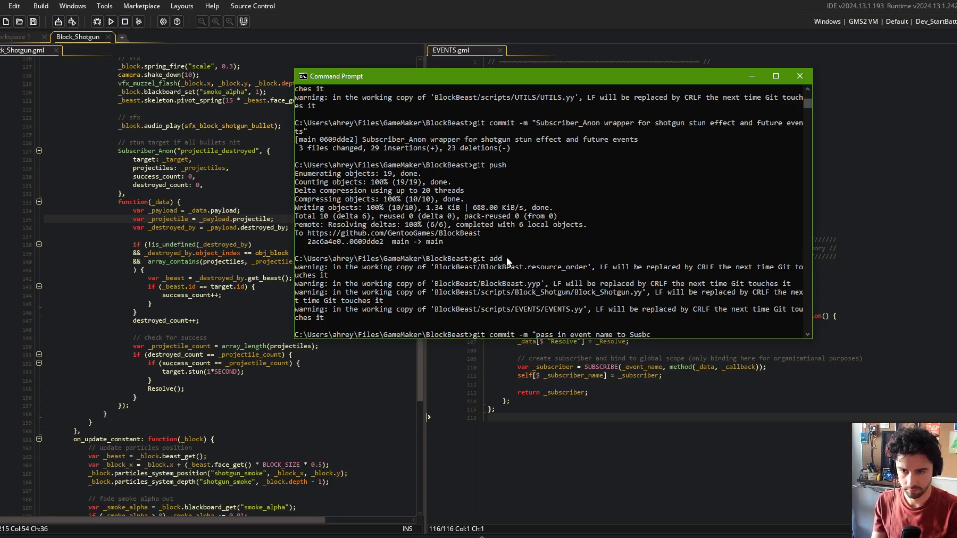
key("BackSpace")
key("BackSpace")
type("criber_Anon\"")
key("Return")
type("git push")
key("Return")
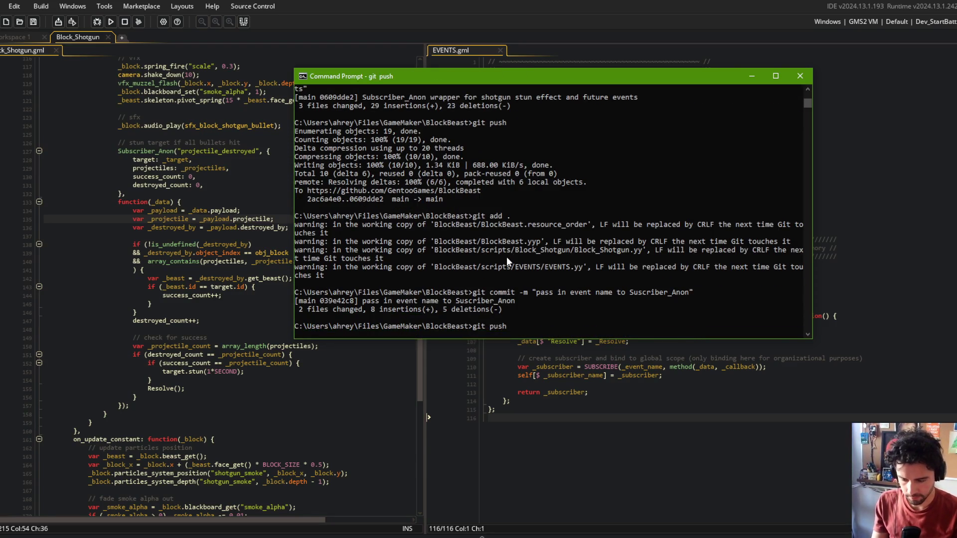
Back in GameMaker, expand Block_Shotgun's collapsed on_create function
left_click(198, 218)
left_click(288, 227)
mouse_move(100, 169)
left_mouse_down()
mouse_move(304, 262)
mouse_move(274, 406)
left_mouse_up()
left_click(152, 304)
scroll(242, 308, "up", 4)
left_click(242, 307)
scroll(242, 307, "down", 7)
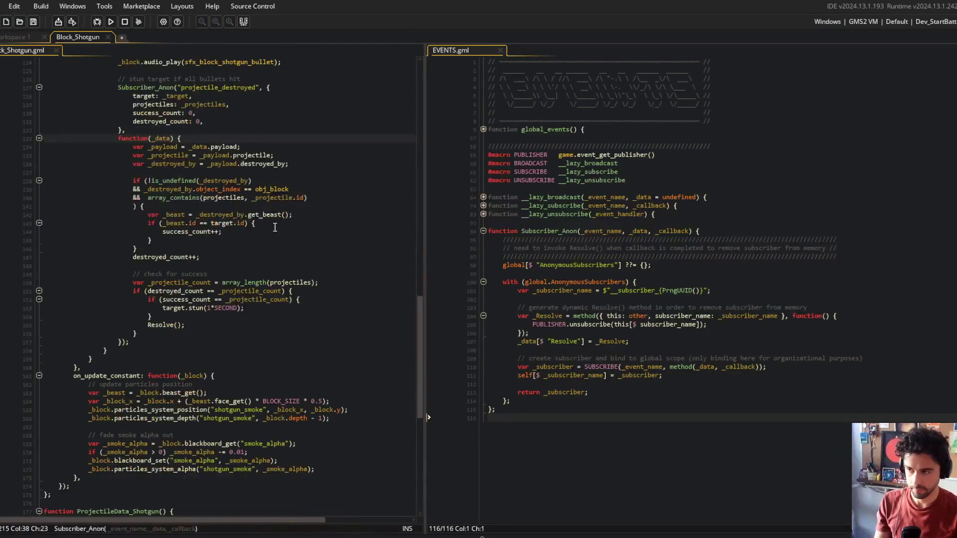
left_click(274, 227)
scroll(275, 227, "up", 5)
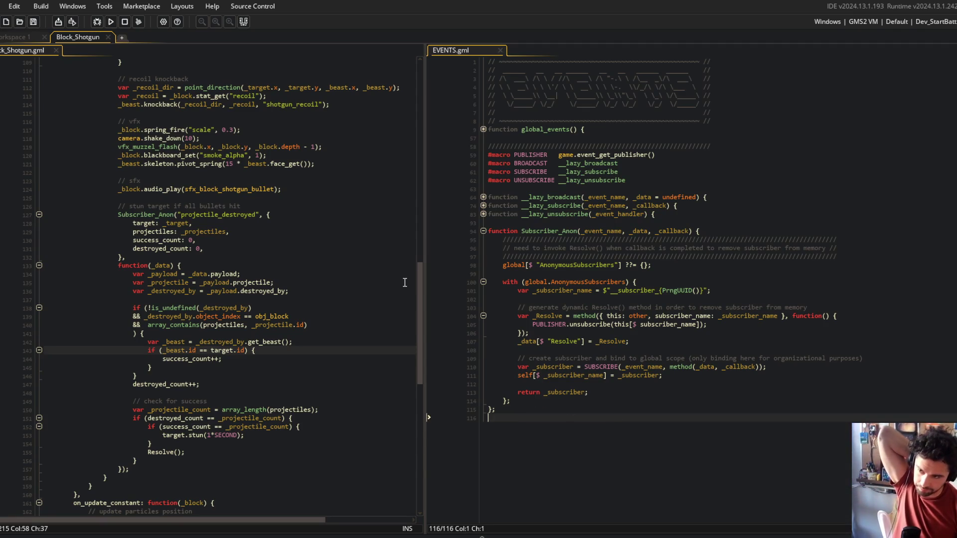
scroll(234, 179, "up", 16)
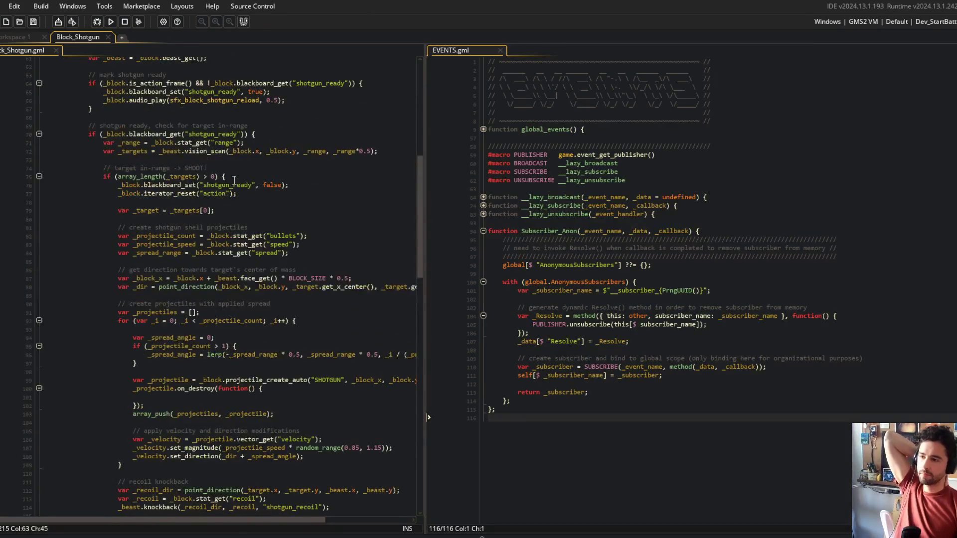
scroll(212, 269, "up", 6)
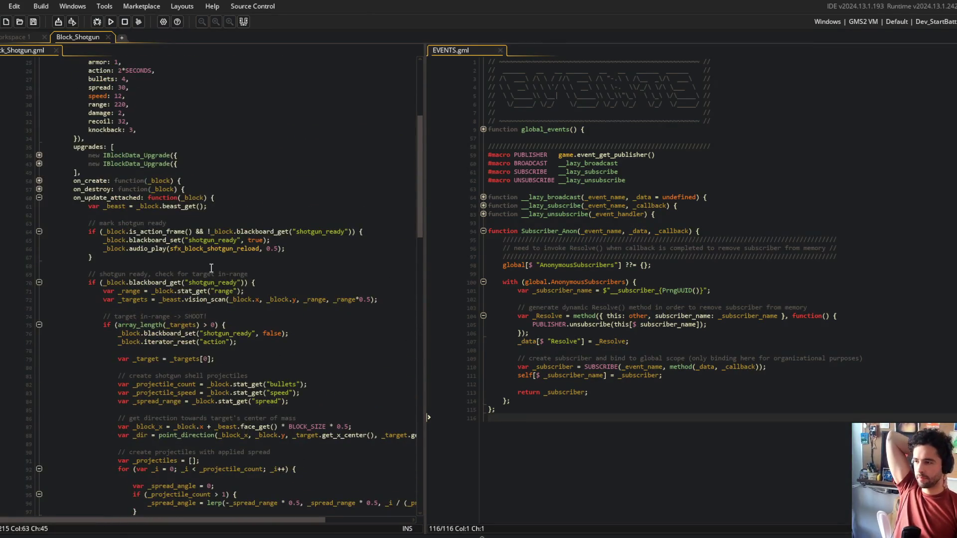
left_click(40, 181)
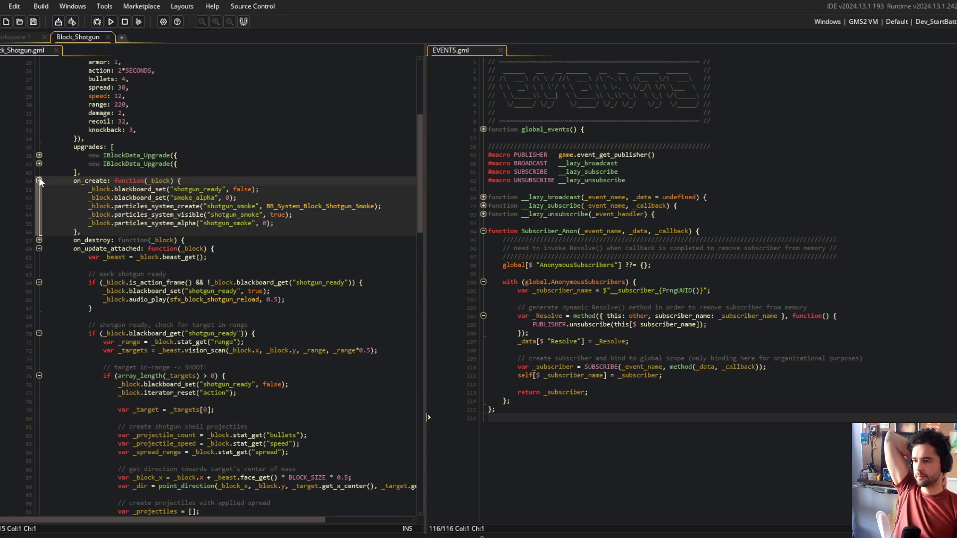
scroll(270, 369, "down", 15)
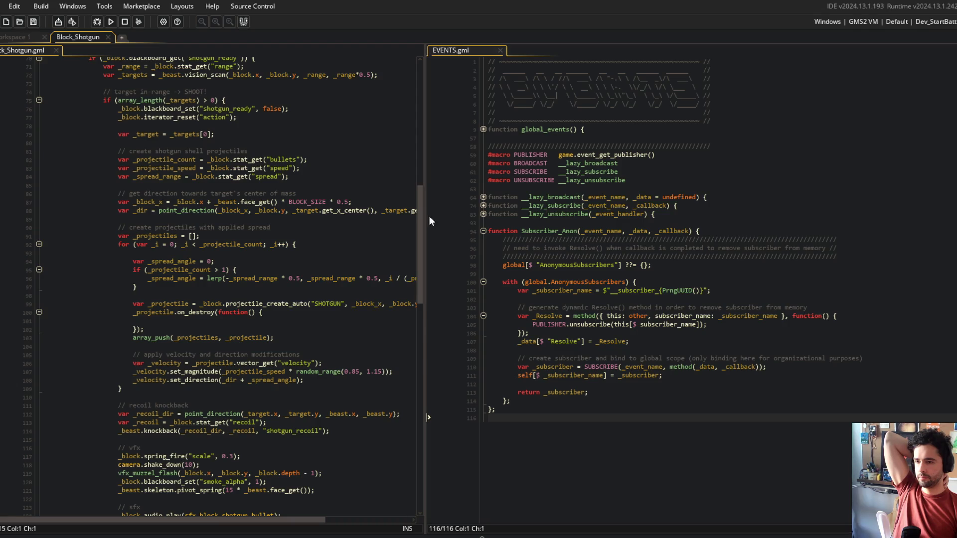
Widen the code pane, review the shooting and projectile code, and start a new line in on_create
left_click_drag(424, 210, 496, 250)
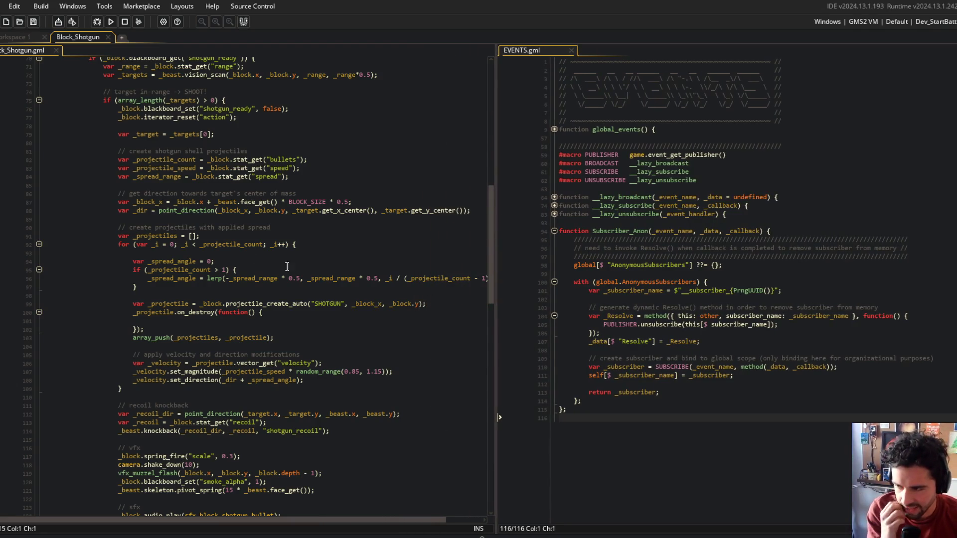
scroll(212, 325, "down", 1)
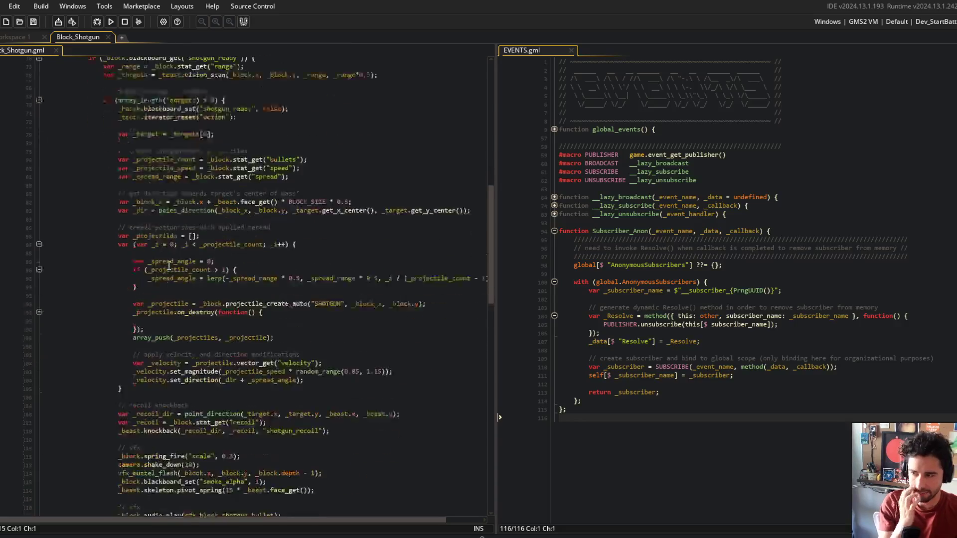
scroll(170, 272, "up", 3)
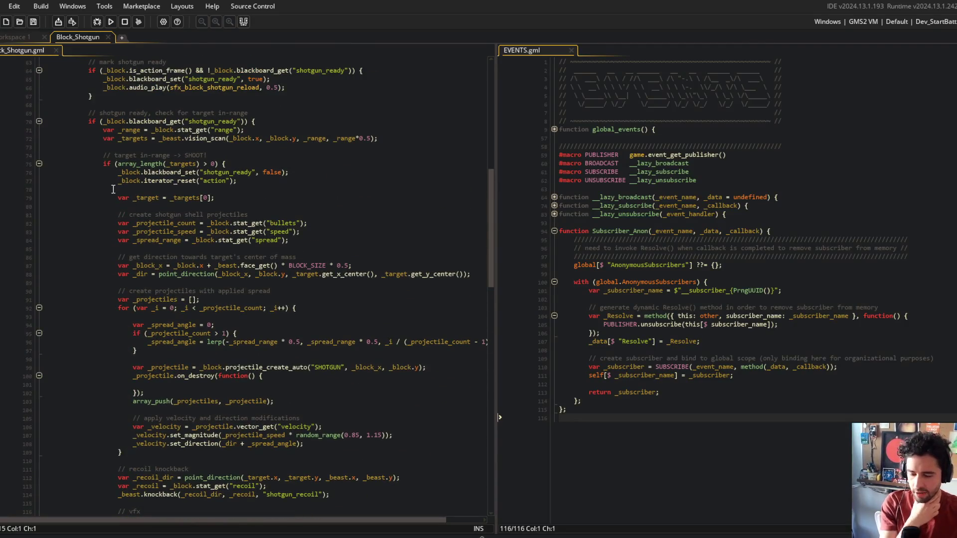
scroll(104, 172, "up", 2)
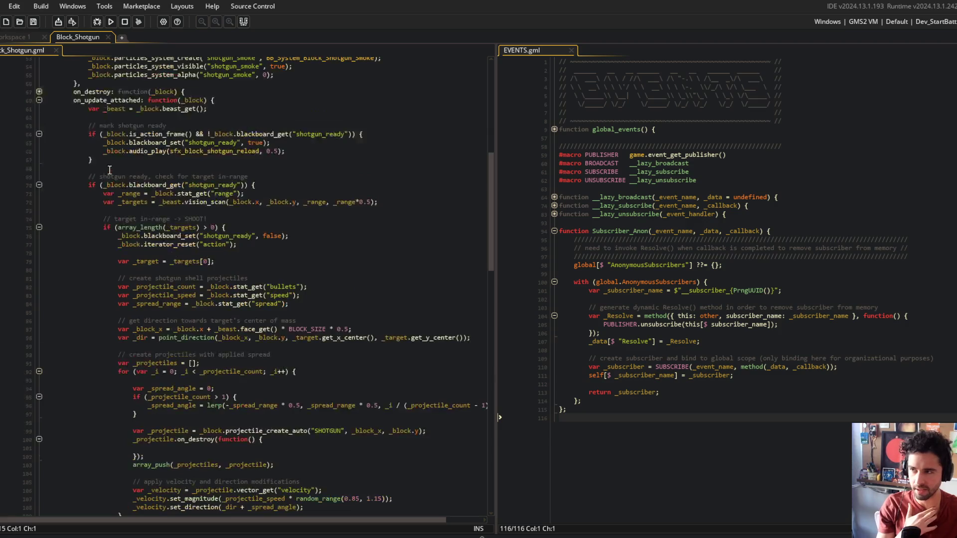
left_click(194, 320)
scroll(194, 213, "down", 5)
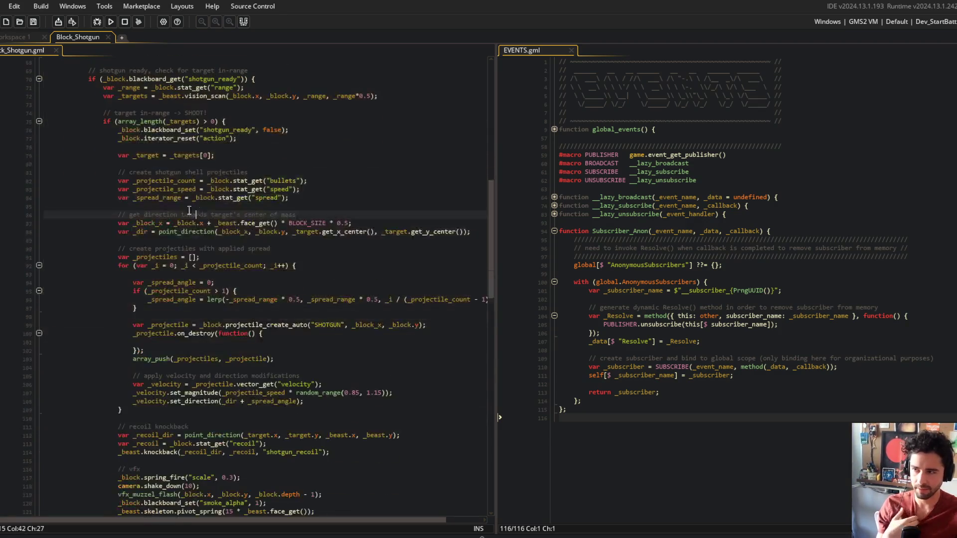
mouse_move(119, 126)
left_mouse_down()
mouse_move(303, 266)
mouse_move(285, 385)
left_mouse_up()
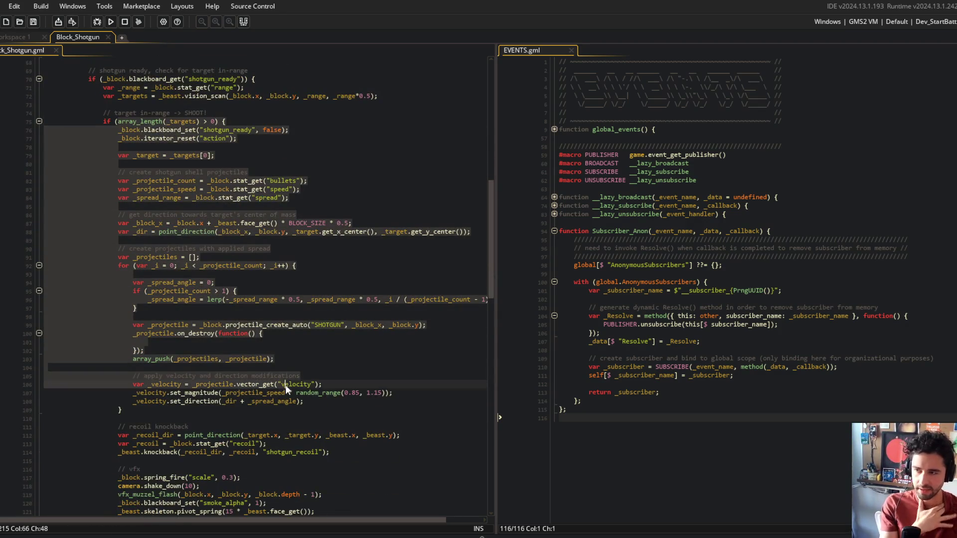
scroll(303, 351, "up", 11)
mouse_move(73, 104)
left_mouse_down()
mouse_move(260, 107)
mouse_move(300, 144)
left_mouse_up()
left_click(309, 139)
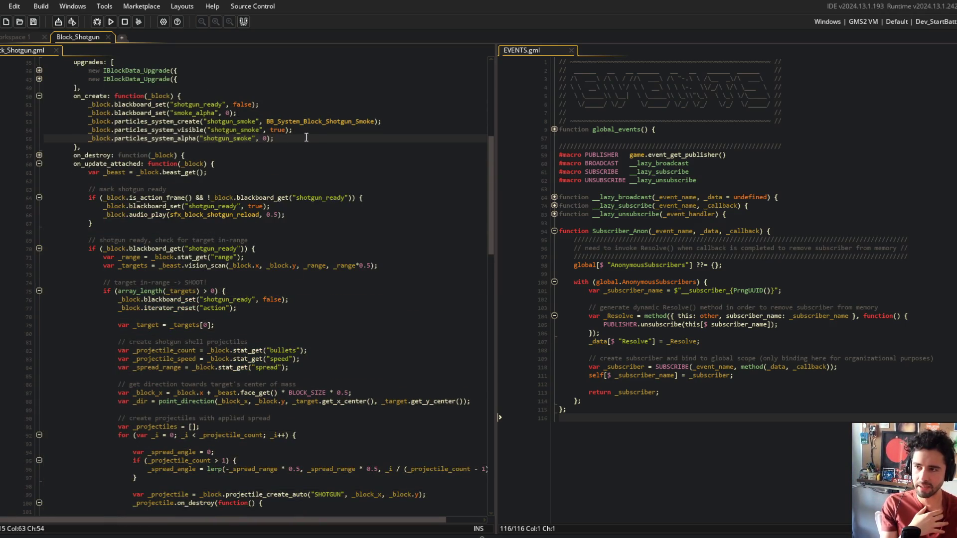
key("Return")
key("Return")
Draft a _block.blackboard_set("CreateBullet", function() {}); stub and review the spread and on_destroy code
type("_block")
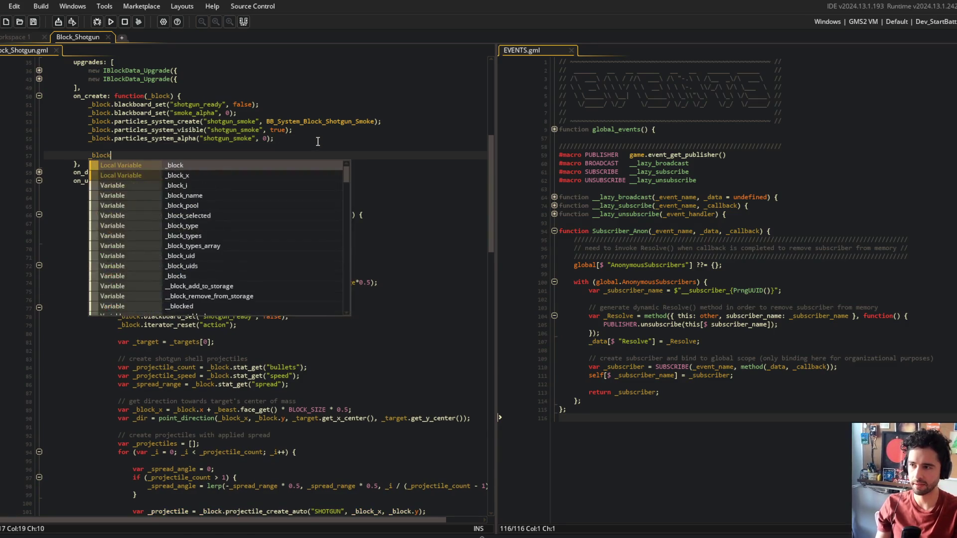
type(".blackboard_set(")
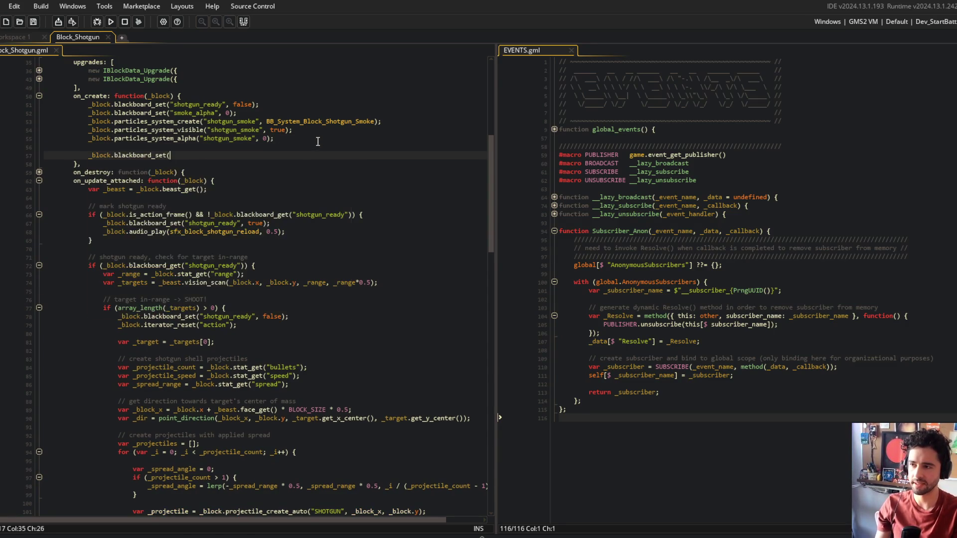
type("\"CreateBullet")
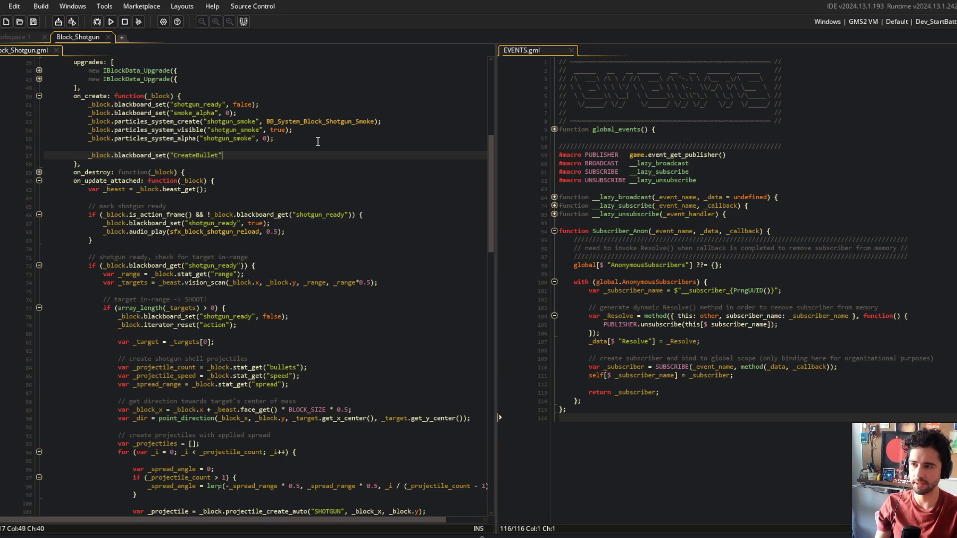
type("\", function() {")
key("Return")
key("Return")
type("});")
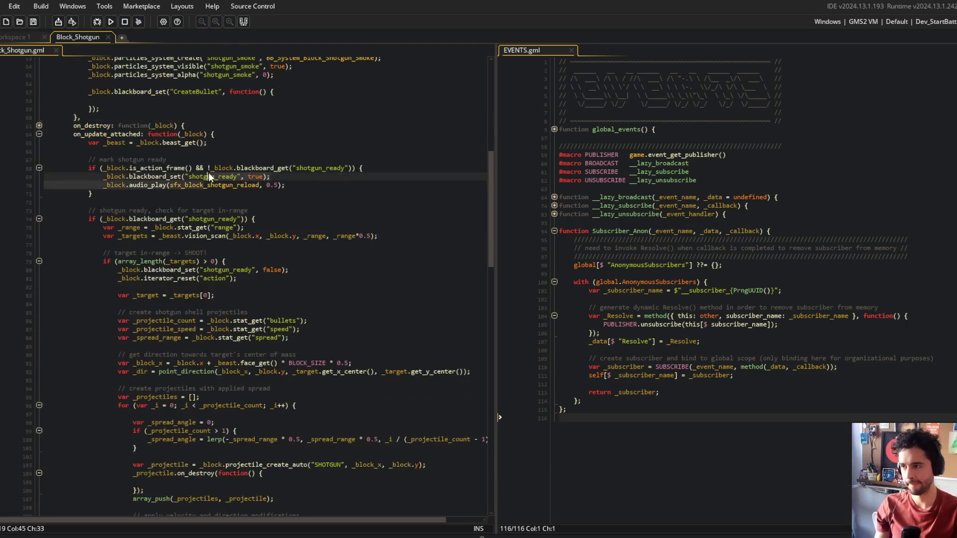
left_click(168, 162)
scroll(169, 162, "down", 11)
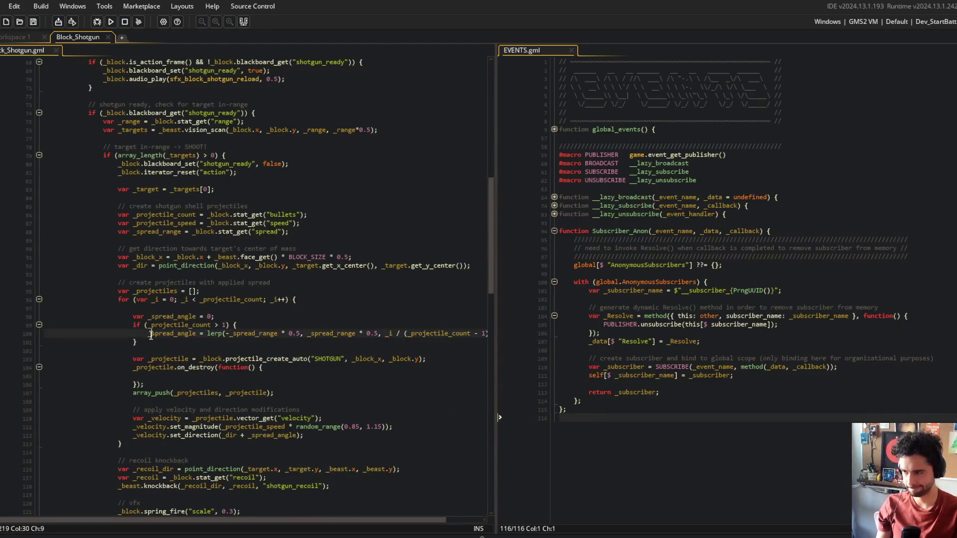
left_click(215, 312)
left_click(269, 367)
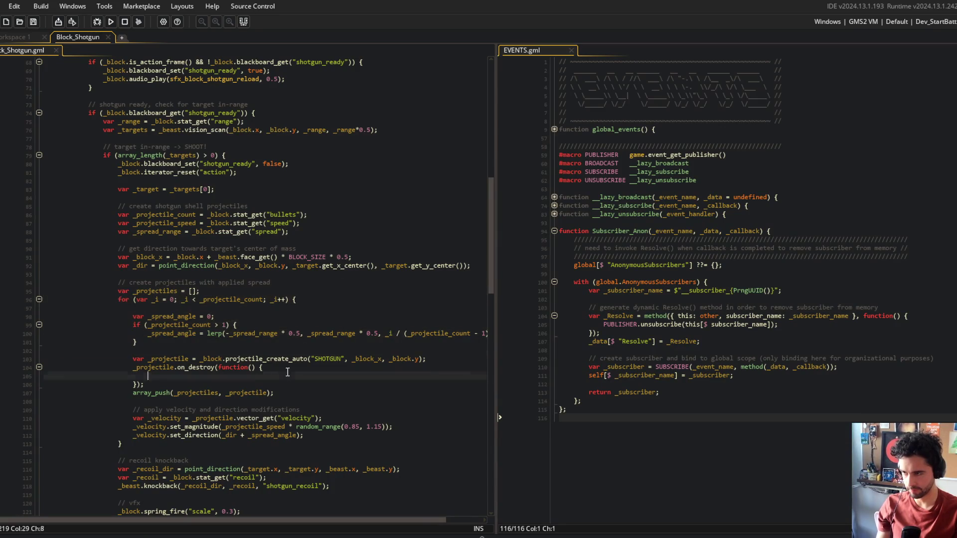
scroll(163, 317, "down", 5)
scroll(164, 317, "down", 8)
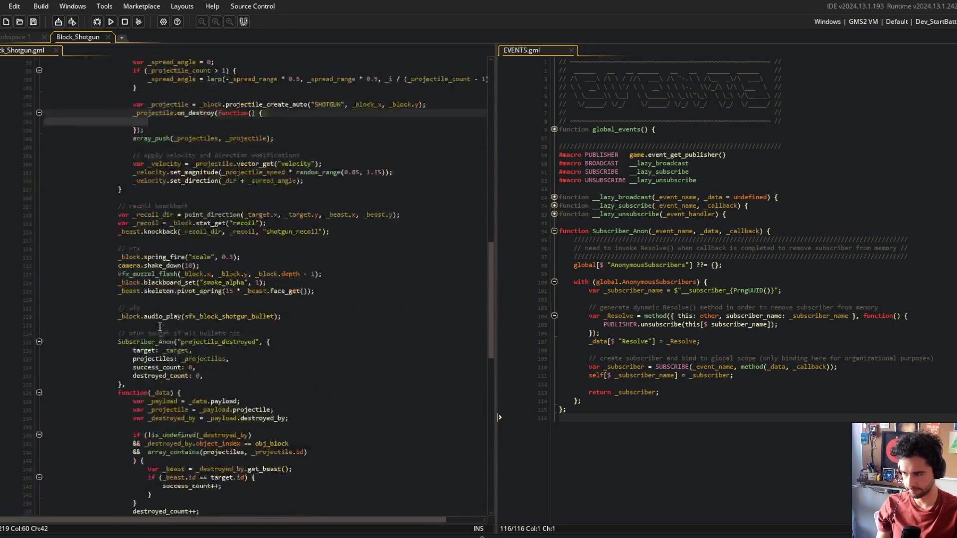
scroll(166, 334, "up", 20)
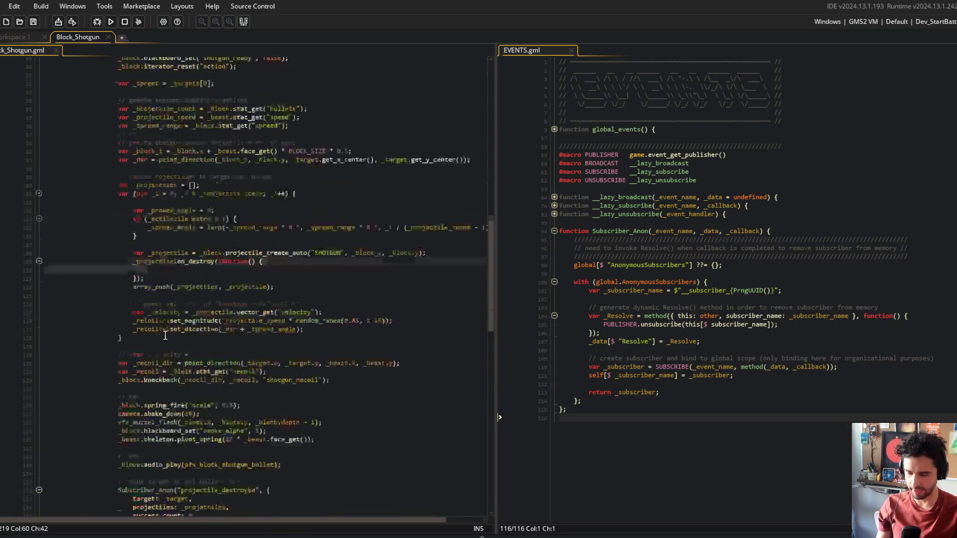
Delete the leftover CreateBullet code and the empty line, then return to the base stats
left_click(213, 251)
key("Up")
key("Up")
left_click(210, 210, "shift")
key("BackSpace")
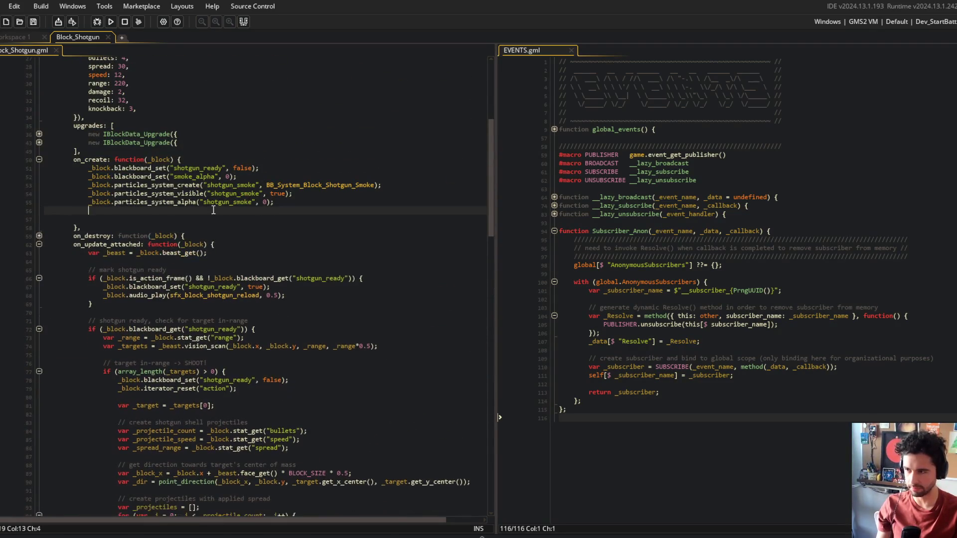
left_click(335, 170)
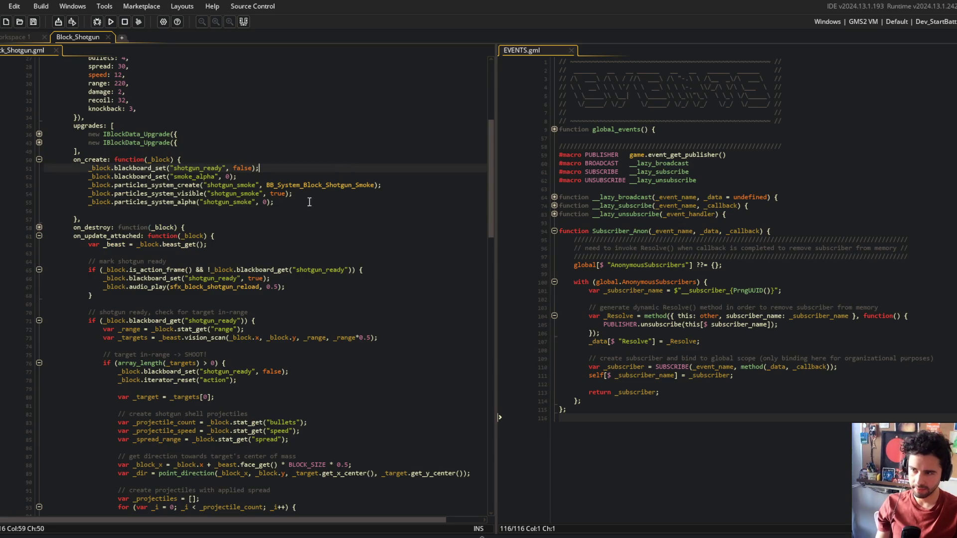
left_click(281, 210)
key("Delete")
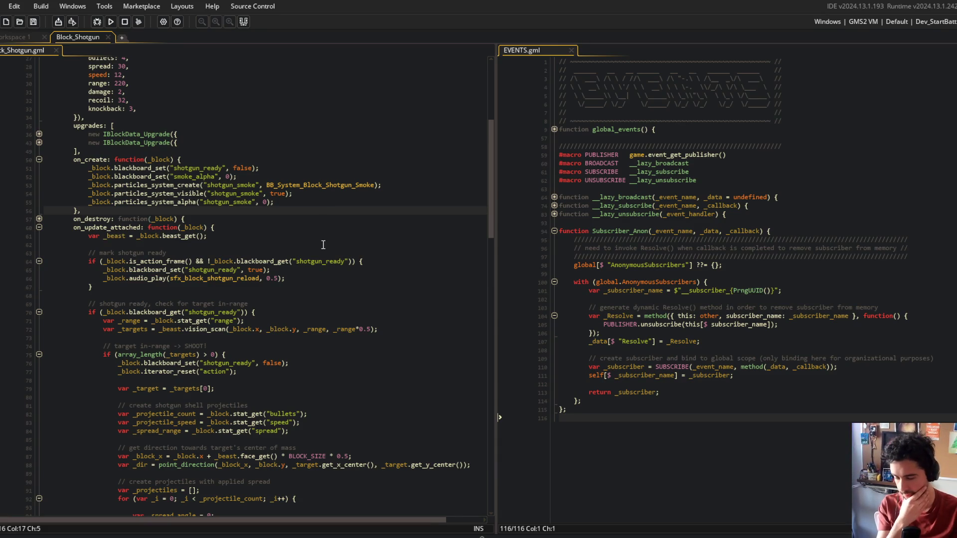
scroll(299, 249, "up", 7)
left_click(252, 263)
Build and run Block Beast with F5 to test the shotgun at spread 30
left_click(167, 236)
key("F5")
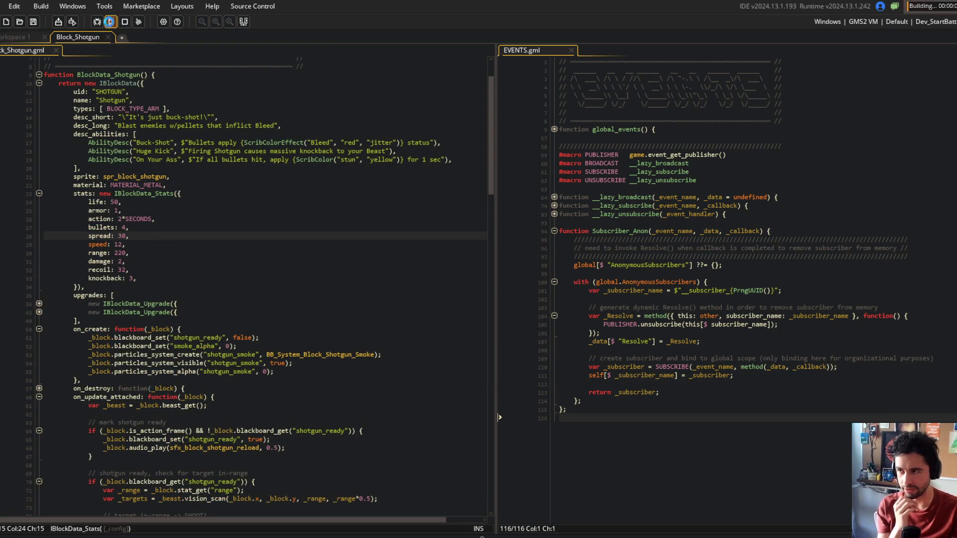
left_click(290, 289)
left_click(127, 237)
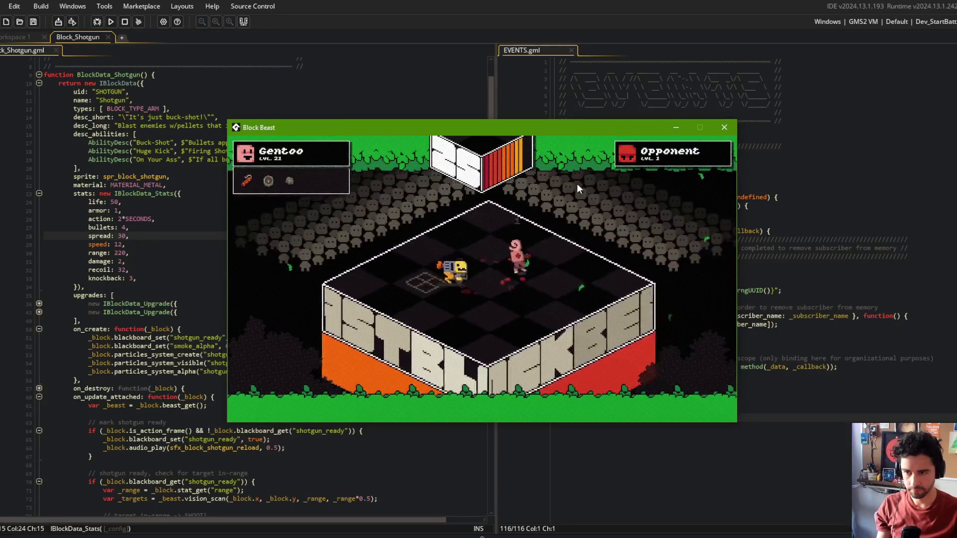
Close the game, change spread from 30 to 60, rerun Block Beast, and close it after testing
left_click(727, 129)
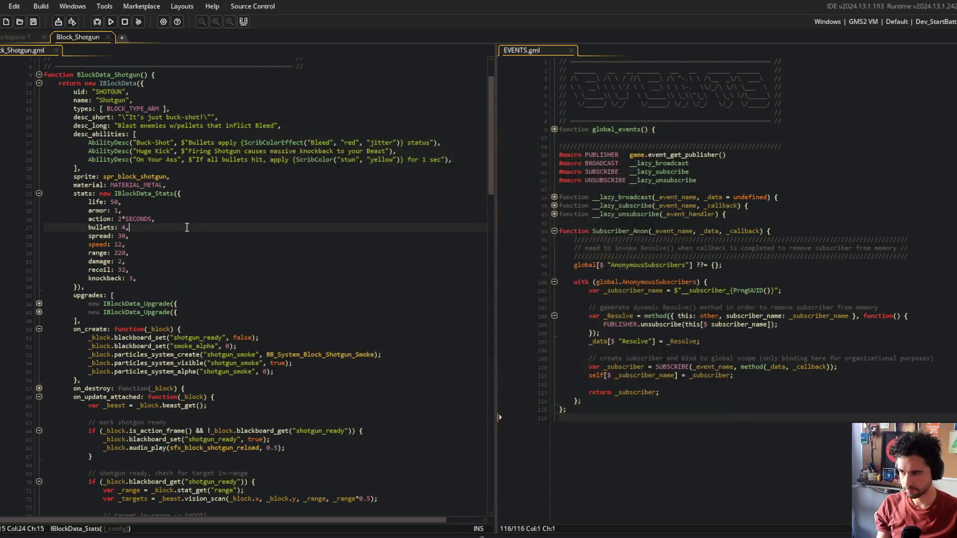
key("Left")
key("BackSpace")
type("6")
key("F5")
scroll(210, 358, "down", 5)
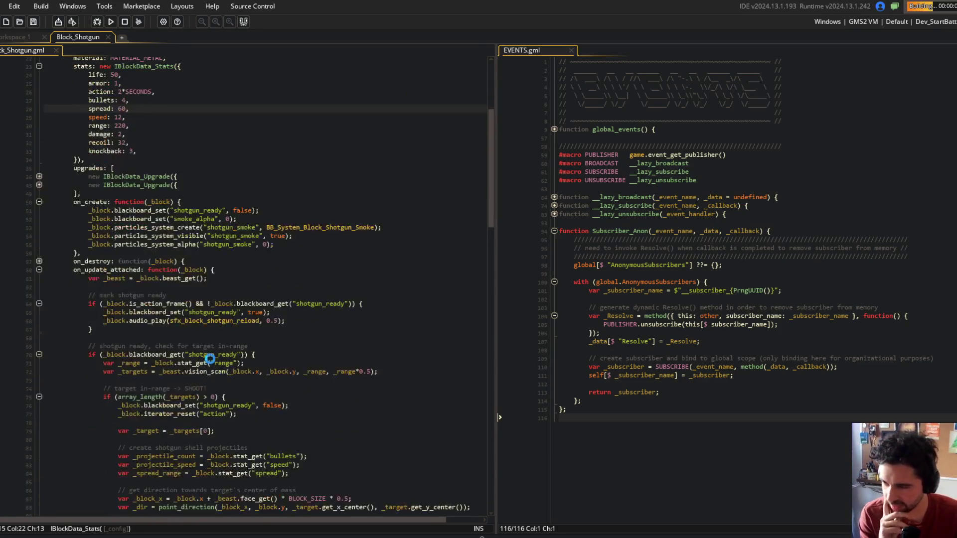
scroll(210, 359, "up", 3)
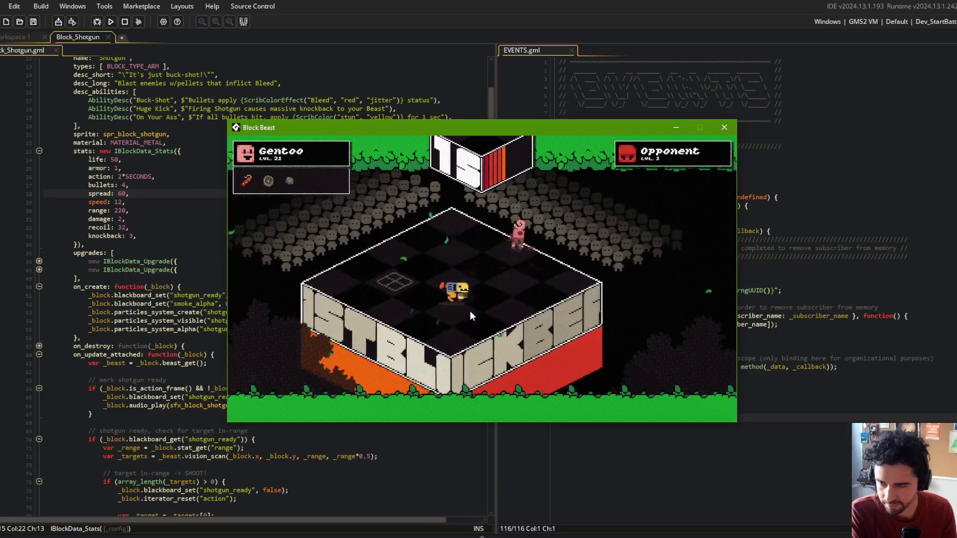
left_click(723, 130)
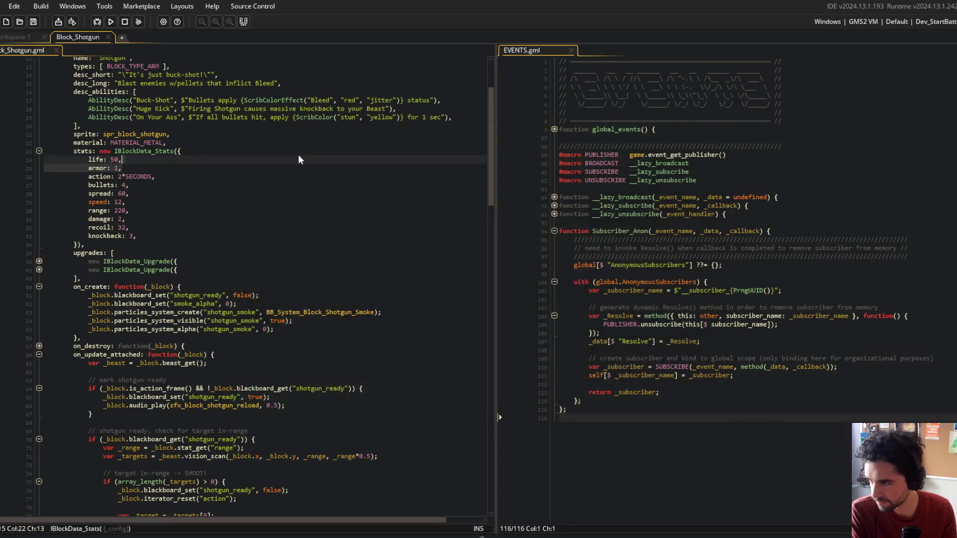
Expand the upgrade definitions and reword the second description to 'Decrease spread to 50%. Decrease range by 10%'
scroll(205, 254, "down", 5)
left_click(205, 254)
scroll(205, 254, "up", 3)
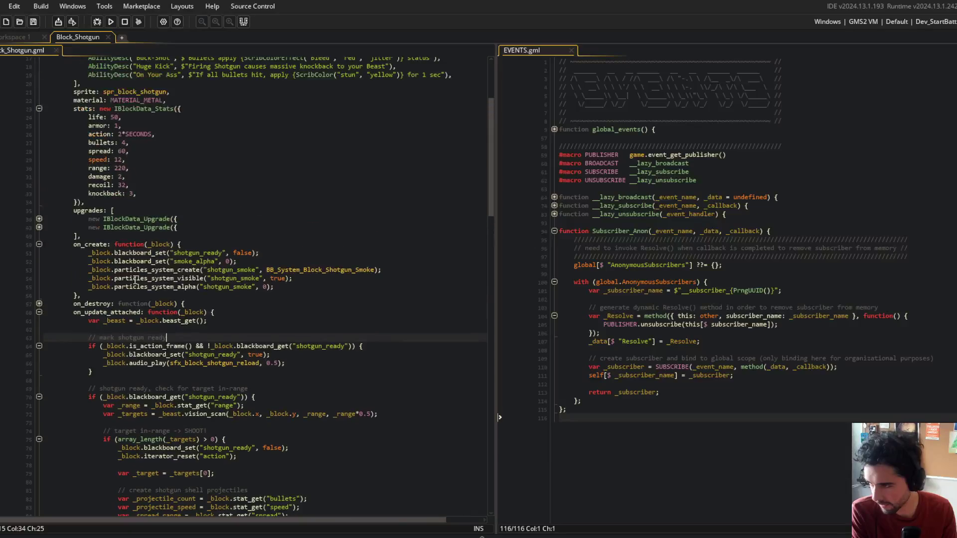
left_click(38, 227)
left_click(208, 236)
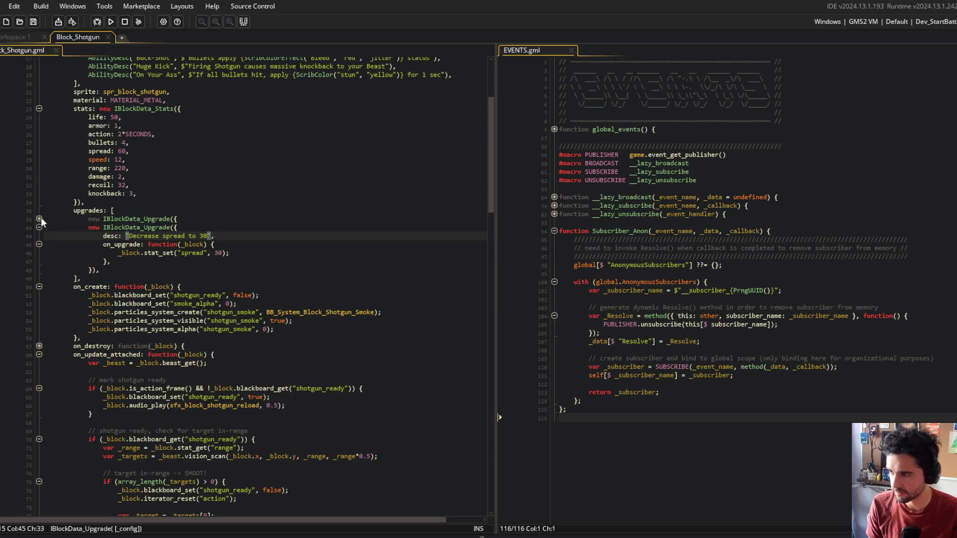
left_click(39, 219)
type(". Decrease range")
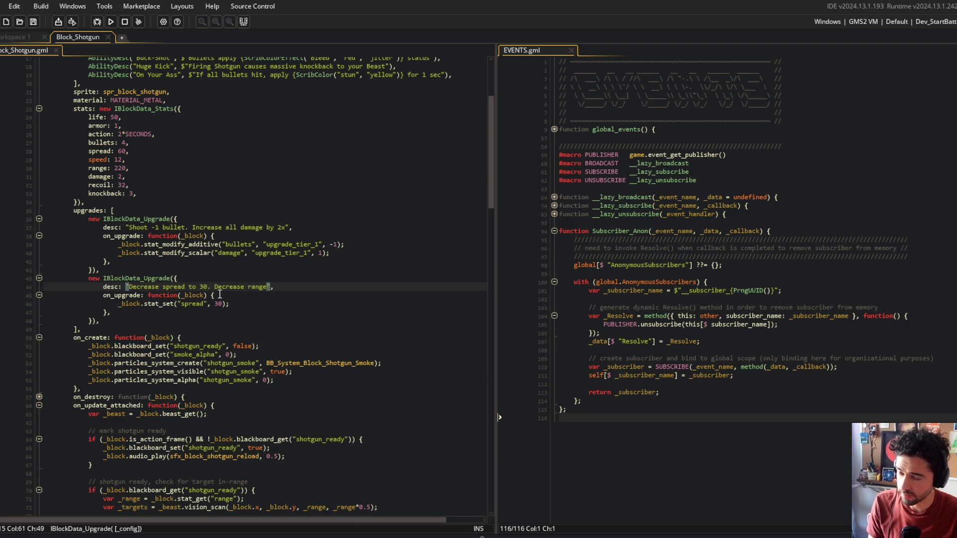
key("ctrl+Left")
key("ctrl+Left")
key("ctrl+Left")
key("BackSpace")
key("BackSpace")
type("50%")
key("End")
key("Left")
key("Left")
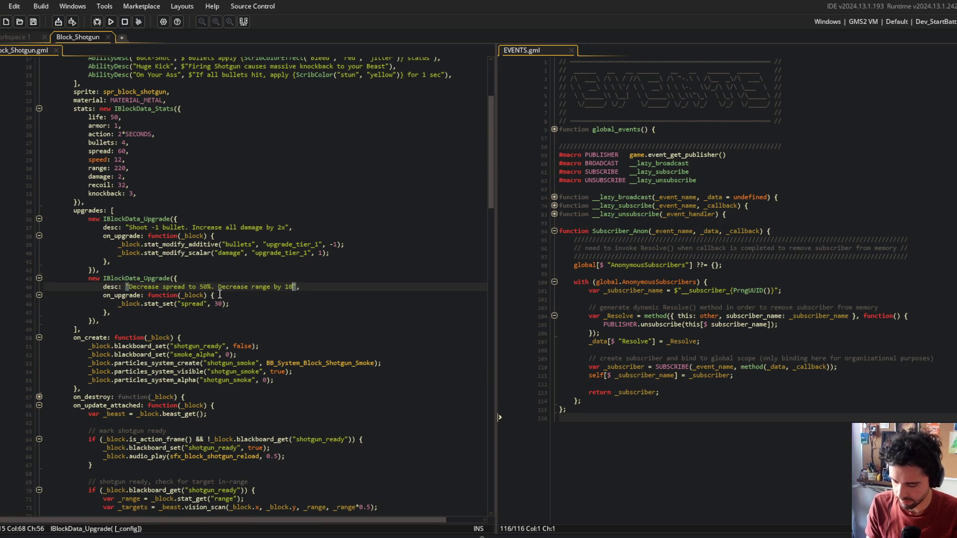
Replace the spread assignment with a stat_modify_scalar call cutting spread by -0.5
key("Down")
key("Down")
key("shift+Home")
type("_block.stat")
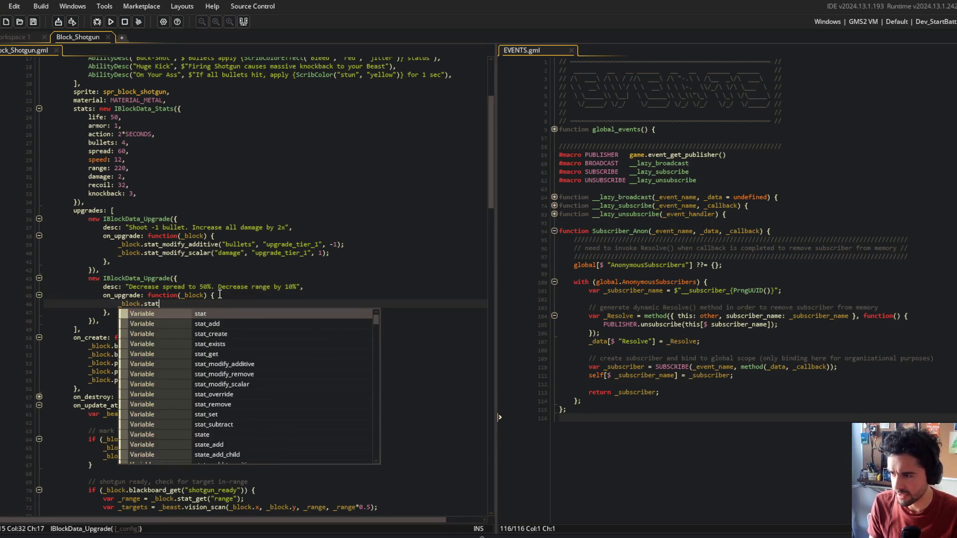
type("_modify_sca")
key("Return")
type("(\"spre")
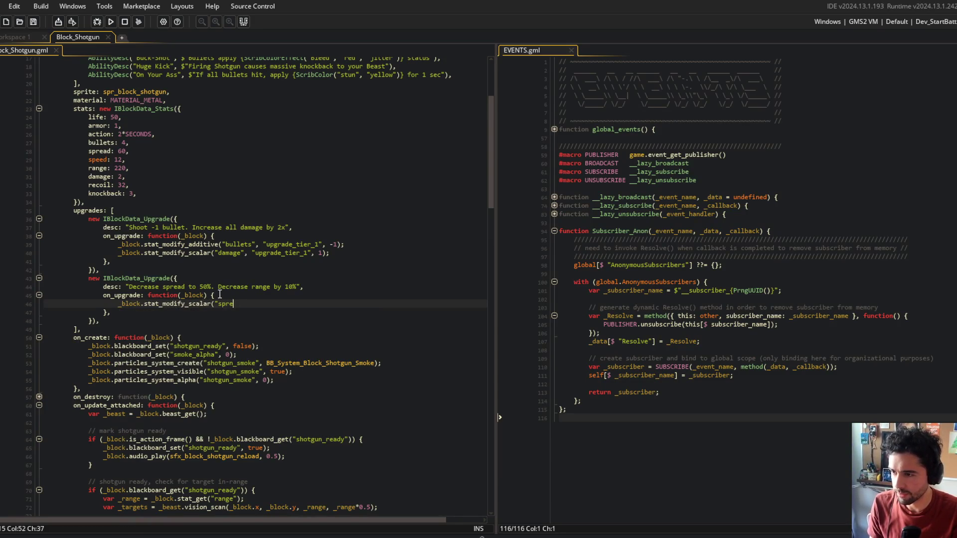
key("BackSpace")
key("BackSpace")
key("BackSpace")
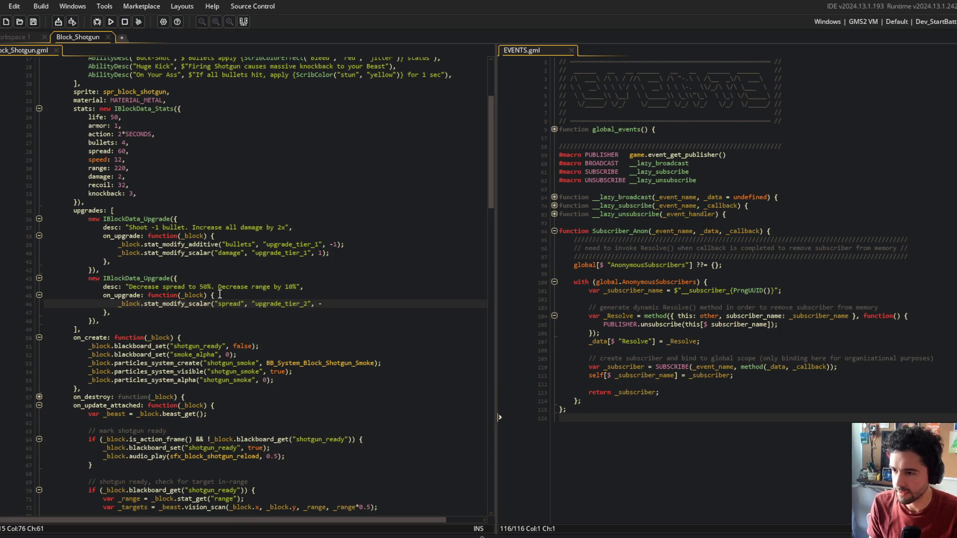
type("0.5);")
Duplicate the modifier line as a range modifier with -0.1
key("ctrl+d")
key("Home")
key("ctrl+Right")
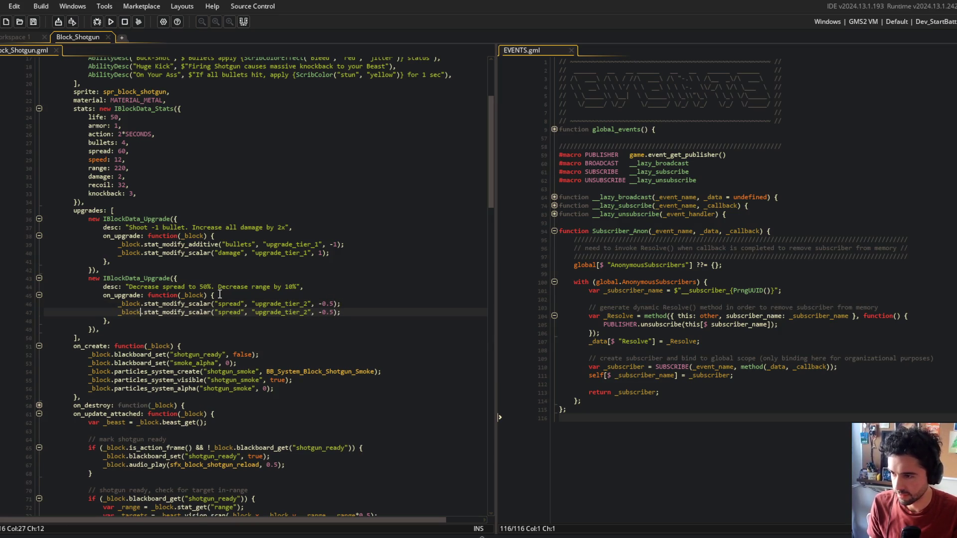
key("ctrl+shift+Right")
type("range")
key("Right")
key("Right")
key("Right")
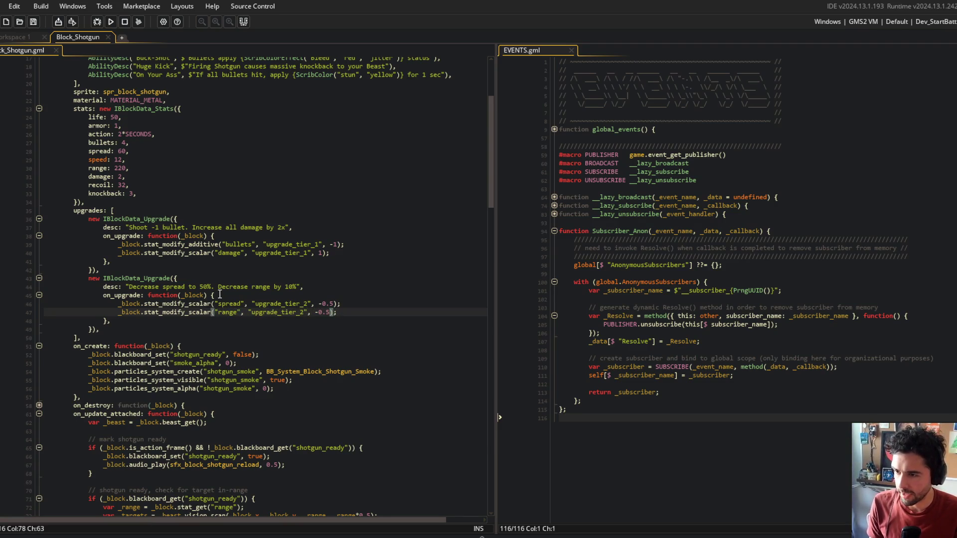
key("BackSpace")
type("1")
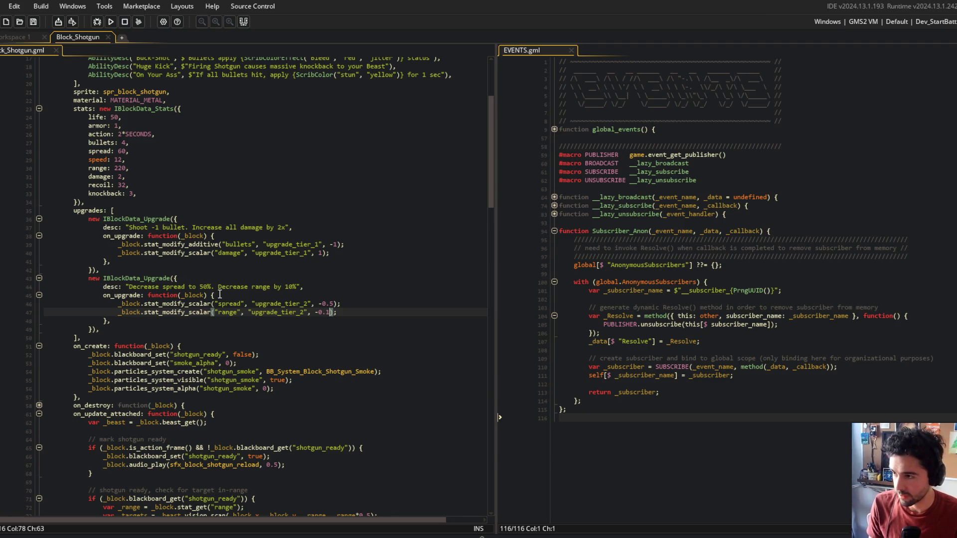
Review the edited upgrade code and select the base spread stat entry
left_click_drag(106, 293, 324, 317)
left_click(240, 313)
left_click(186, 295)
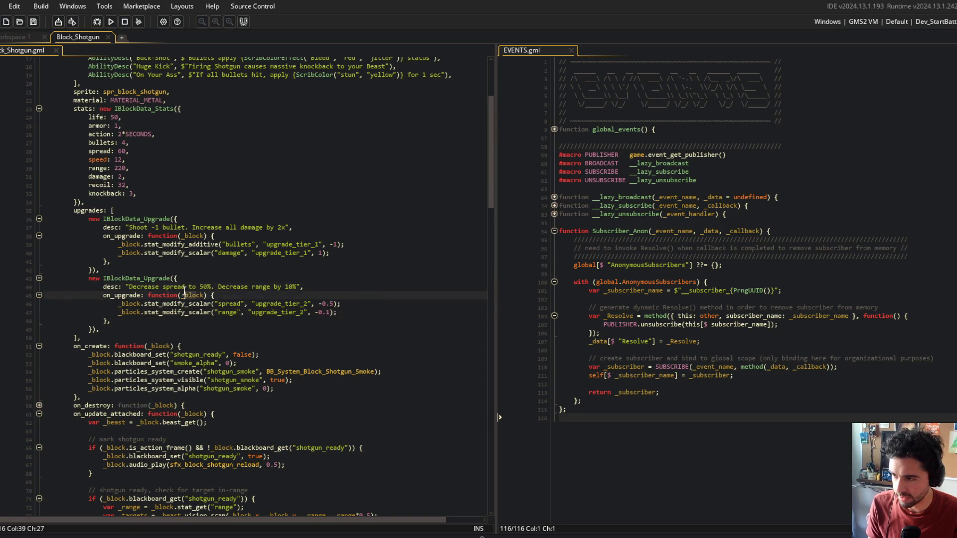
left_click(384, 320)
scroll(156, 199, "up", 2)
left_click(156, 198)
left_click(91, 193)
left_click_drag(86, 193, 144, 193)
left_click(144, 192)
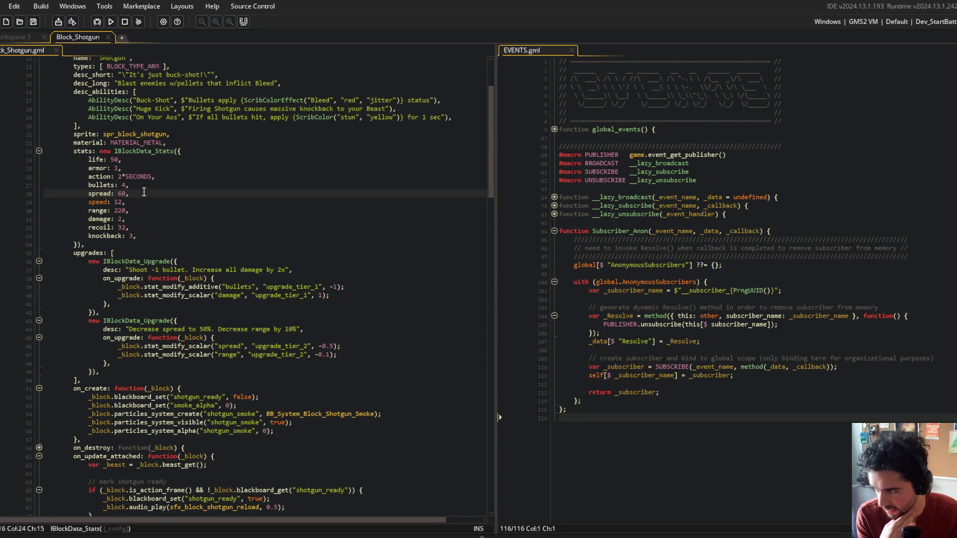
Set base spread to 30, range 198, damage 4 and 3 bullets, then run with F5
left_click(135, 204)
left_click(127, 211)
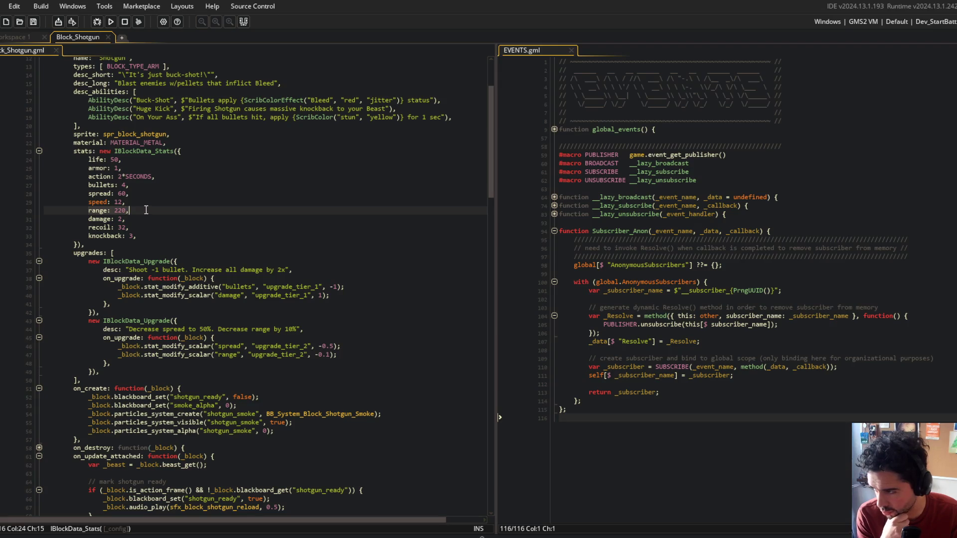
left_click(134, 212)
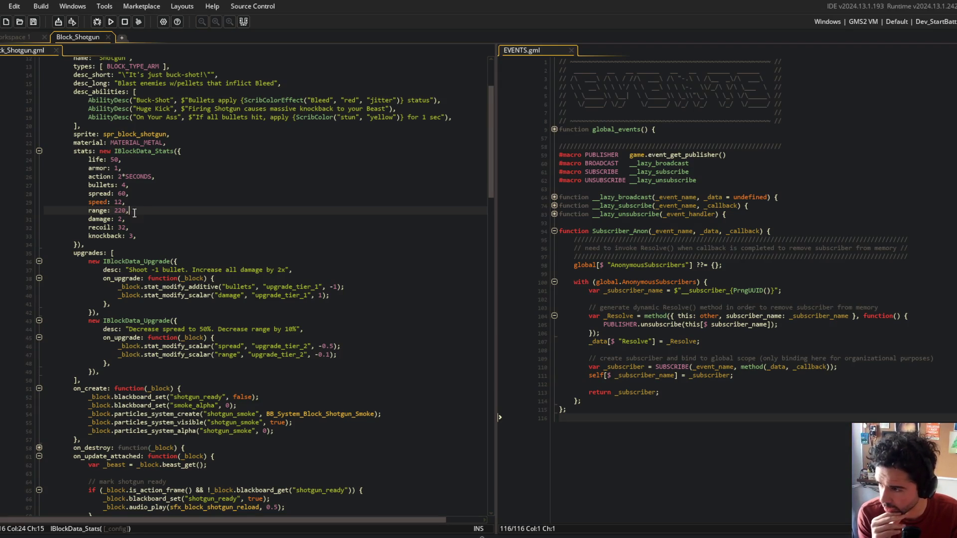
left_click(125, 195)
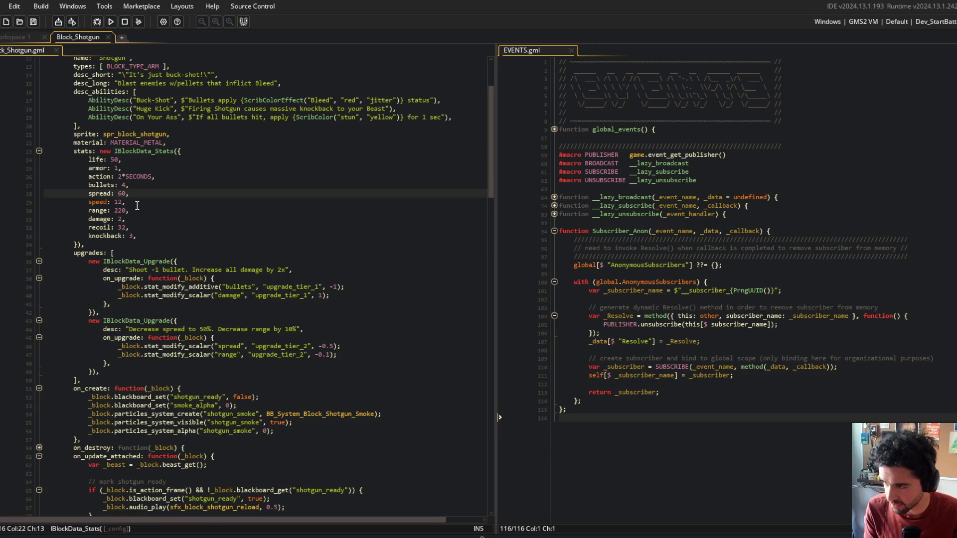
type("30")
key("Down")
key("Down")
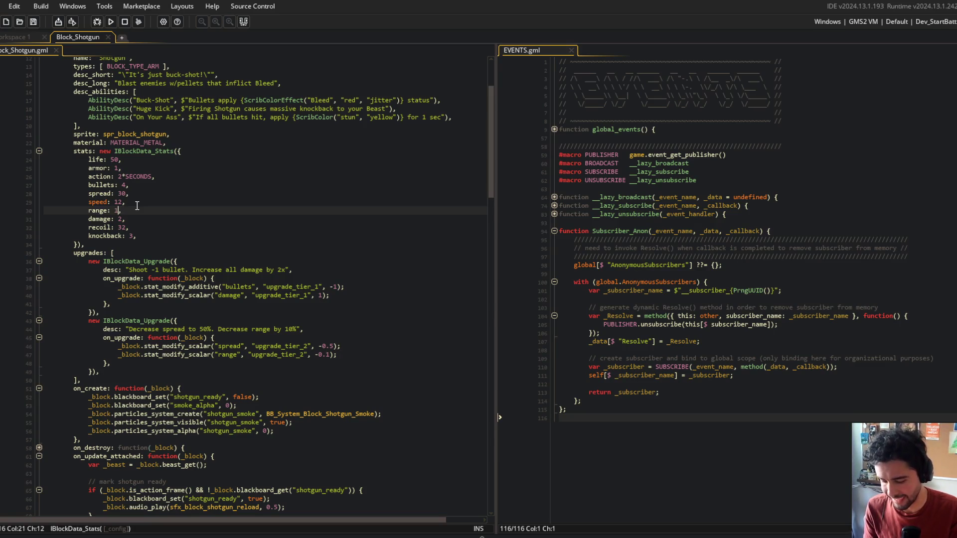
key("Down")
key("BackSpace")
type("4")
key("Up")
key("Up")
key("Up")
key("F5")
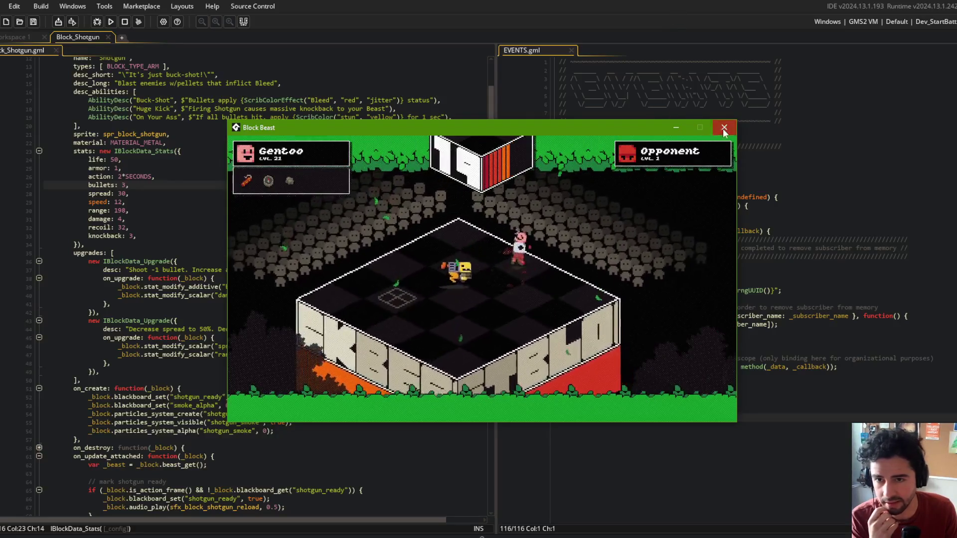
Close the game and make the second upgrade cut range by 20% (description and -0.2 modifier)
key("Escape")
left_click(147, 216)
left_click(313, 329)
key("Left")
key("Left")
key("Left")
key("BackSpace")
key("BackSpace")
type("20")
key("Down")
key("Down")
key("Down")
key("Left")
key("BackSpace")
type("2")
Trim the shotgun's base range value to 176
left_click(192, 212)
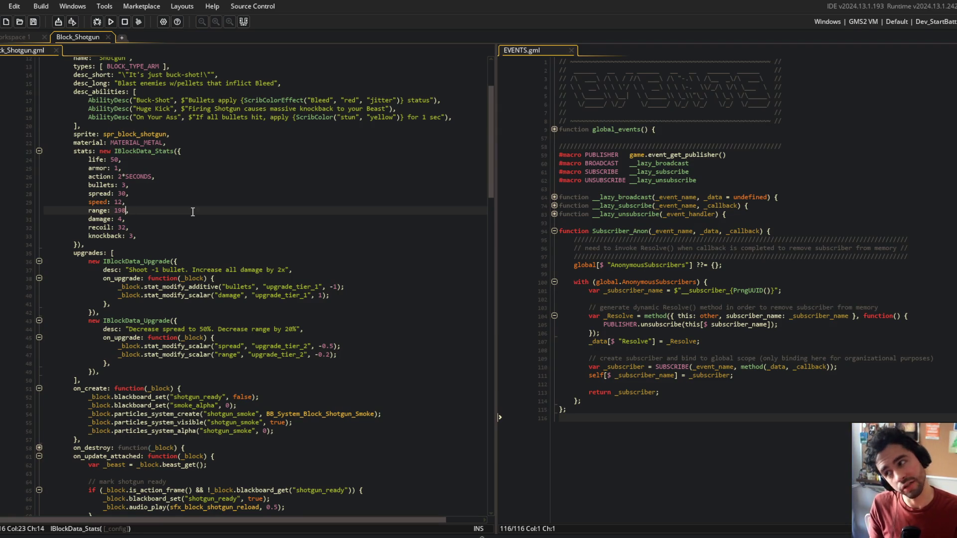
key("BackSpace")
type("7")
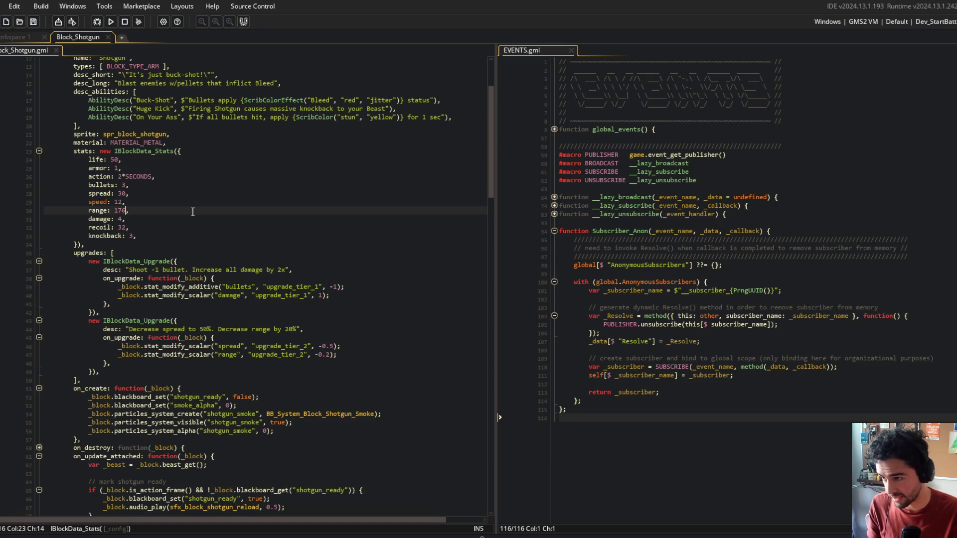
key("Up")
key("Up")
key("Up")
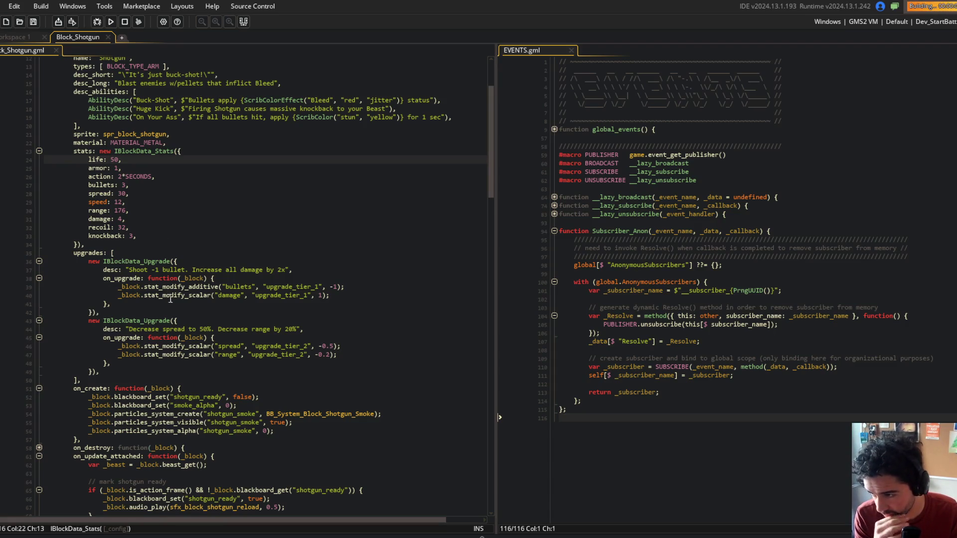
left_click(193, 329)
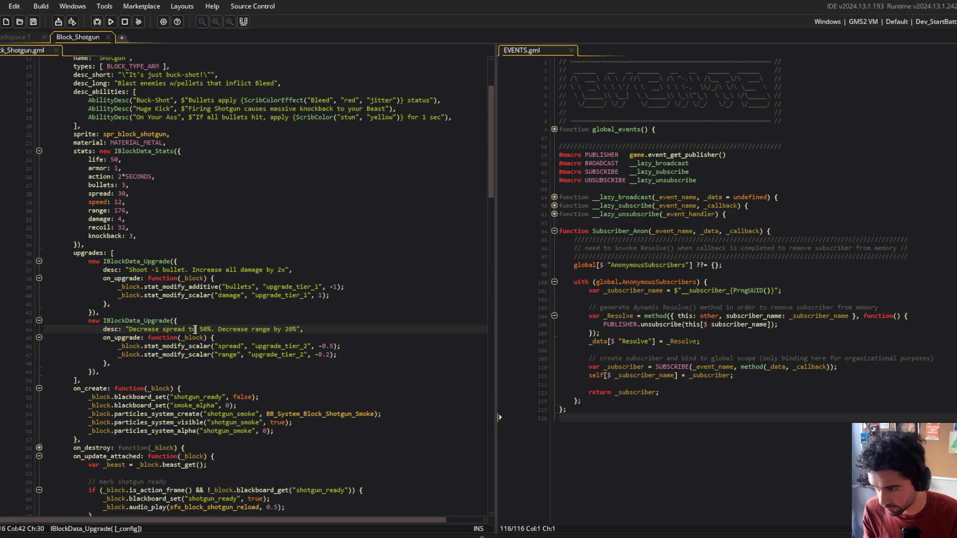
type("by")
Watch a Block Beast battle with the shotgun, then close the game window
key("alt+Tab")
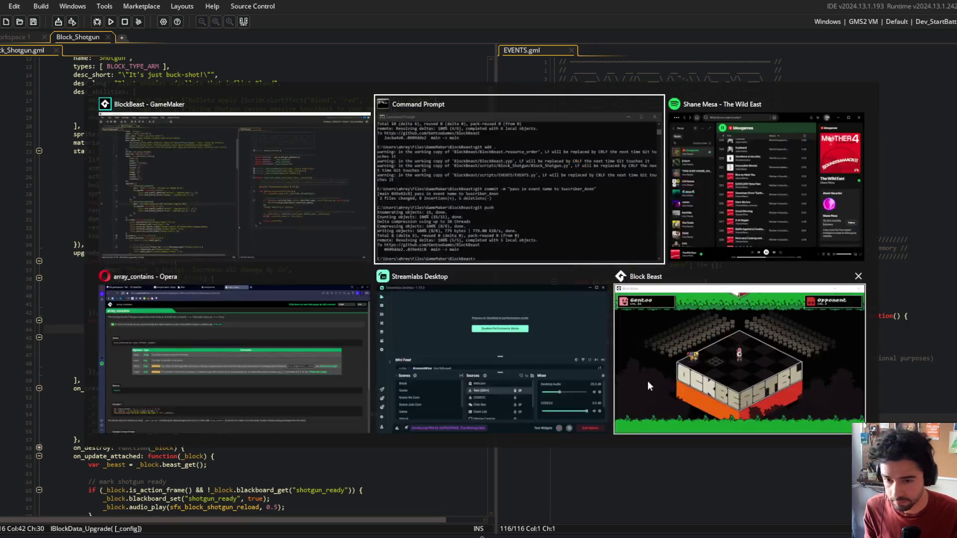
left_click(689, 374)
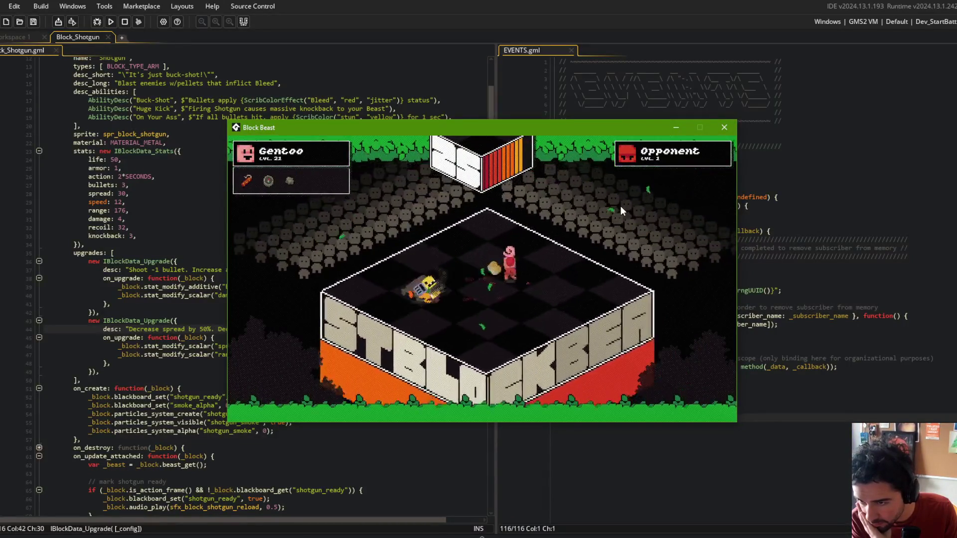
left_click(723, 128)
scroll(214, 219, "down", 3)
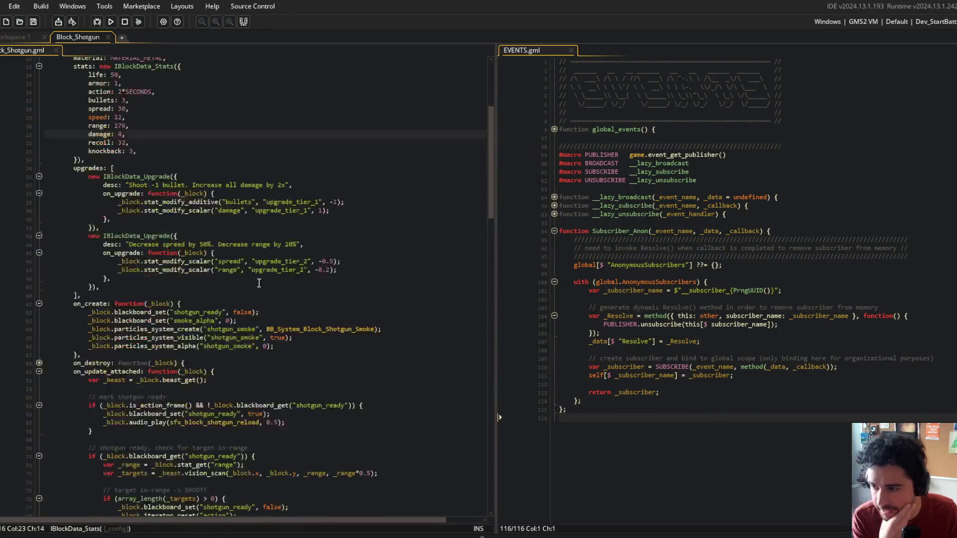
Edit the shotgun stats to 4 bullets, range 220 and damage 2
left_click(251, 210)
scroll(252, 210, "up", 3)
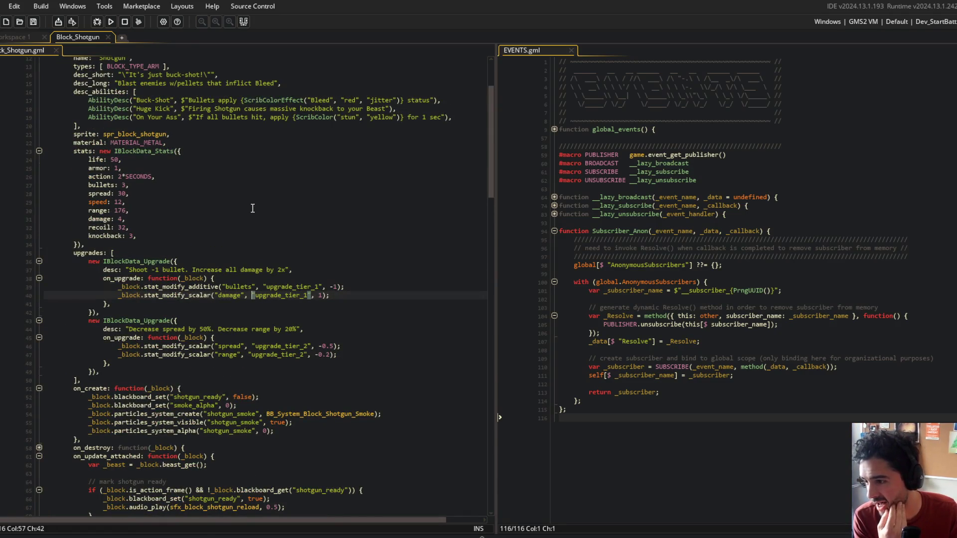
scroll(253, 210, "down", 4)
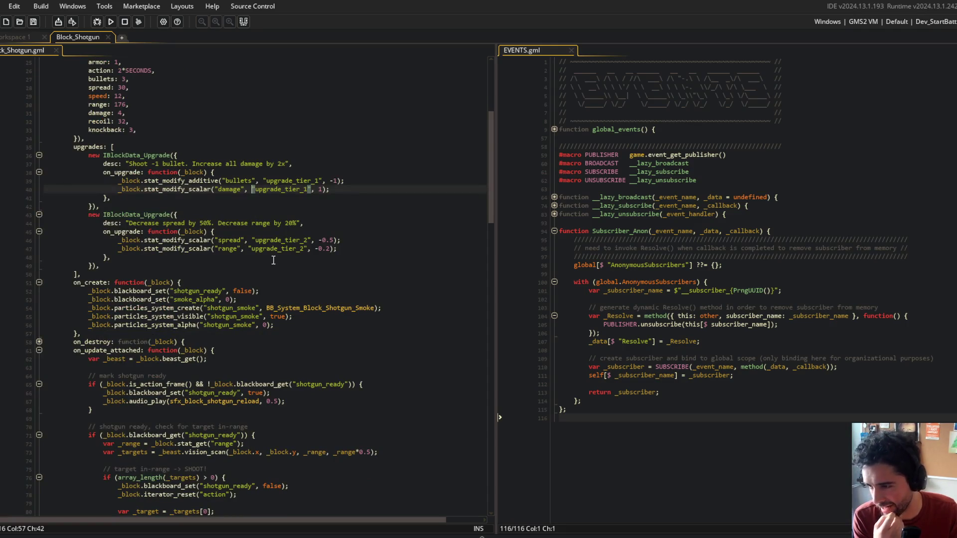
scroll(338, 338, "down", 2)
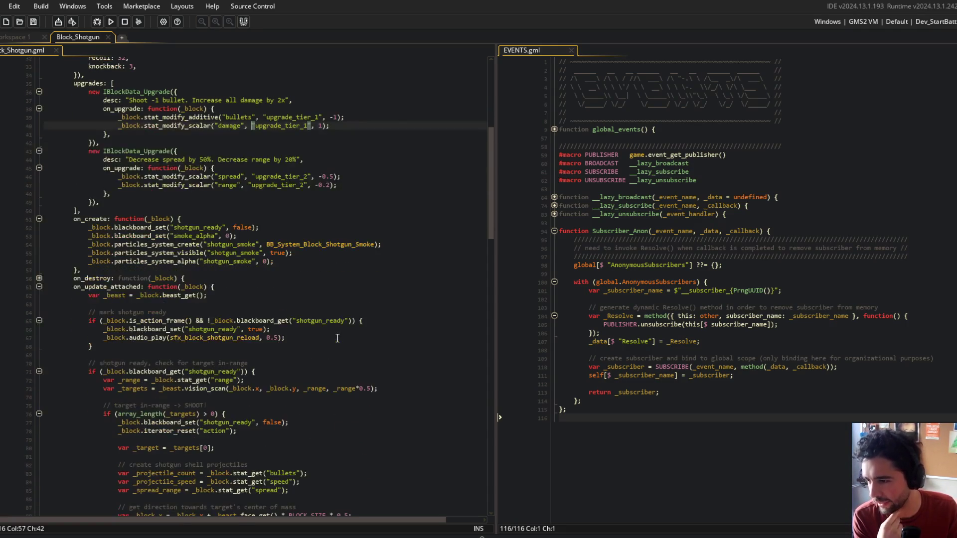
scroll(338, 338, "up", 4)
scroll(314, 327, "up", 3)
left_click(160, 228)
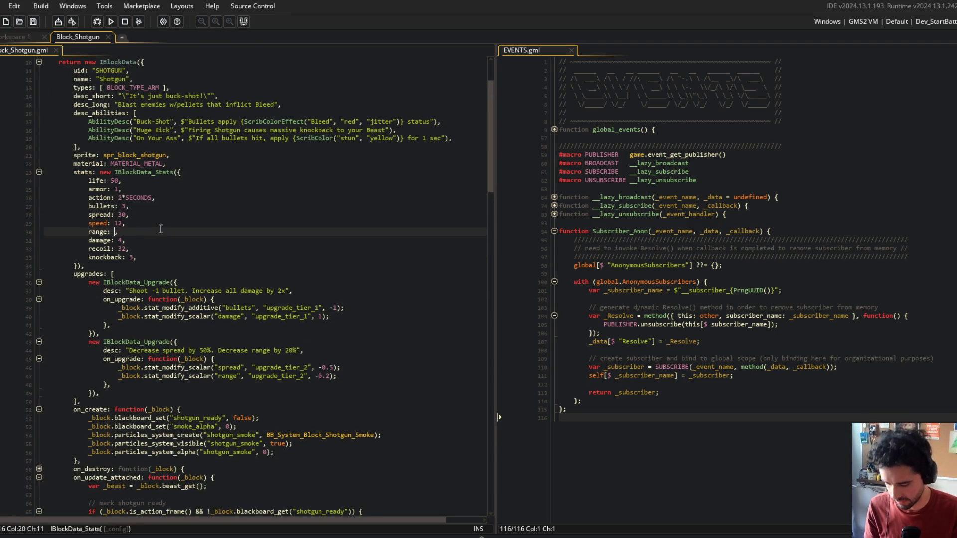
key("Down")
key("Up")
key("Up")
key("Up")
key("Down")
key("Down")
key("Down")
key("Delete")
type("2")
Review the updated stats block, then switch over to the Command Prompt
left_click(162, 214)
left_click(185, 258)
left_click(162, 228)
left_click(231, 172)
left_click(258, 213)
scroll(258, 213, "up", 1)
scroll(256, 213, "down", 20)
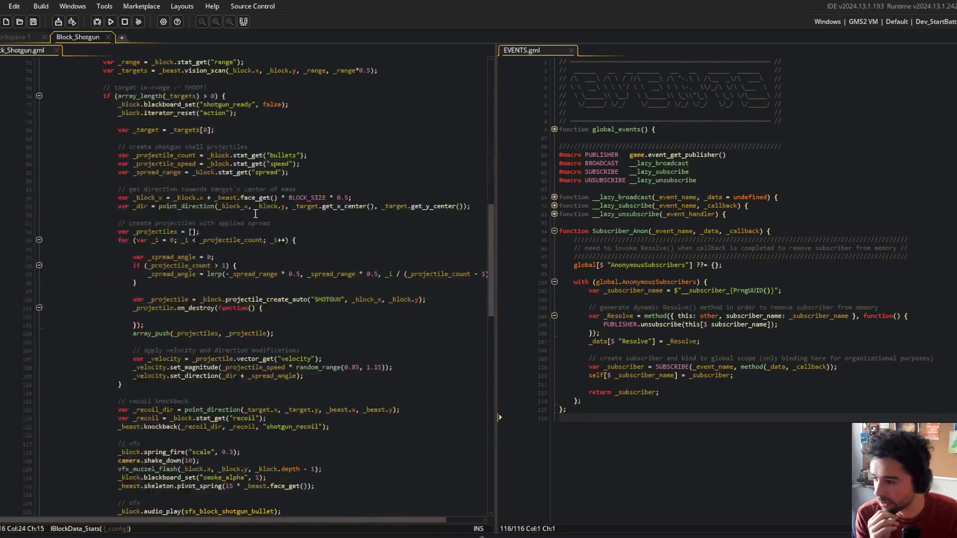
key("alt+Tab")
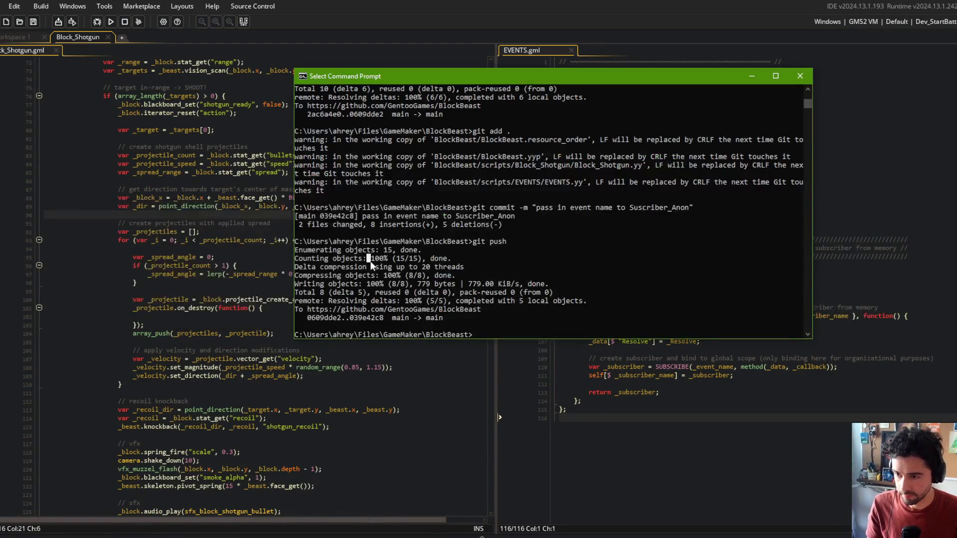
Stage all changes, commit as 'modified shotgun upgrades', push to main, and launch the game
type("add .")
key("Return")
type("git commit -m \"modified shotg")
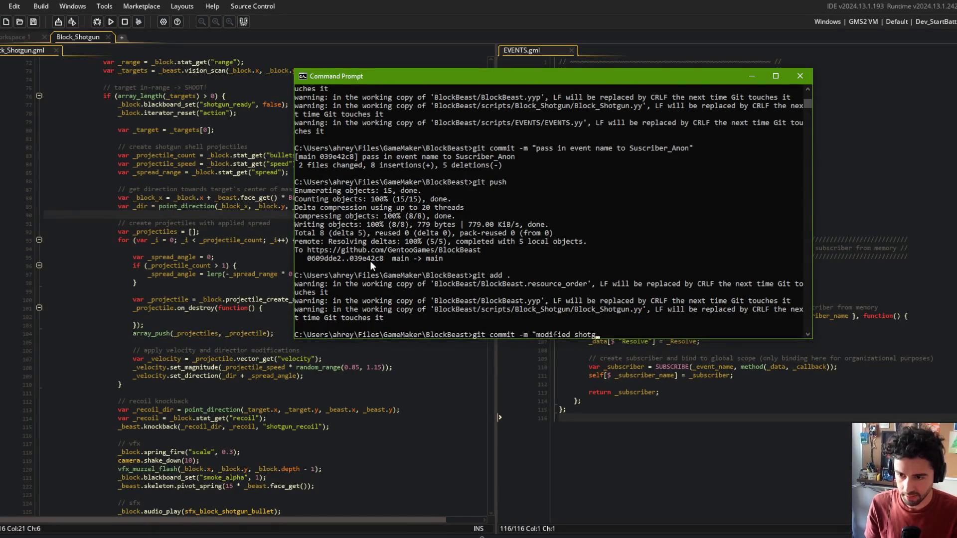
type("un upgrades\"")
key("Return")
type("git push")
key("Return")
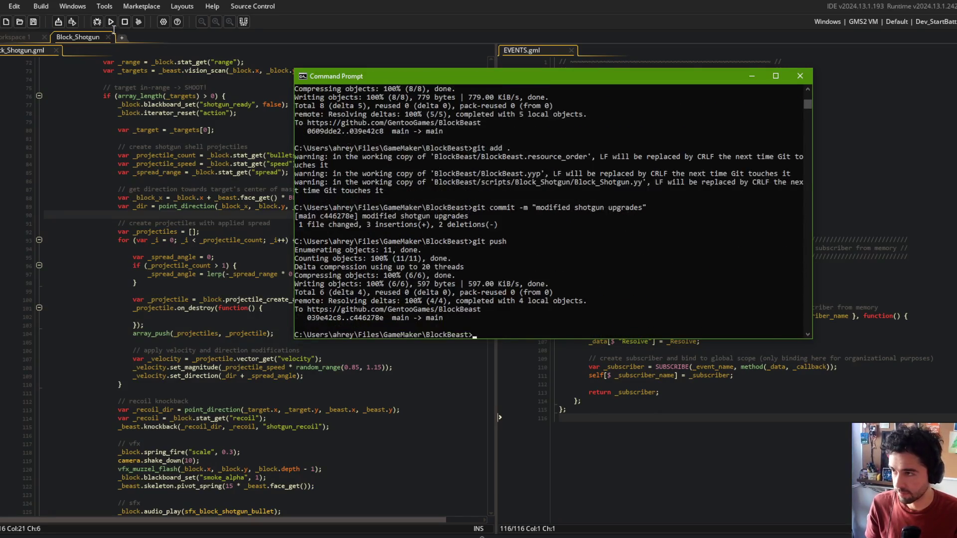
left_click(111, 22)
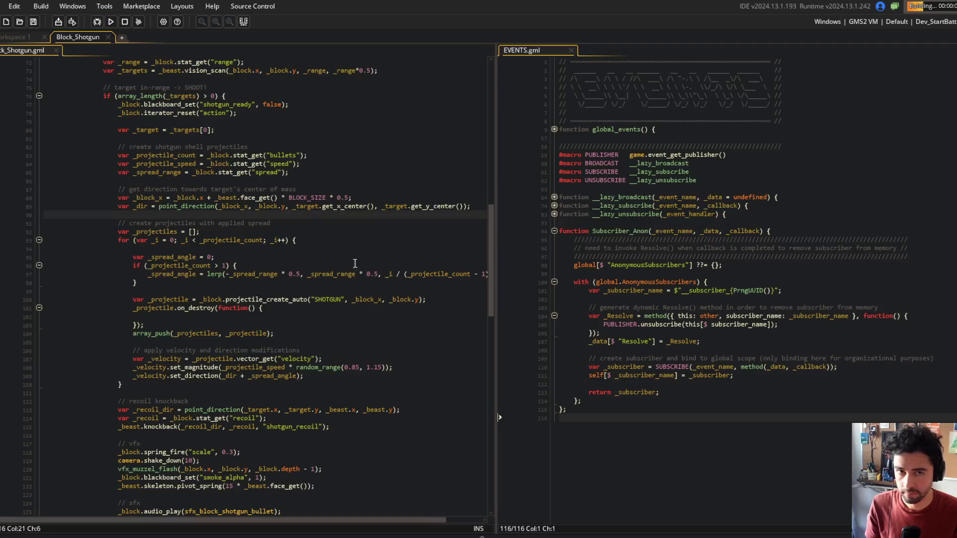
Change the Block_Shotgun spread stat from 30 to 60
scroll(360, 265, "up", 10)
left_click(707, 281)
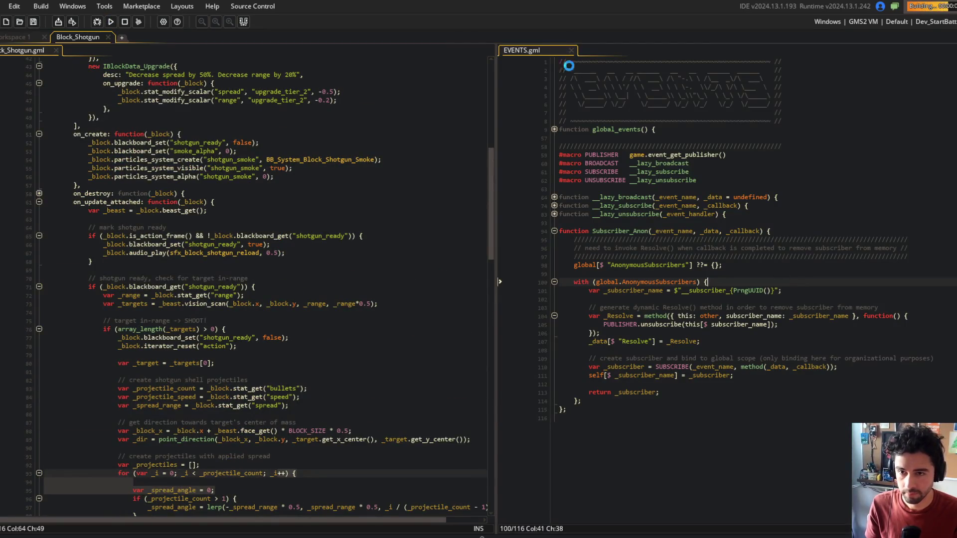
scroll(332, 210, "up", 12)
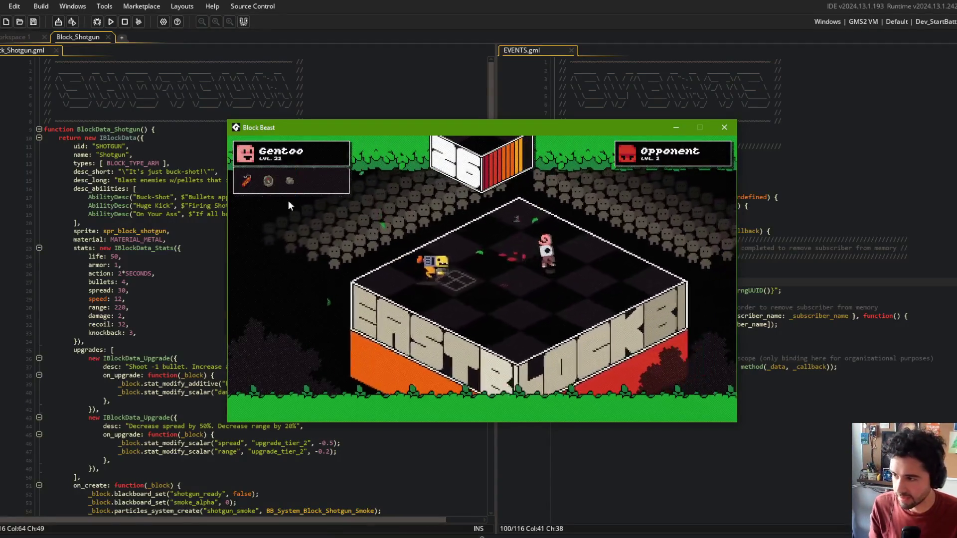
left_click(146, 292)
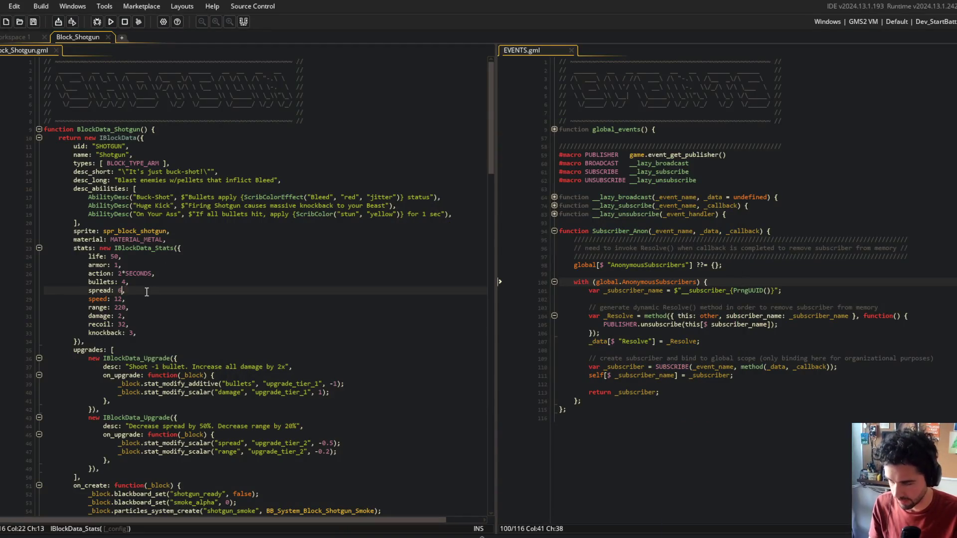
Pause the running Block Beast battle and restart it in a fresh arena
key("alt+Tab")
key("Escape")
left_click(590, 285)
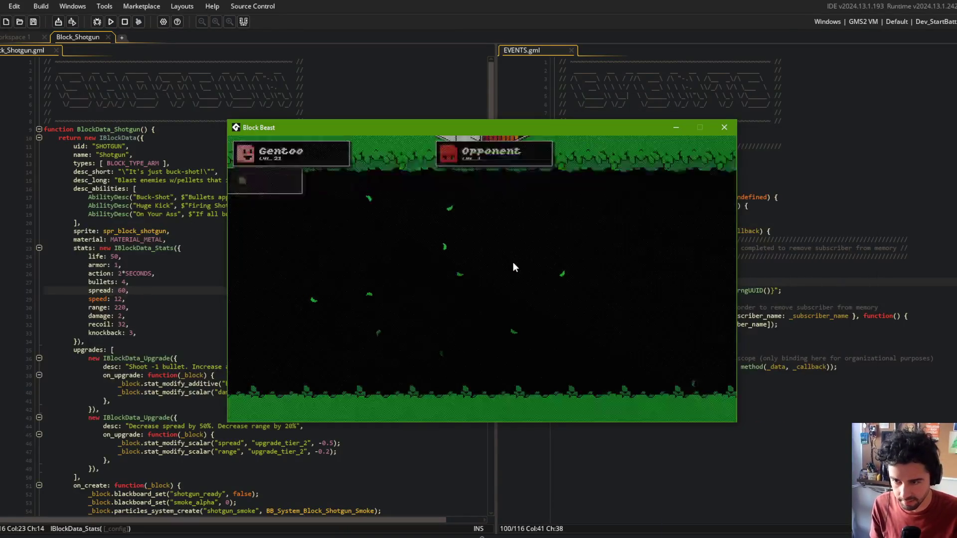
Bring Block Beast forward and enter the beast editor from the block-selection menu
key("alt+Tab")
key("alt+Tab")
key("alt+Tab")
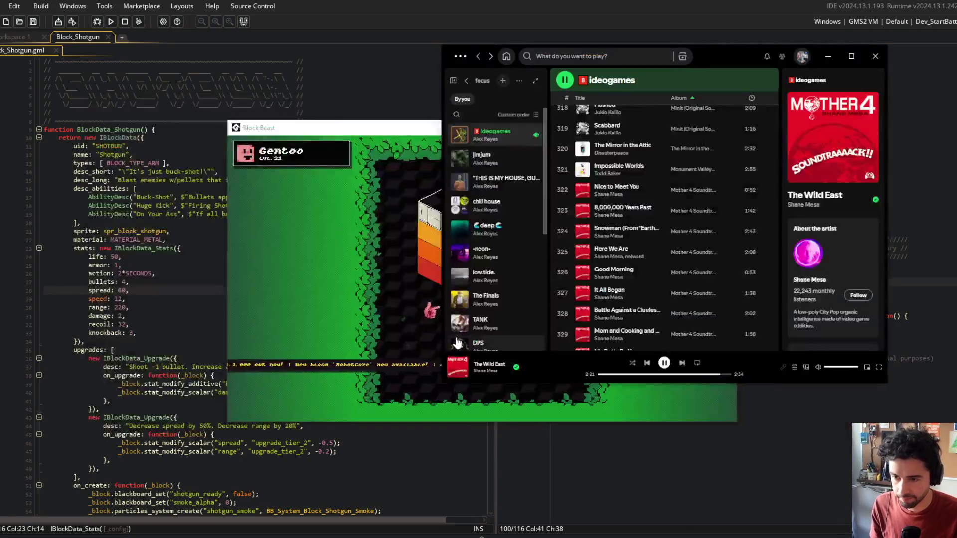
left_click(376, 126)
left_click(486, 306)
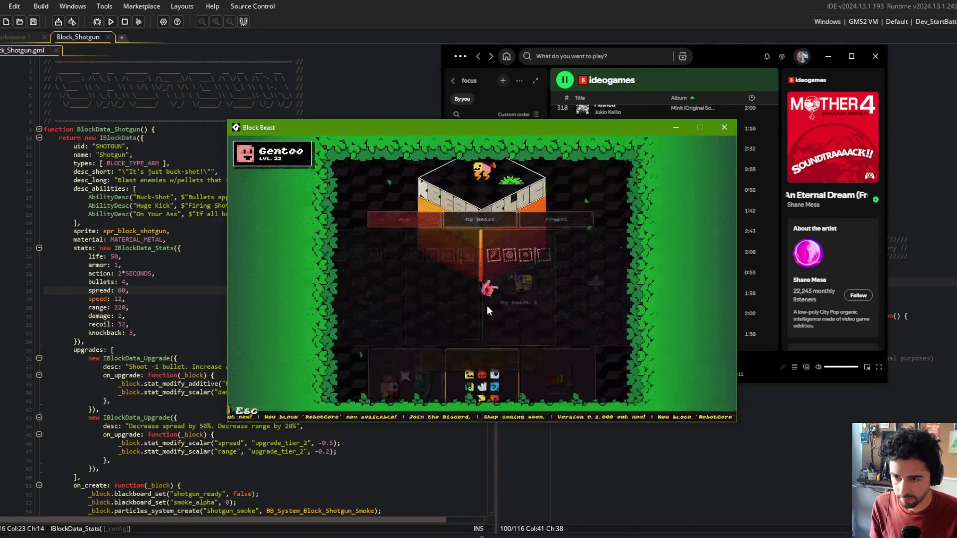
left_click(529, 313)
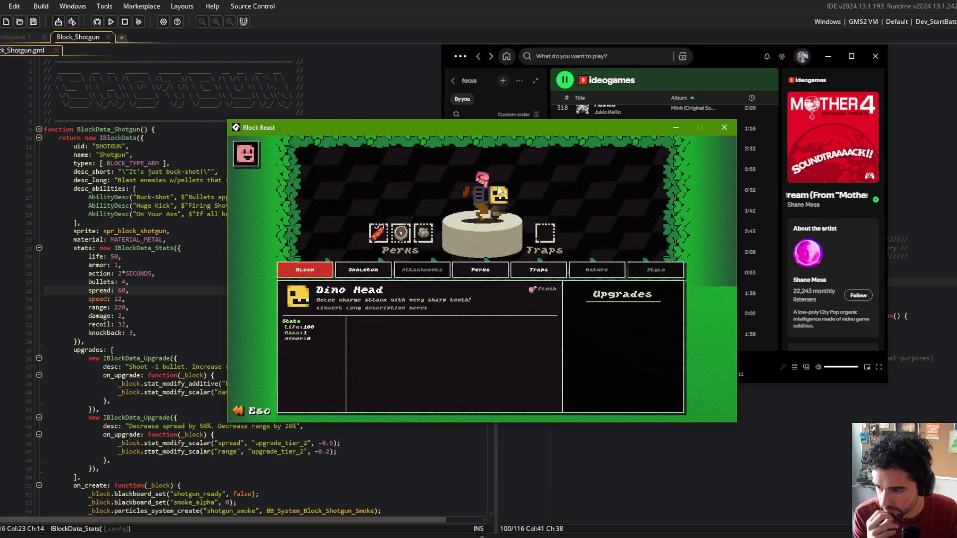
Detach the Roo Legs part while inspecting the Shotgun, then close the Block Beast window
mouse_move(477, 215)
left_mouse_down()
mouse_move(497, 218)
mouse_move(463, 181)
mouse_move(496, 215)
left_mouse_up()
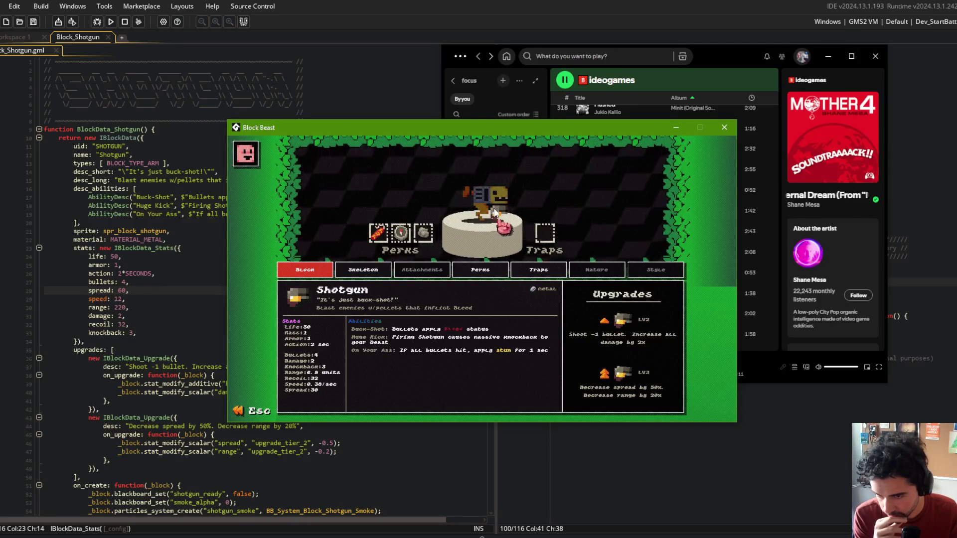
left_click(728, 131)
left_click(249, 225)
key("alt+Tab")
key("alt+Tab")
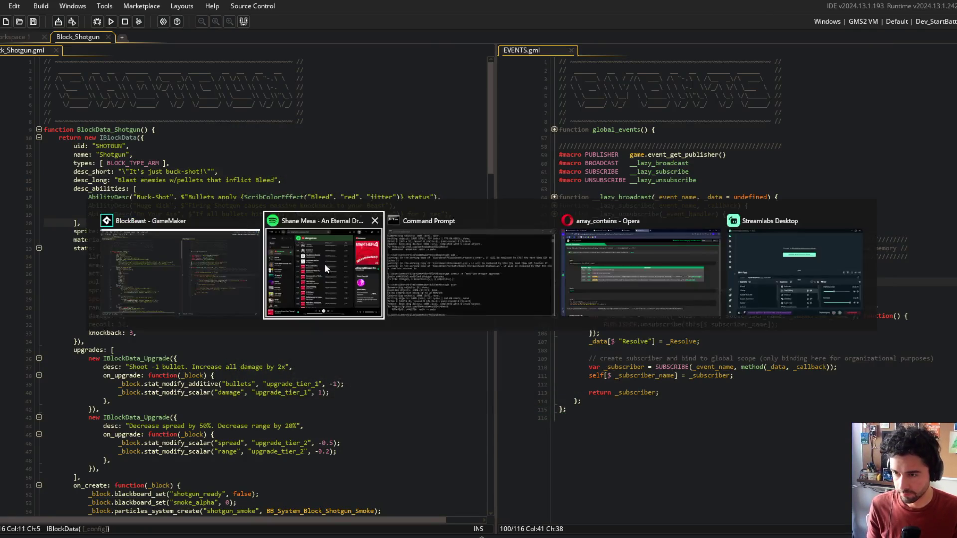
Stage all changes, commit as 'returned shotgun spread to 60', and push to main
type("it add .")
key("Return")
type("git commit -m \"returned shotgun spreadf")
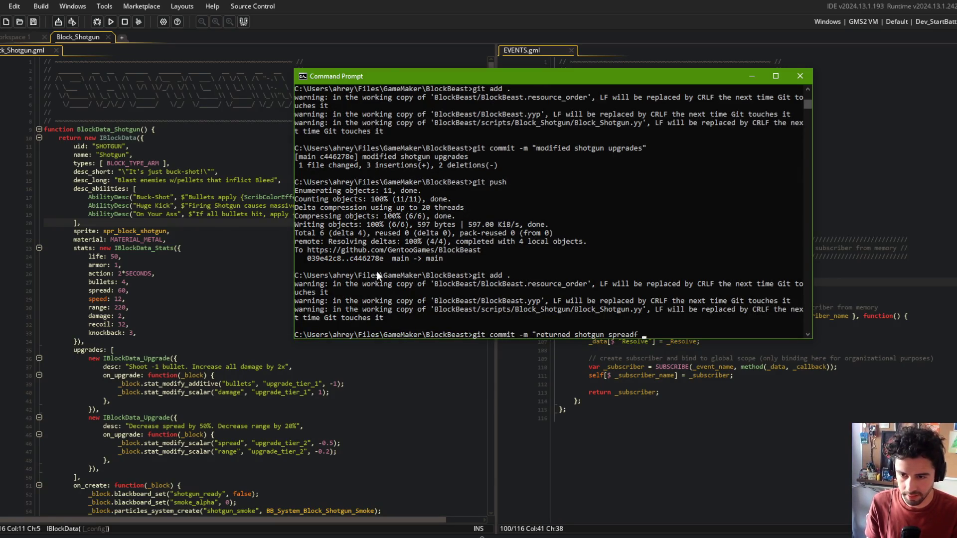
type("60\"")
key("Return")
type("git push")
key("Return")
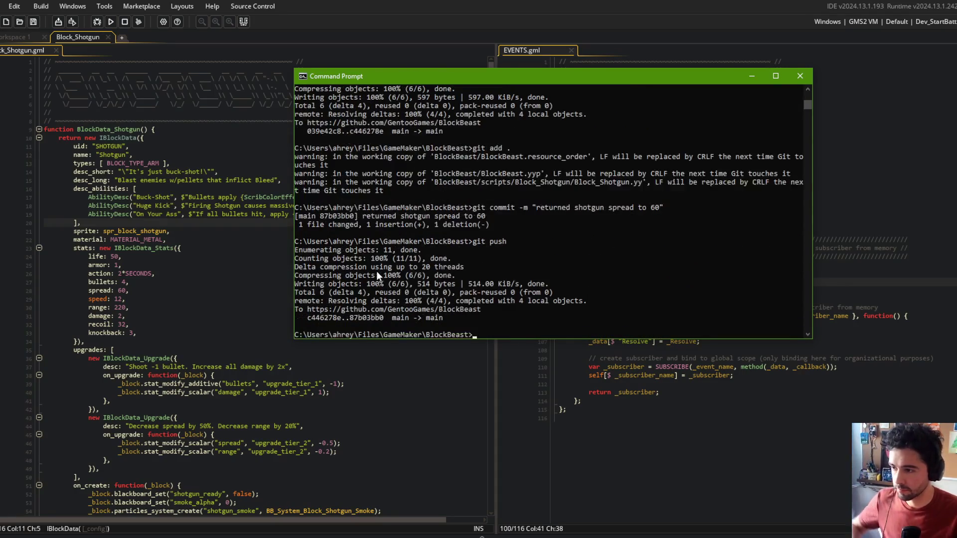
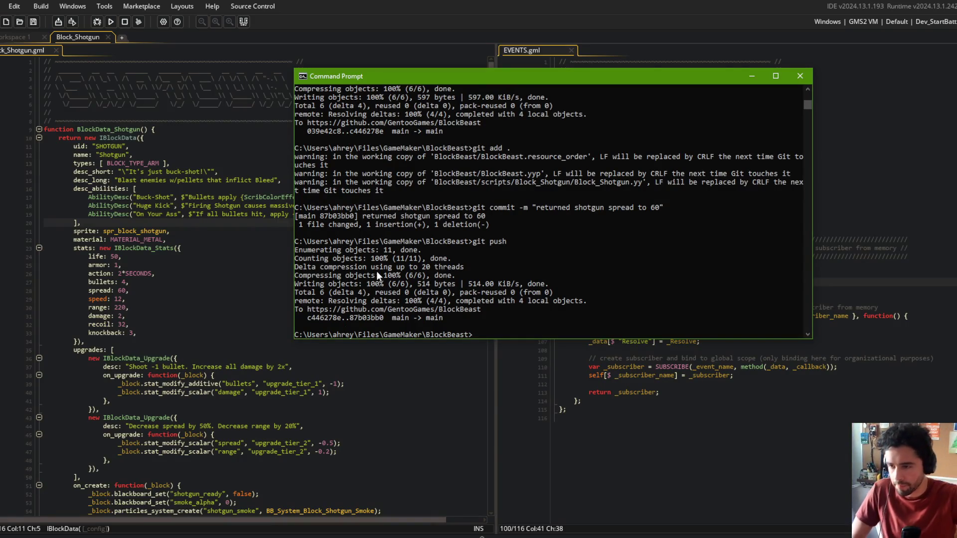
Return to Block_Shotgun and step through its stat lines from range up to armor
left_click(214, 327)
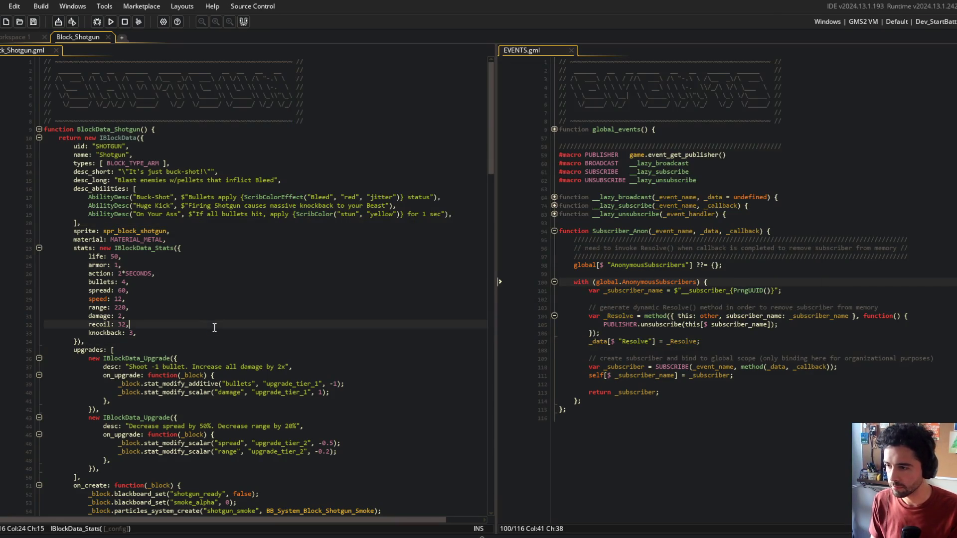
scroll(253, 280, "down", 3)
left_click(202, 244)
left_click(155, 235)
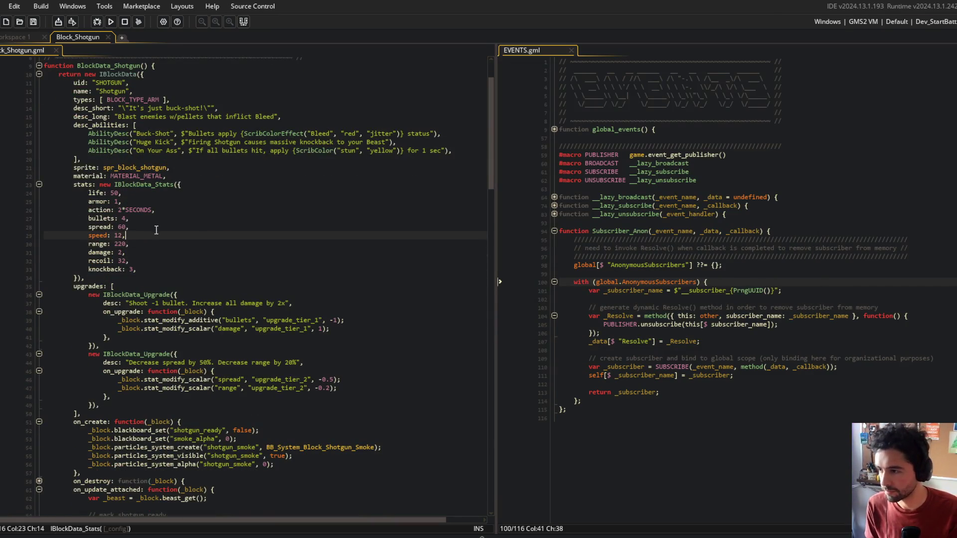
left_click(145, 227)
left_click(161, 200)
Scroll further through the shotgun script, then bring Spotify in front of the code
scroll(163, 196, "down", 1)
scroll(163, 195, "down", 4)
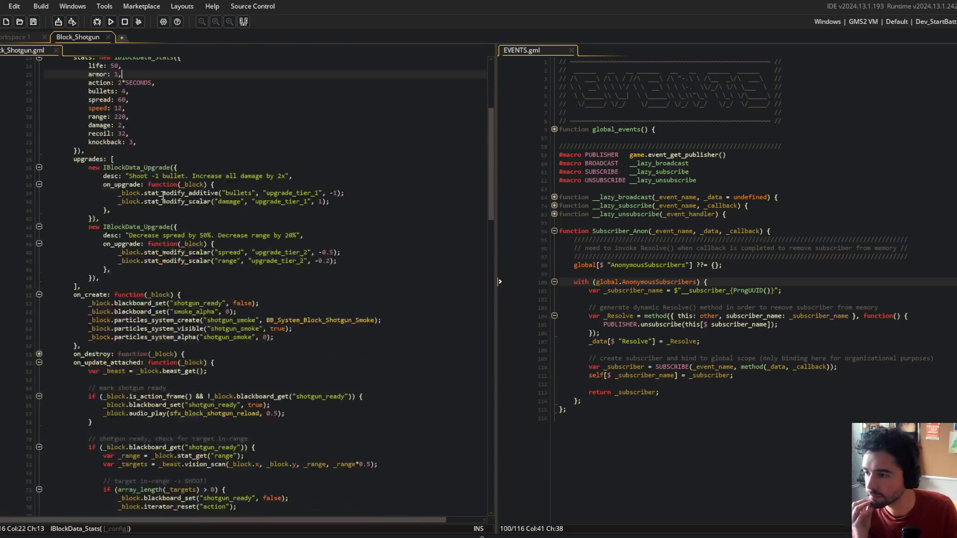
left_click(245, 529)
scroll(615, 192, "down", 20)
Switch the ideogames playlist from the Mother 4 track to C418's 'Door' and minimize Spotify
scroll(615, 194, "down", 20)
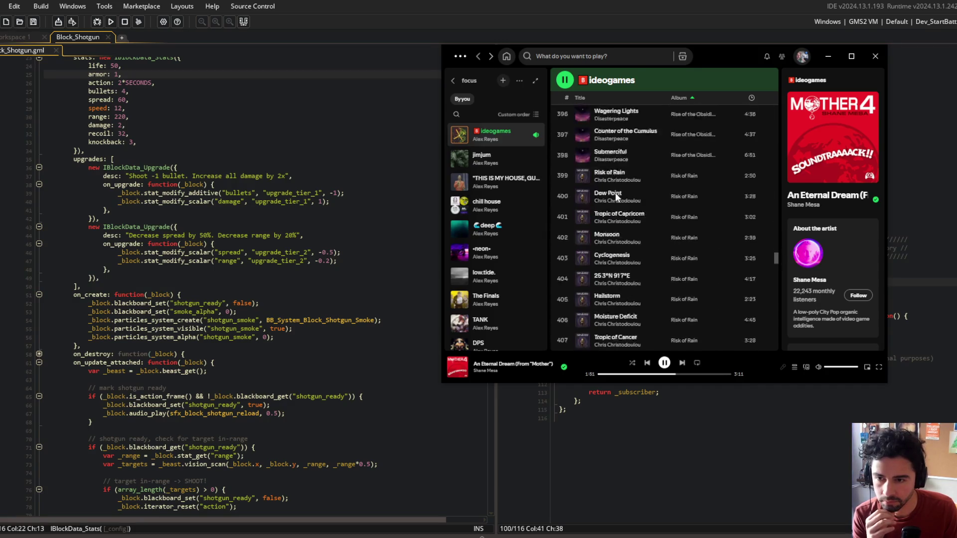
scroll(616, 197, "down", 20)
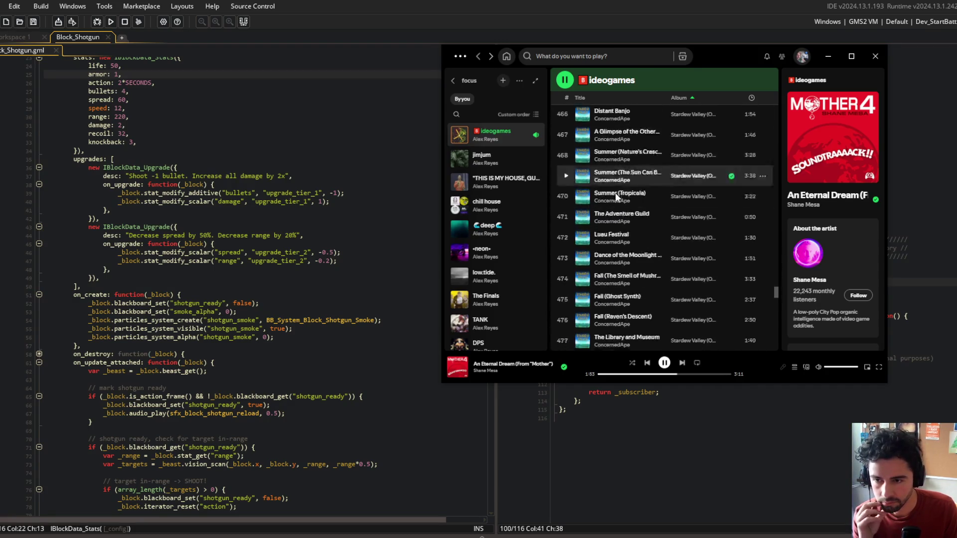
scroll(615, 197, "up", 20)
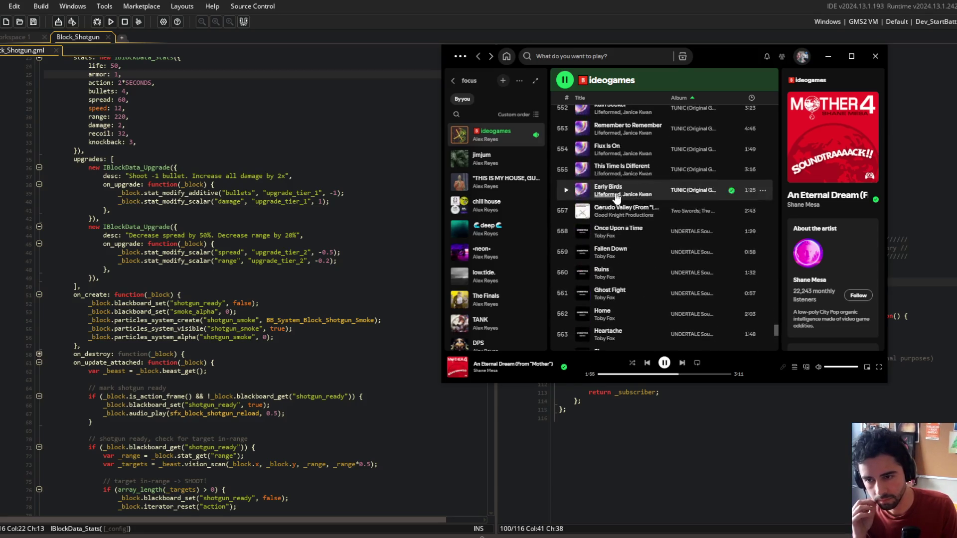
scroll(616, 198, "up", 20)
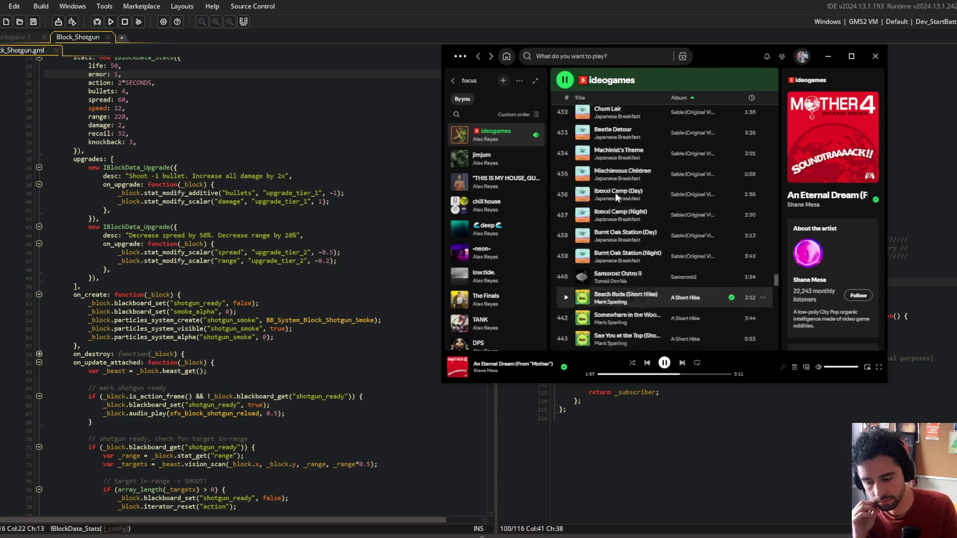
scroll(616, 199, "up", 20)
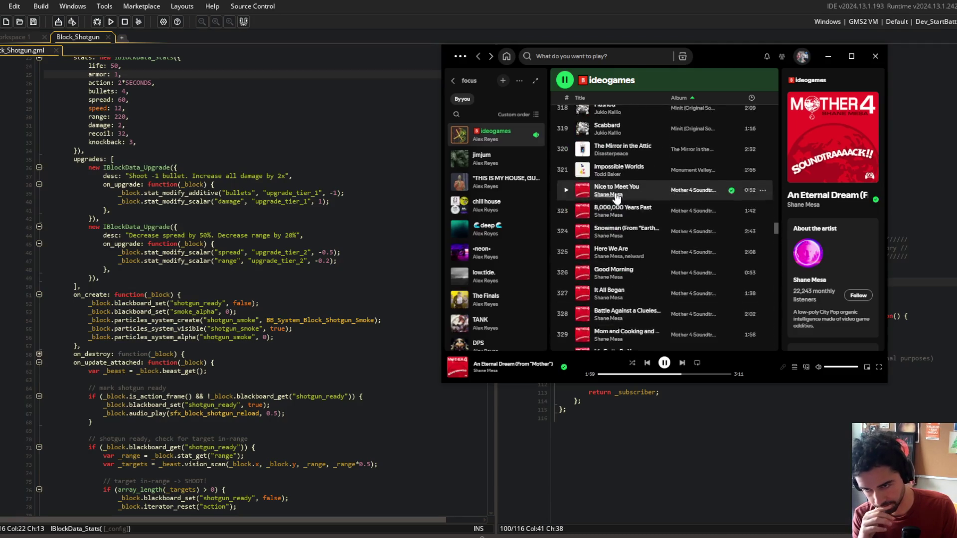
scroll(616, 198, "down", 10)
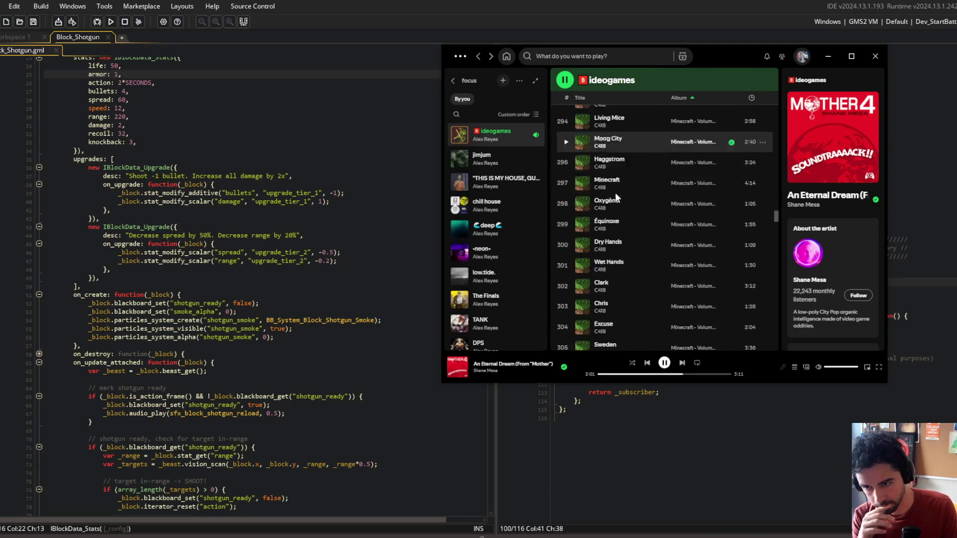
left_click(828, 56)
key("alt+Tab")
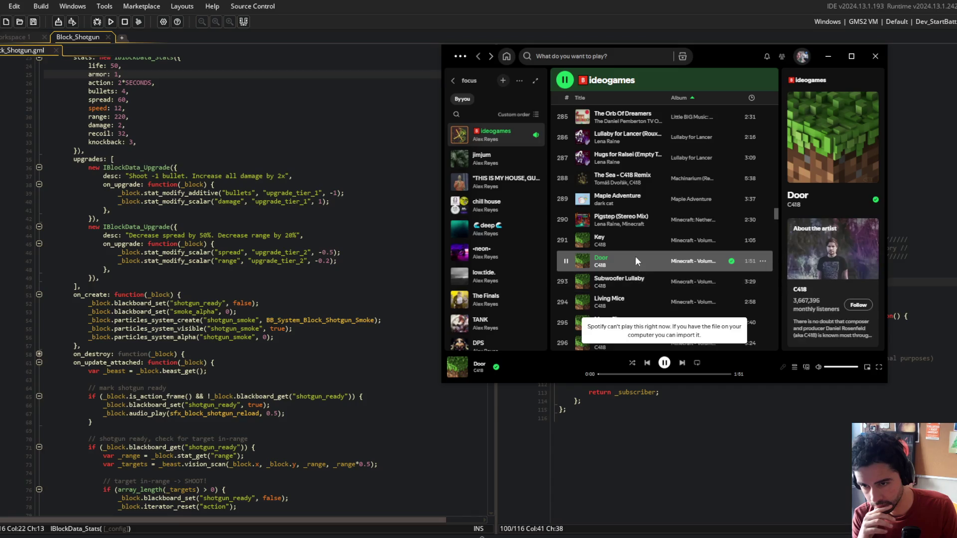
left_click(827, 55)
left_click(255, 253)
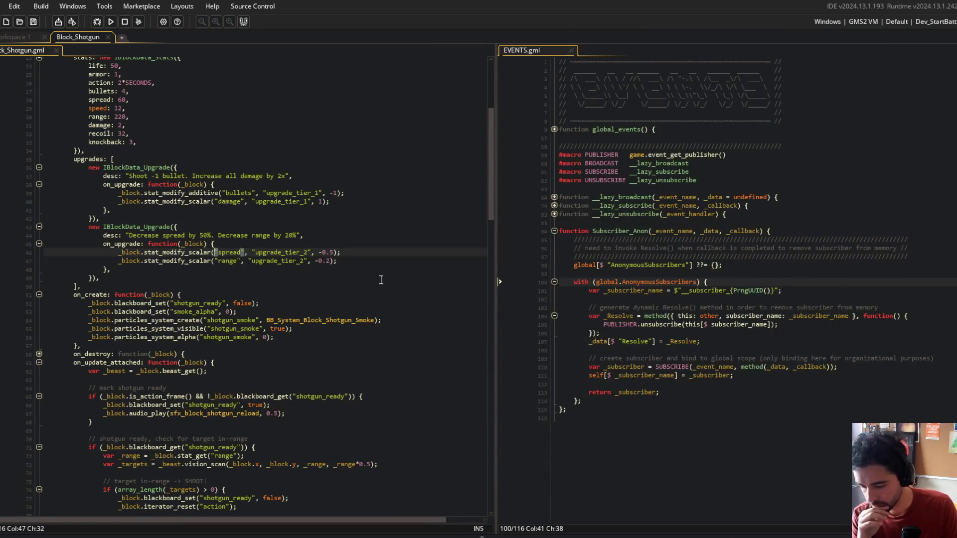
Close the Block_Shotgun tab and open the todo note through the 'todo' asset search
left_click(262, 339)
left_click(235, 287)
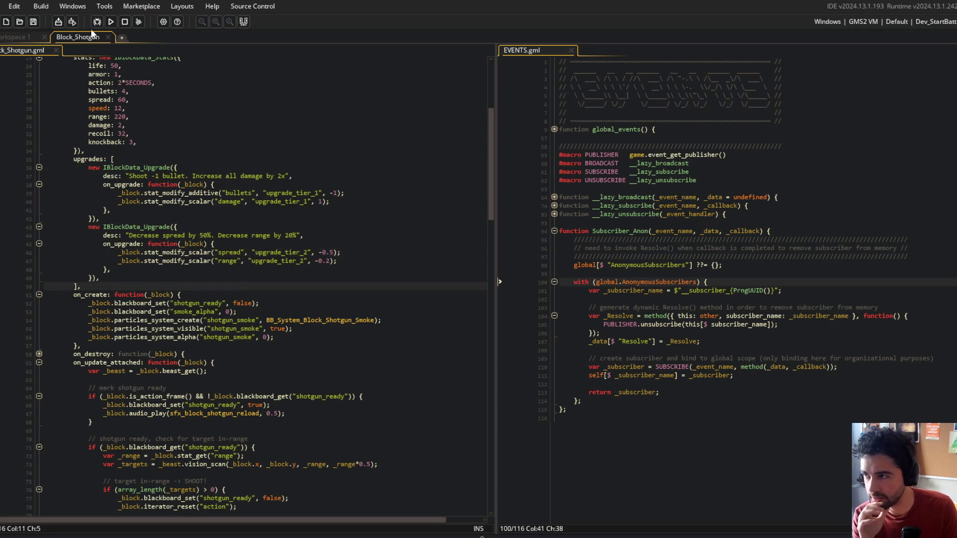
left_click(107, 37)
key("ctrl+t")
type("todo")
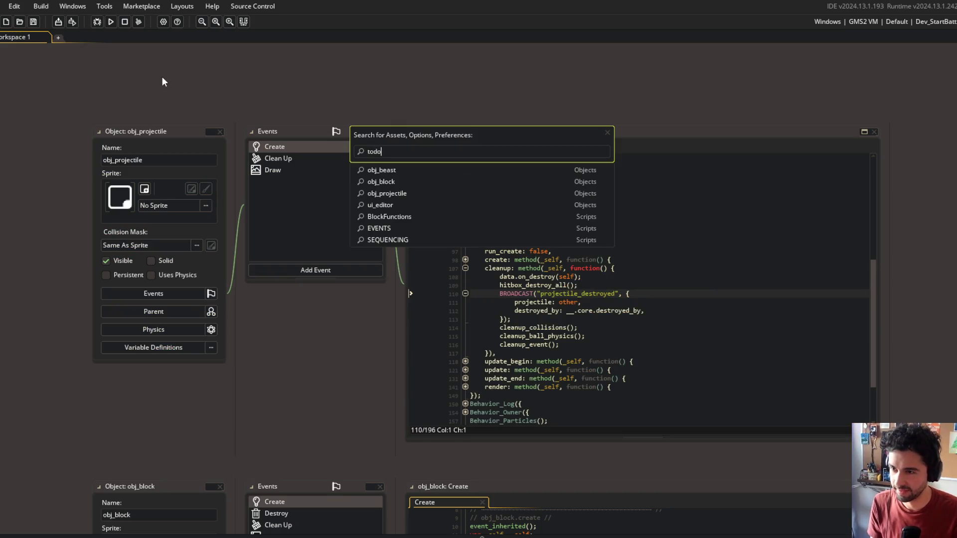
key("Return")
key("ctrl+Tab")
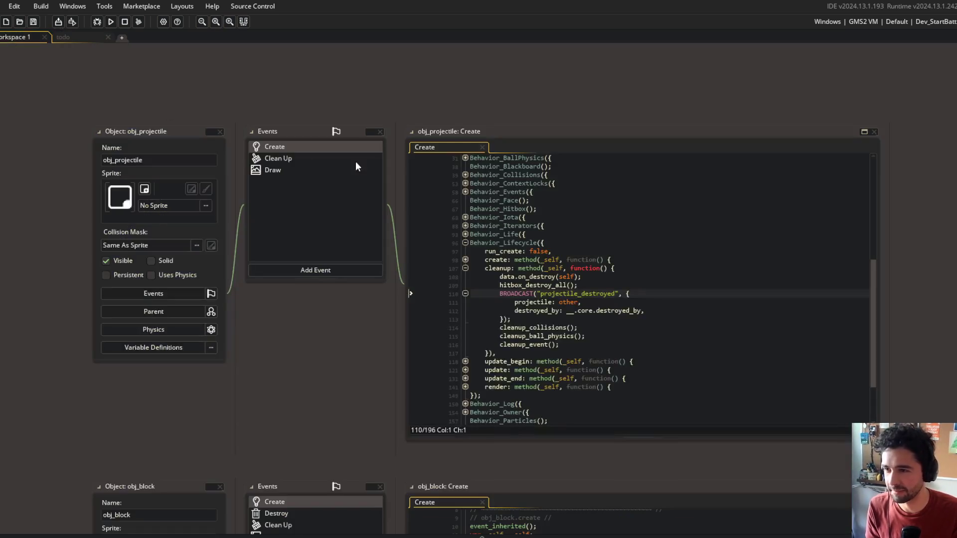
left_click(77, 38)
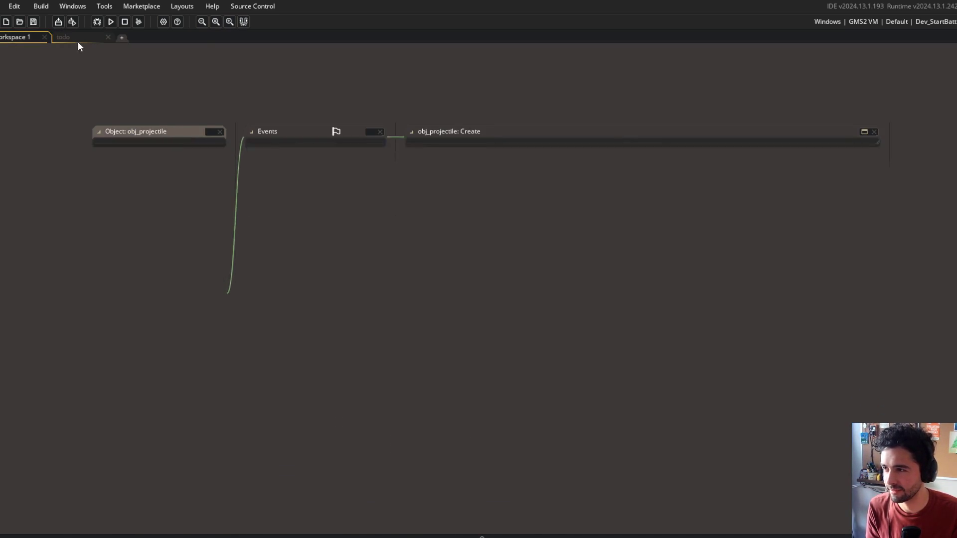
Delete the 'if every shotgun bullet hits, then induce stun' item from the todo list
left_click(289, 182)
left_click(227, 147)
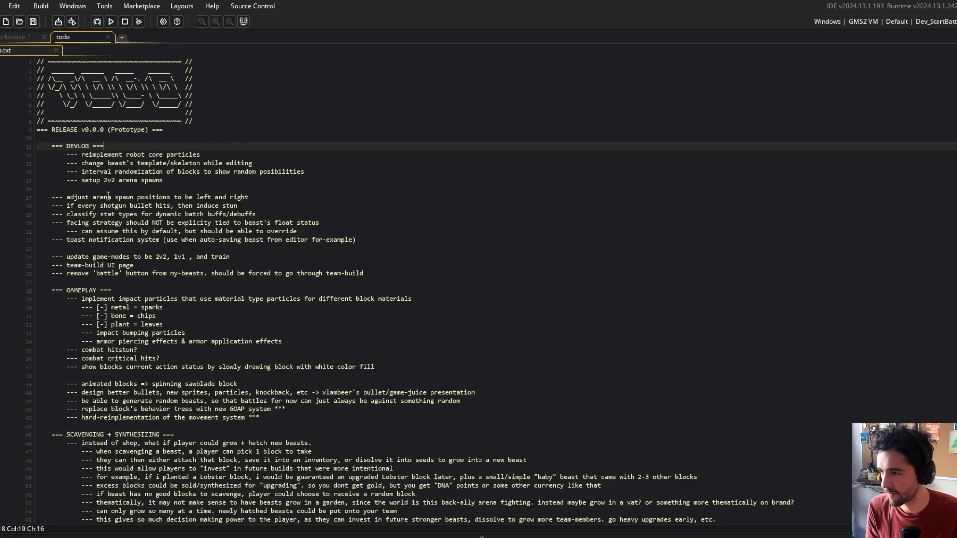
left_click(212, 207)
key("ctrl+d")
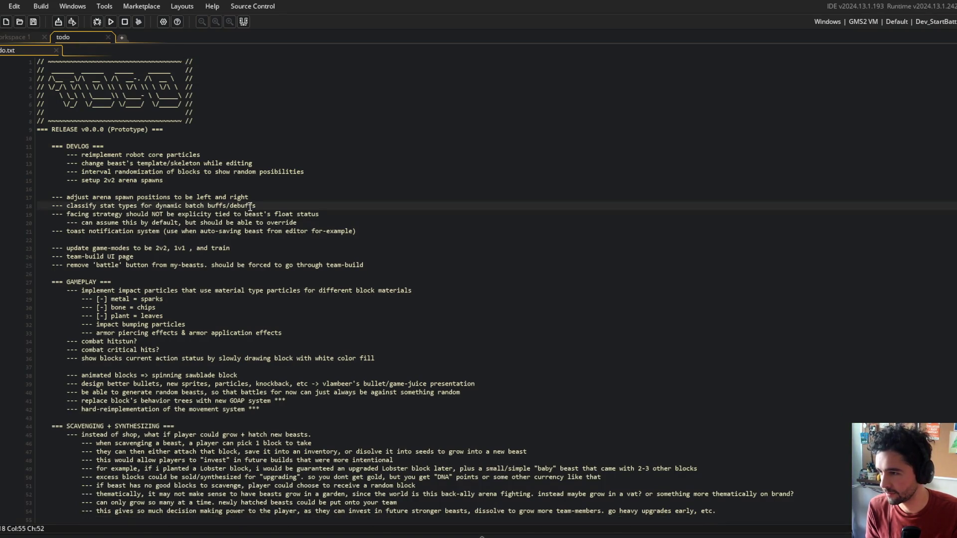
left_click(275, 199)
left_click(295, 182)
key("alt+Tab")
key("Tab")
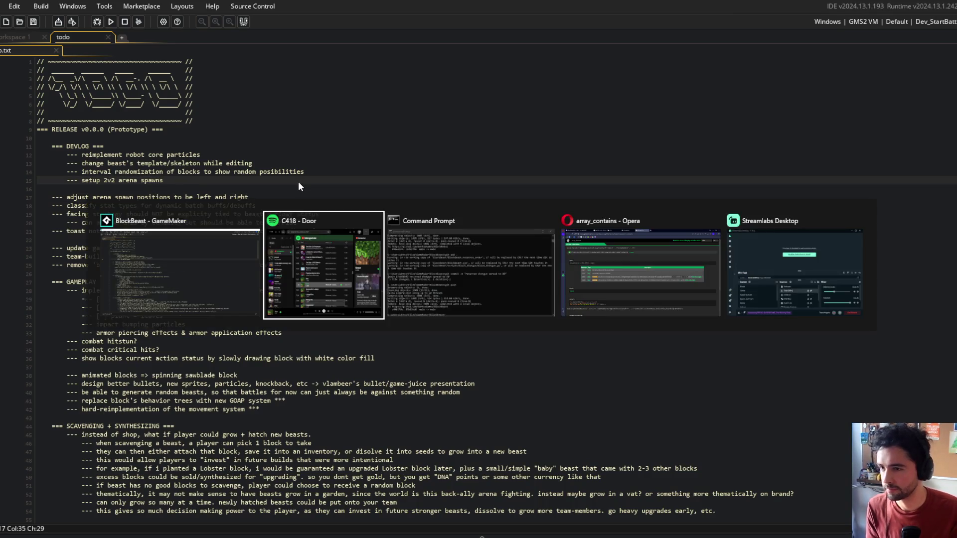
Stage the todo edit, commit it as 'updated todo', and push it to main
type("add .")
key("Return")
type("git c")
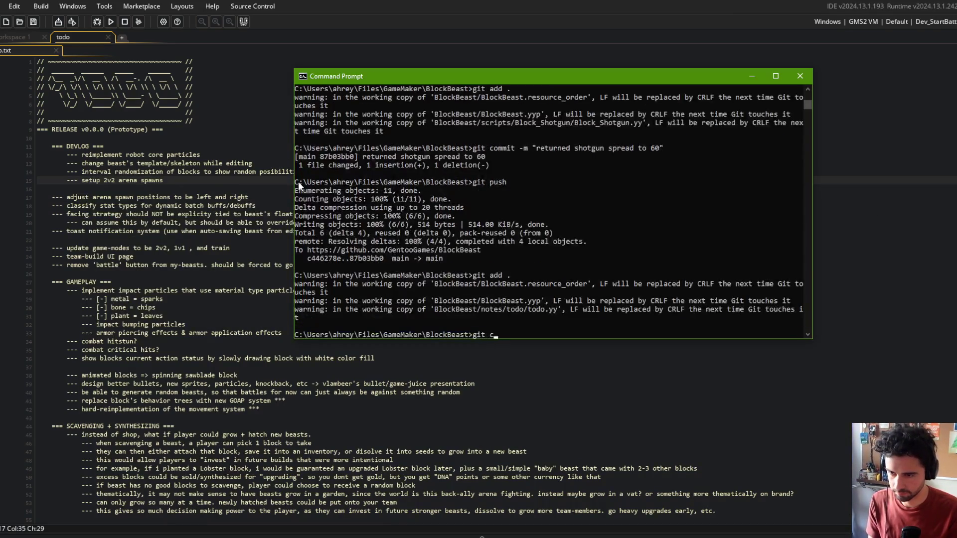
type("ommit -m \"updated todo\"")
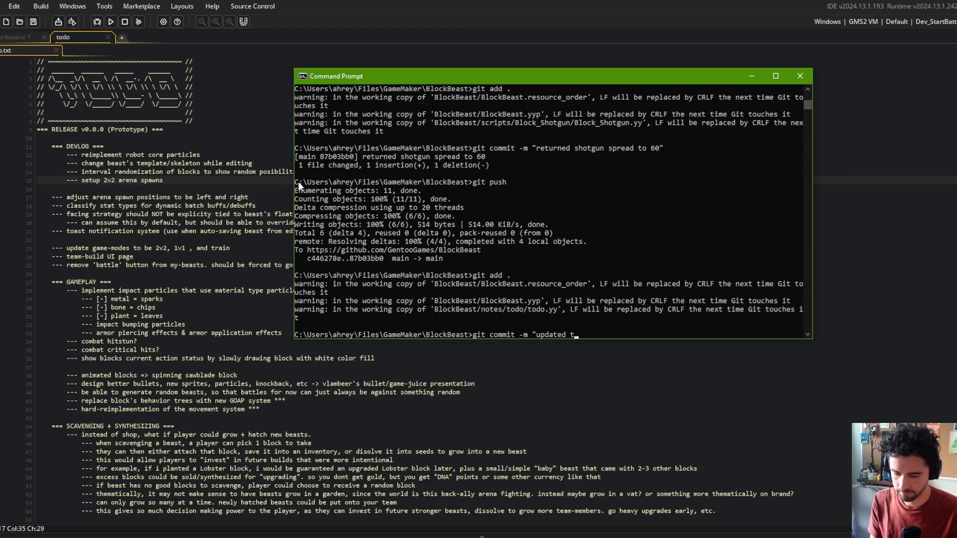
key("Return")
type("git push")
key("Return")
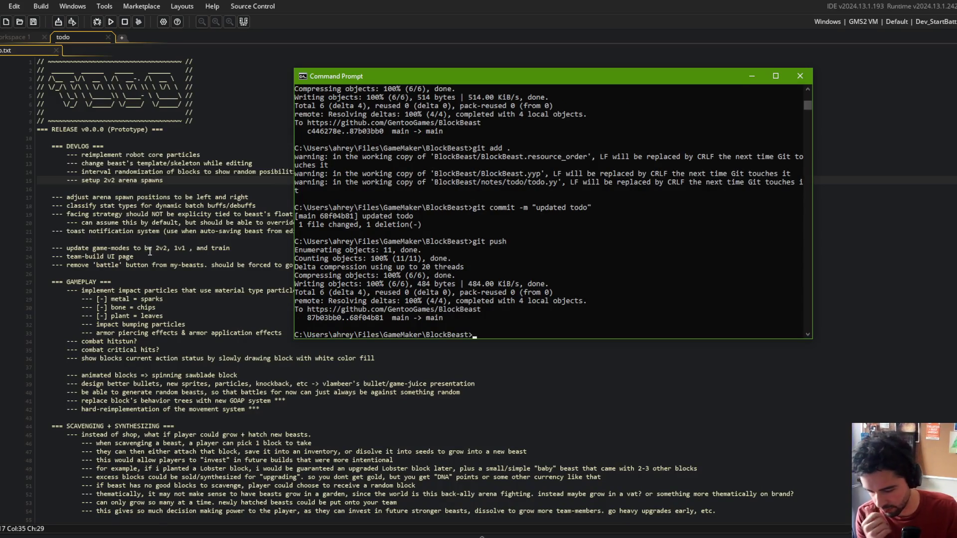
left_click(178, 132)
left_click(220, 171)
Open the EVENTS and Block_Shotgun scripts and show them in two columns
key("ctrl+t")
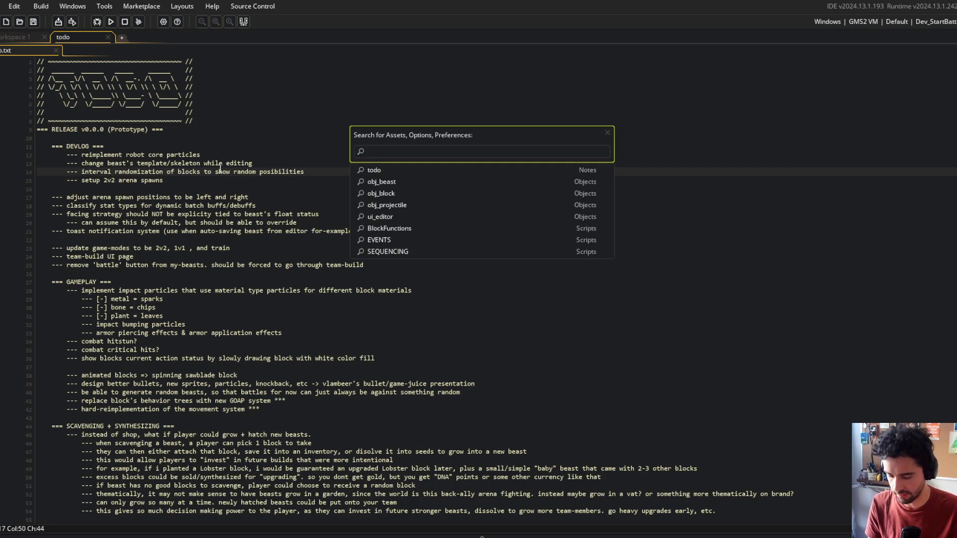
type("events")
key("Return")
left_click(290, 218)
left_click(278, 215)
key("ctrl+t")
type("lock_")
key("Return")
right_click(276, 214)
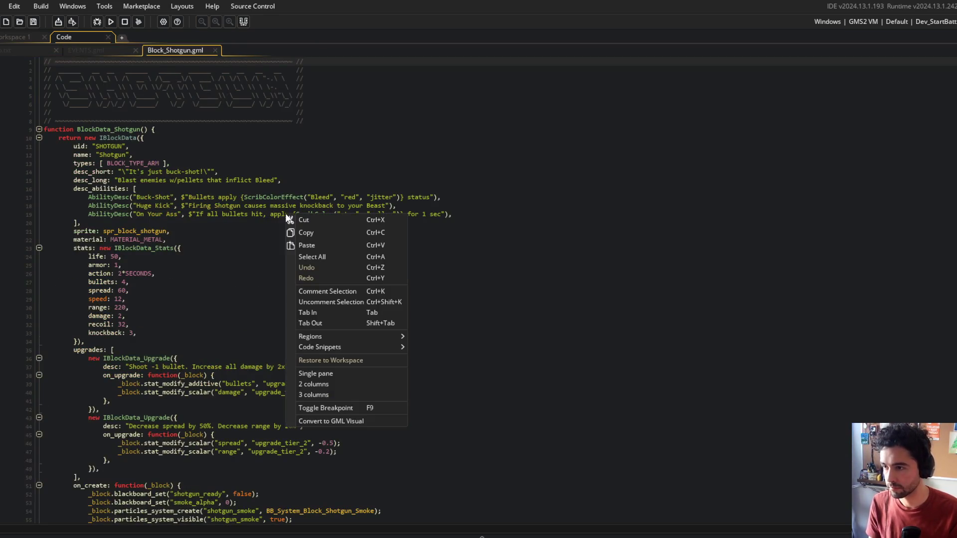
left_click(318, 382)
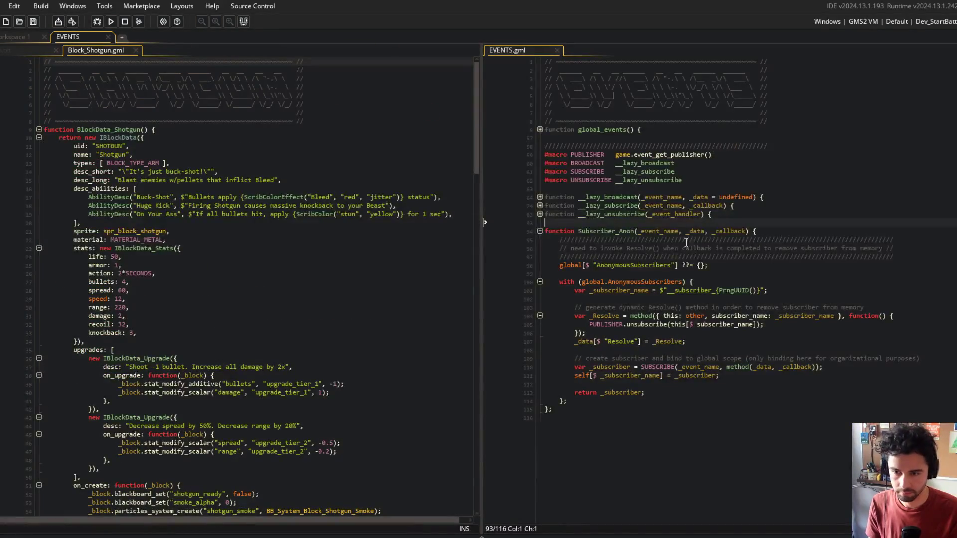
Fold the shotgun code and expand on_update_attached to reach the Resolve() call on line 155
scroll(320, 259, "down", 6)
scroll(249, 209, "up", 6)
left_click(227, 189)
key("ctrl+m")
key("Down")
key("ctrl+m")
left_click(141, 247)
left_click(39, 307)
scroll(150, 307, "down", 5)
left_click(175, 385)
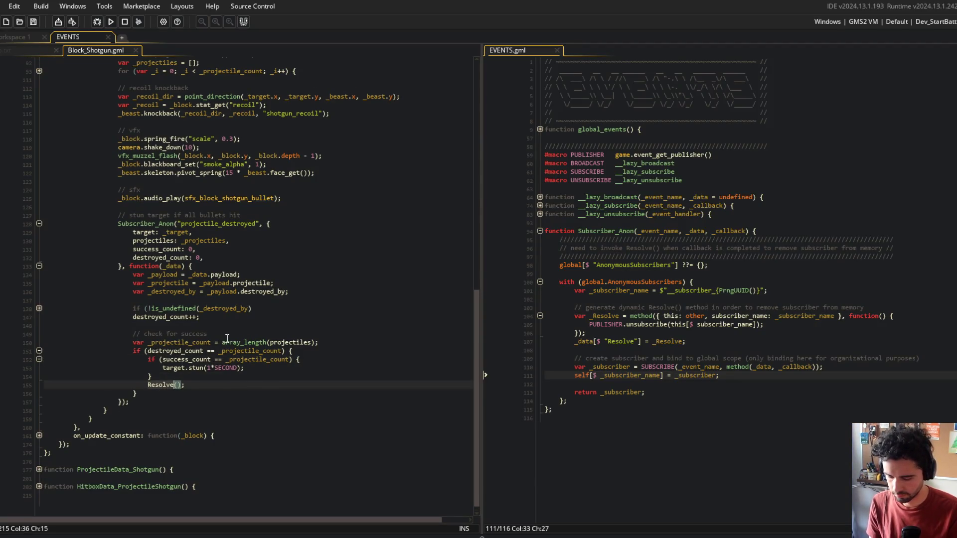
Try replacing the line 155 Resolve() call with Unsubscribe, then revert to Resolve and save
key("ctrl+BackSpace")
type("Unsub")
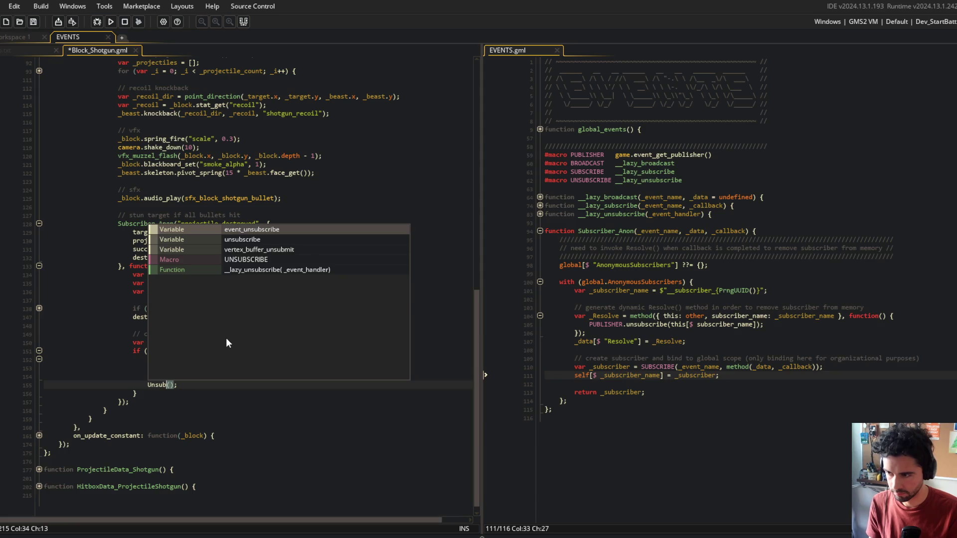
type("scribe")
key("ctrl+s")
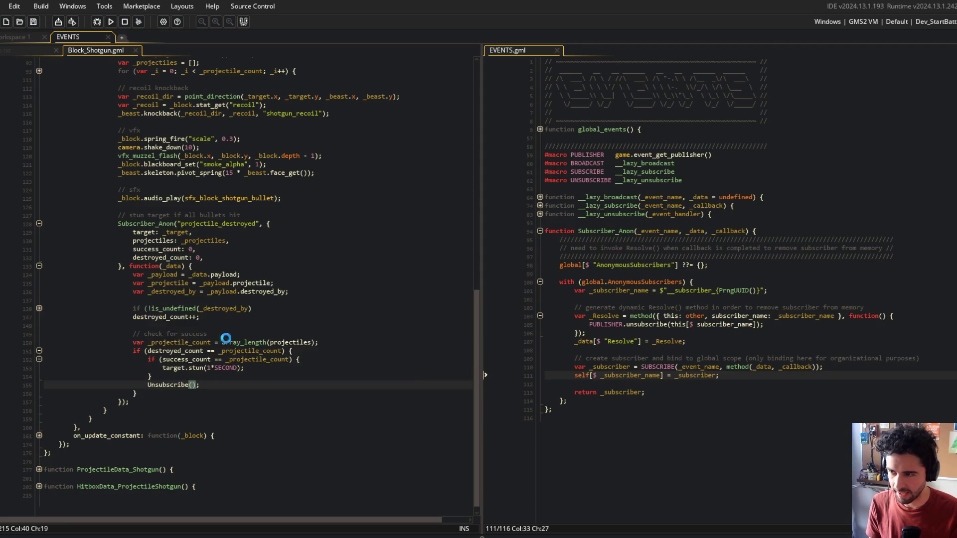
left_click(245, 367)
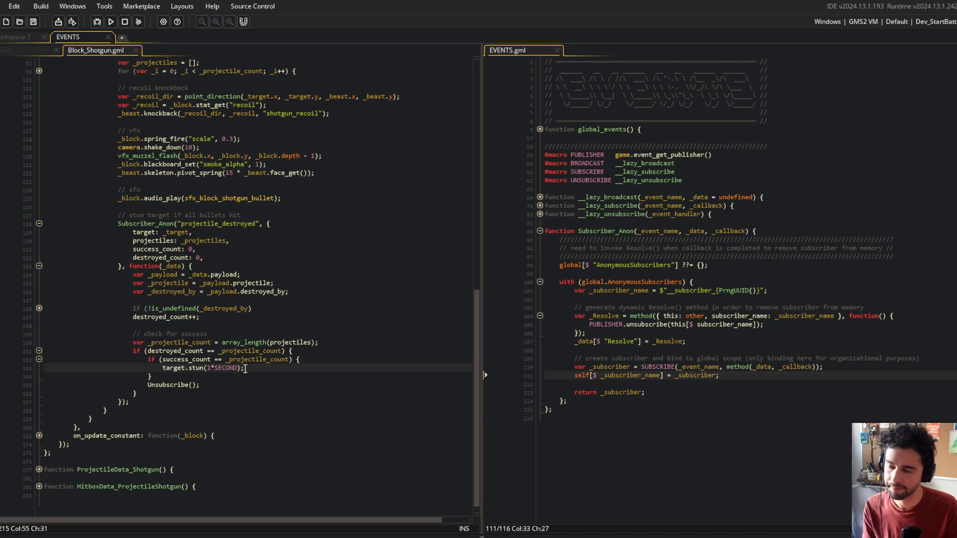
left_click(336, 273)
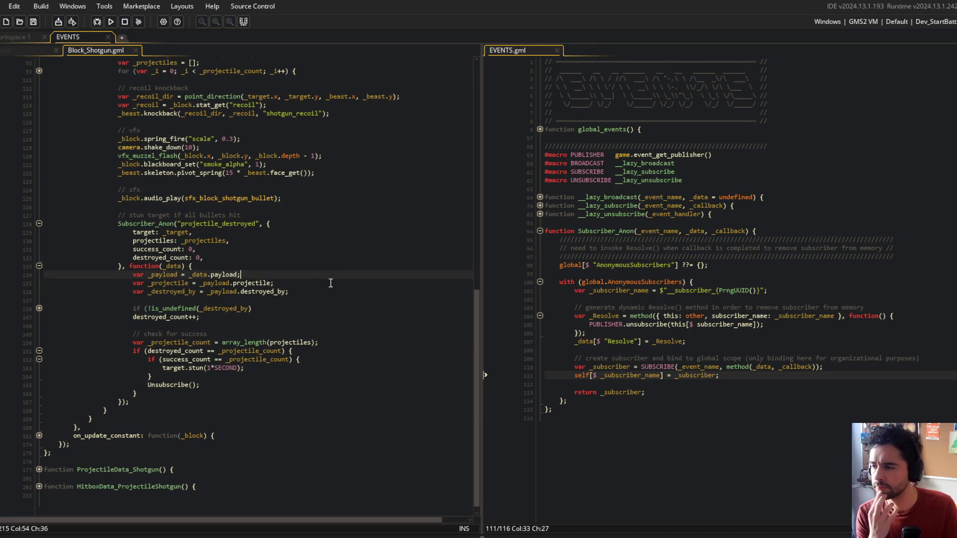
left_click(269, 359)
double_click(173, 385)
type("Resolve")
left_click(133, 266)
key("BackSpace")
key("ctrl+s")
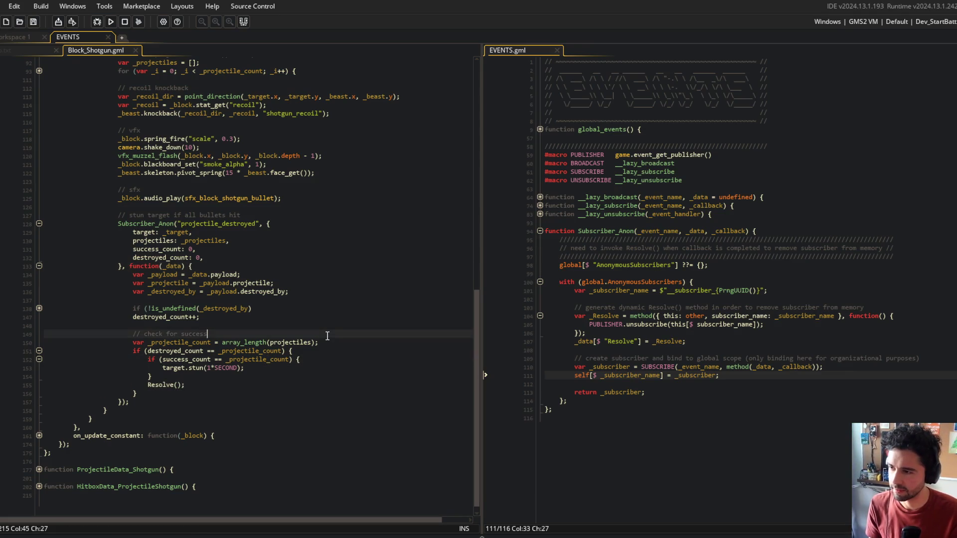
Review the Subscriber_Anon function body in EVENTS and its _Resolve method
left_click(253, 283)
left_click(299, 317)
left_click(657, 290)
left_click(646, 314)
left_click(604, 358)
left_click(629, 343)
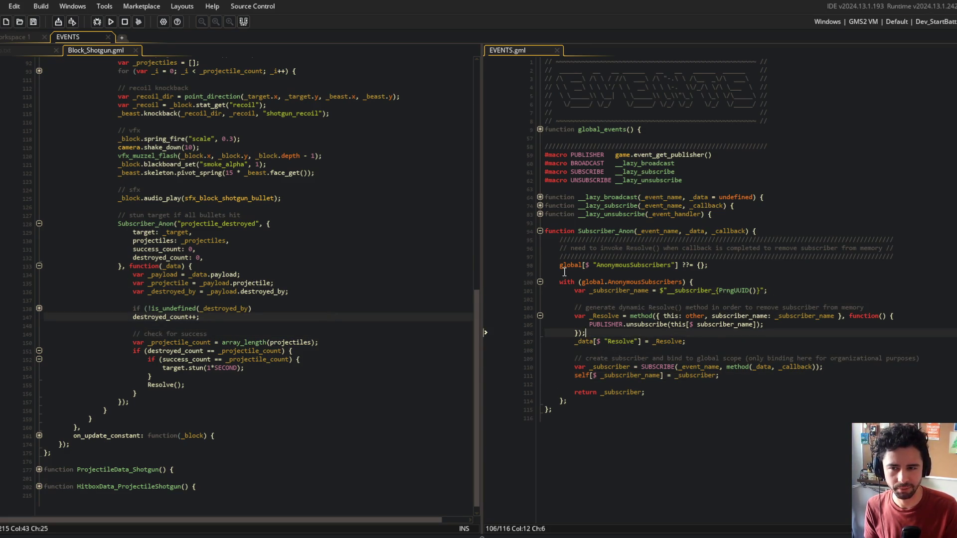
left_click_drag(573, 274, 553, 410)
left_click(624, 343)
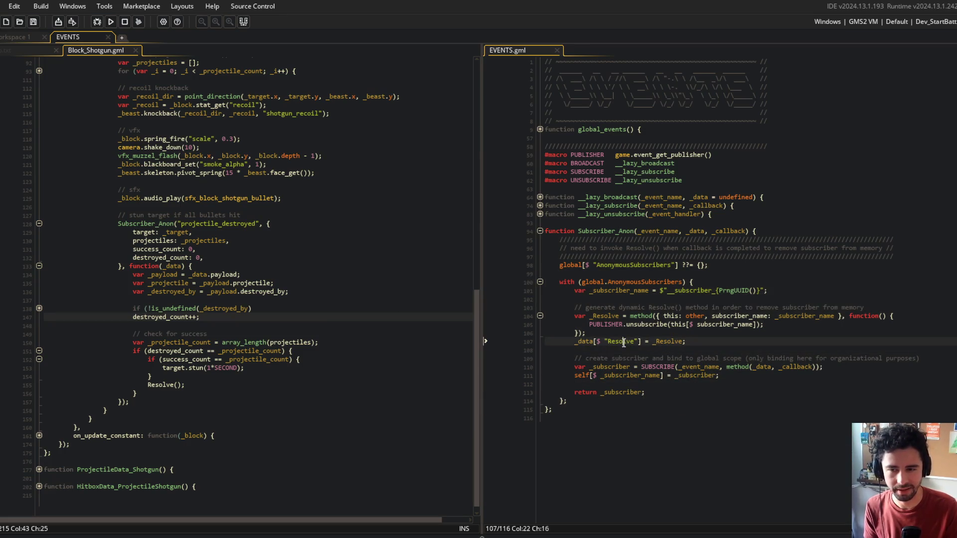
left_click(600, 316)
left_click(824, 324)
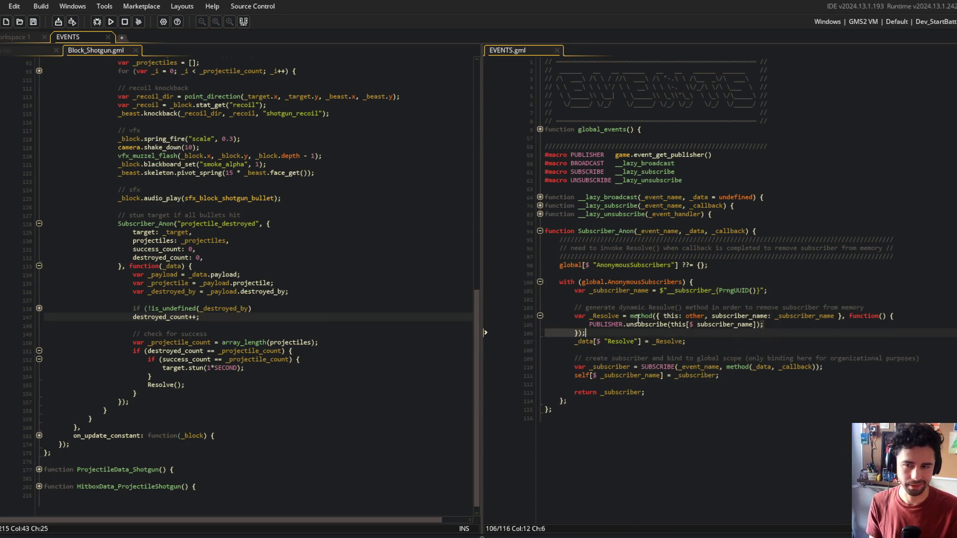
Replace the shotgun's Resolve() call on line 155 with Unsubscribe_Anon() and save
left_click(276, 304)
left_click(174, 223)
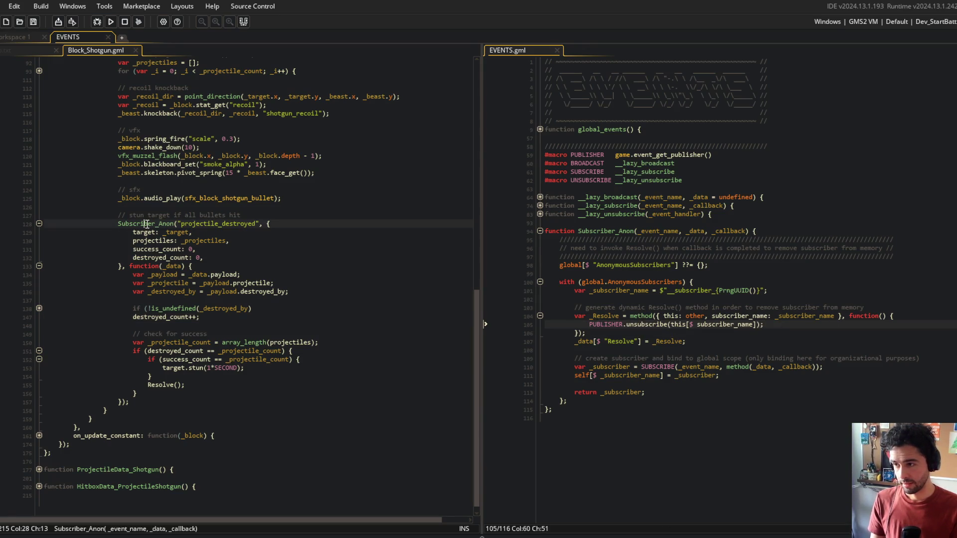
left_click(155, 386)
key("ctrl+BackSpace")
type("Unsubs")
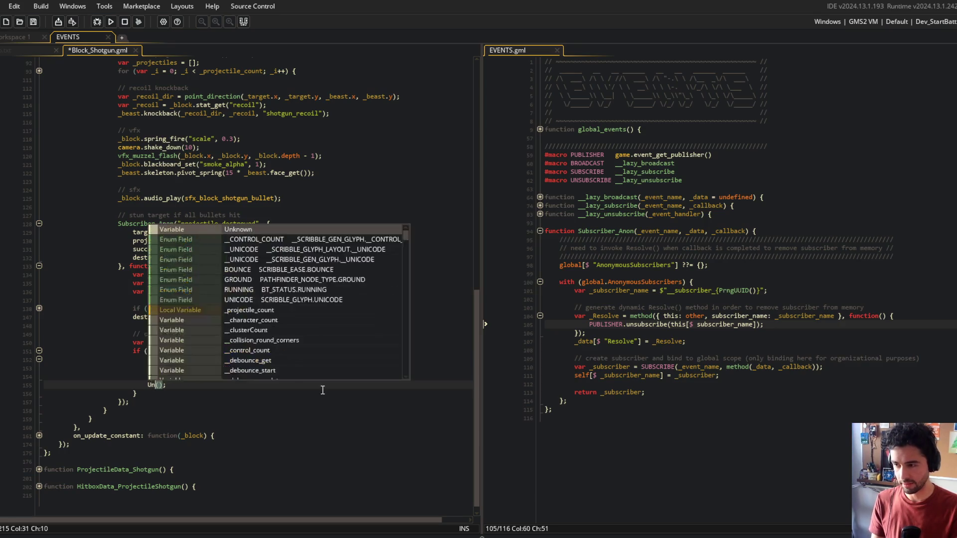
type("cribe_Anon")
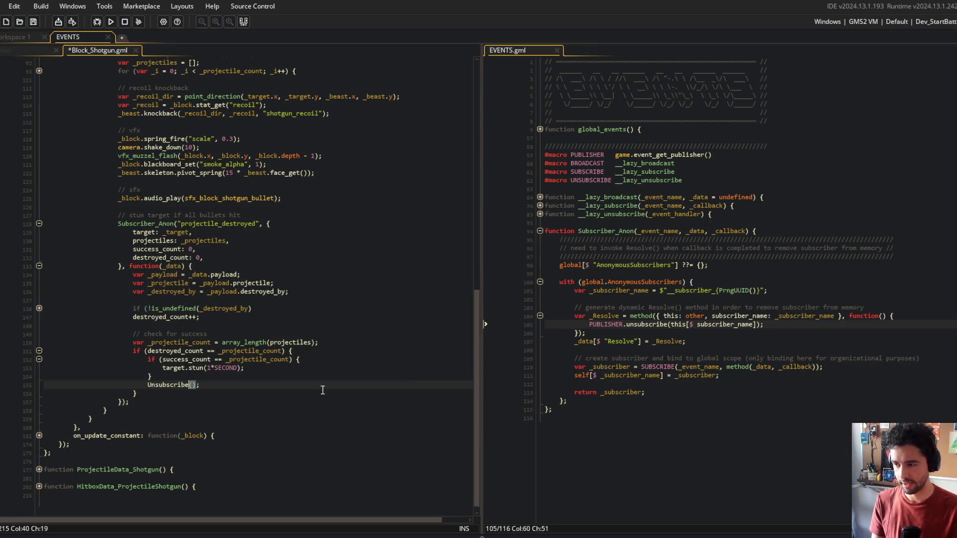
key("ctrl+s")
left_click(285, 239)
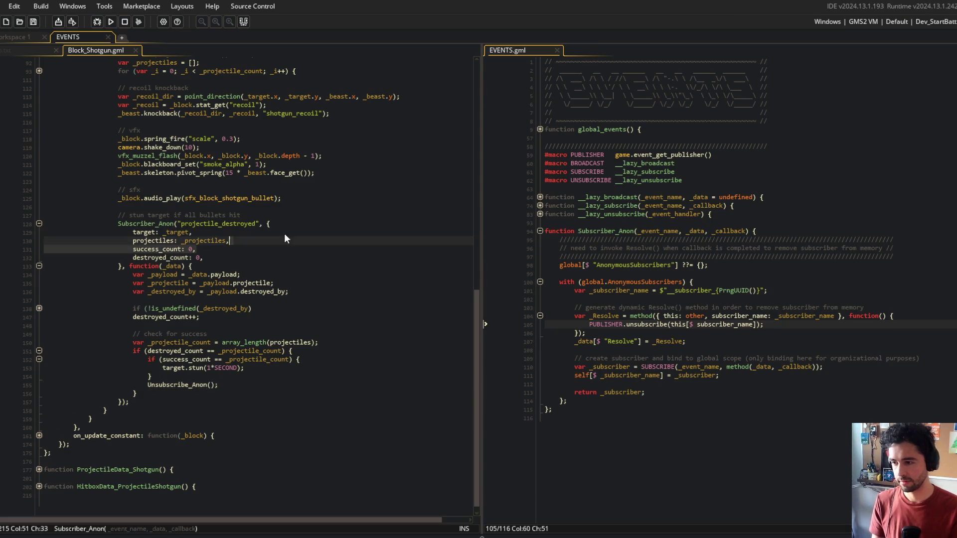
left_click(173, 225)
double_click(177, 382)
key("ctrl+c")
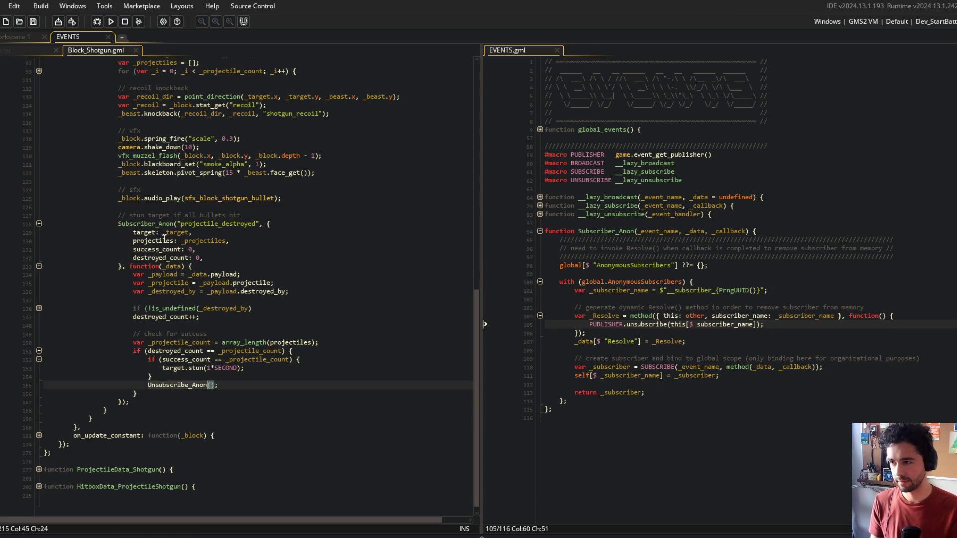
Rename Subscriber_Anon to Subscribe_Anon in the shotgun call and the EVENTS function definition
left_click(155, 224)
key("BackSpace")
key("Return")
left_click(651, 256)
double_click(615, 232)
type("Subscribe_Anon")
left_click(728, 223)
left_click(283, 275)
left_click(210, 385)
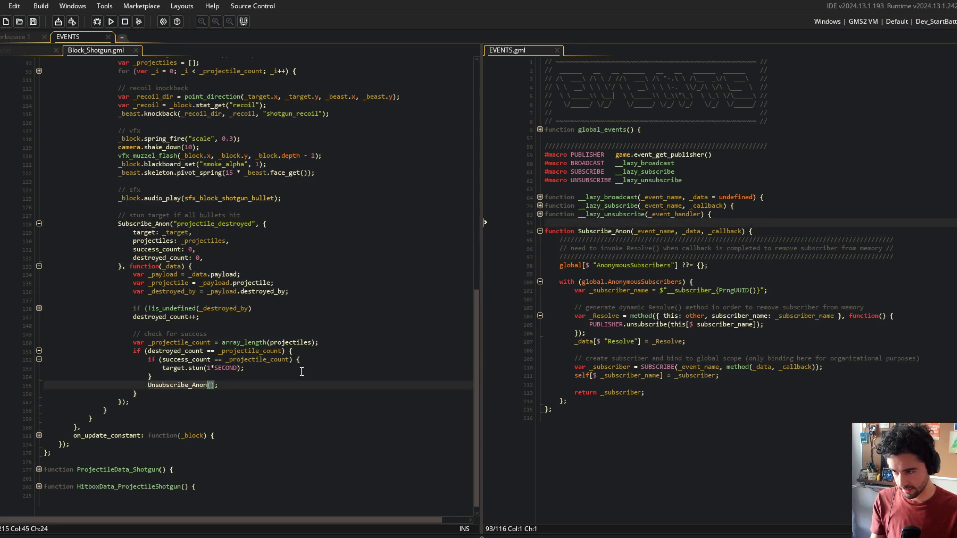
Replace Resolve with Unsubscribe_Anon in both EVENTS comments and rename _Resolve to _Unsubscribe_Anon
double_click(638, 248)
key("ctrl+v")
double_click(661, 308)
key("ctrl+v")
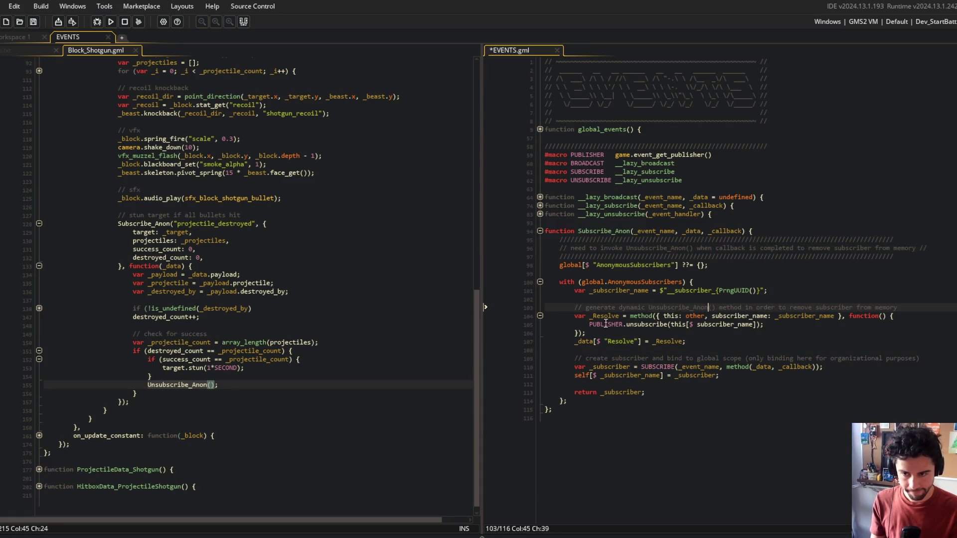
double_click(600, 316)
key("ctrl+v")
left_click(599, 316)
key("ctrl+s")
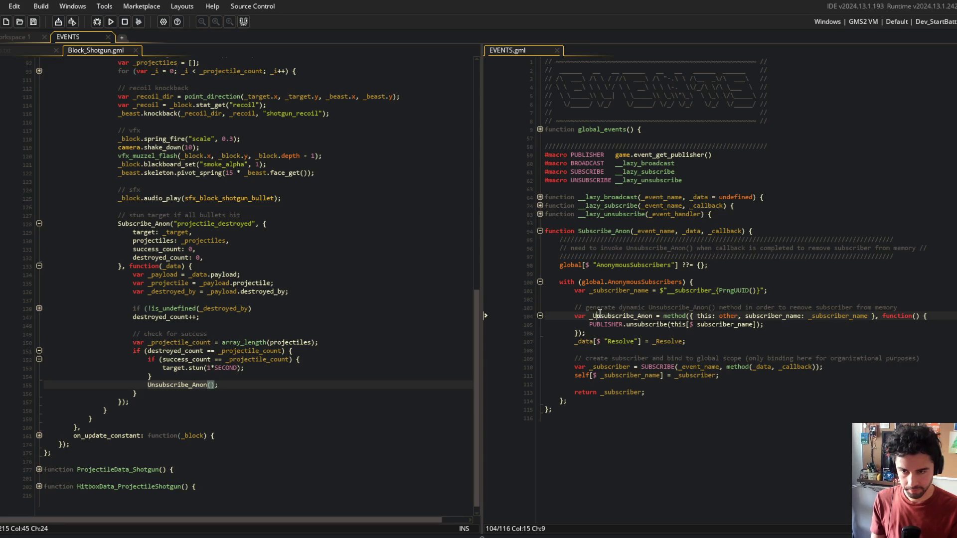
Change the Resolve data key and _Resolve assignment to the Unsubscribe_Anon names and save EVENTS
double_click(620, 341)
key("ctrl+v")
key("ctrl+z")
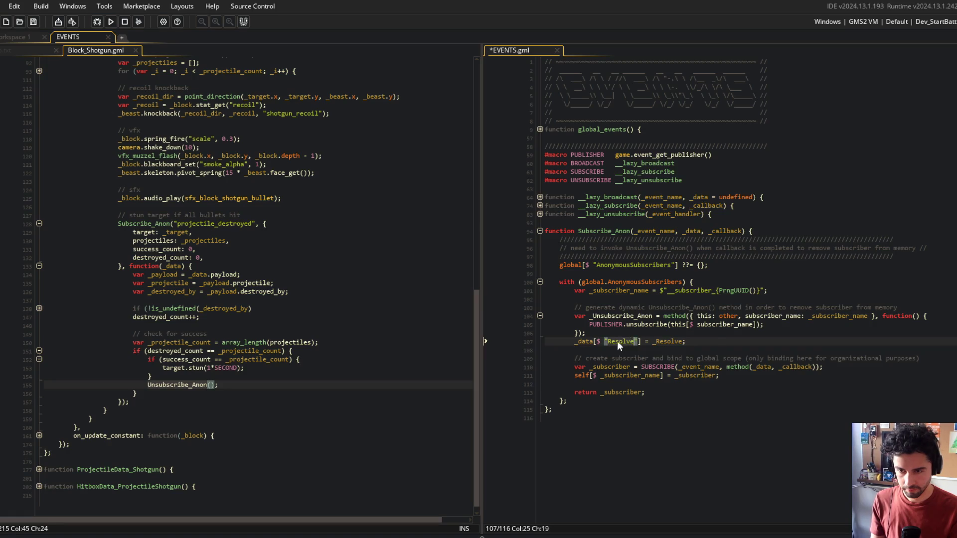
key("ctrl+v")
key("ctrl+s")
double_click(630, 317)
key("ctrl+c")
double_click(700, 341)
key("ctrl+v")
left_click(777, 324)
key("ctrl+s")
Lengthen the EVENTS comment divider lines with extra slashes and save
left_click(937, 240)
type("/////")
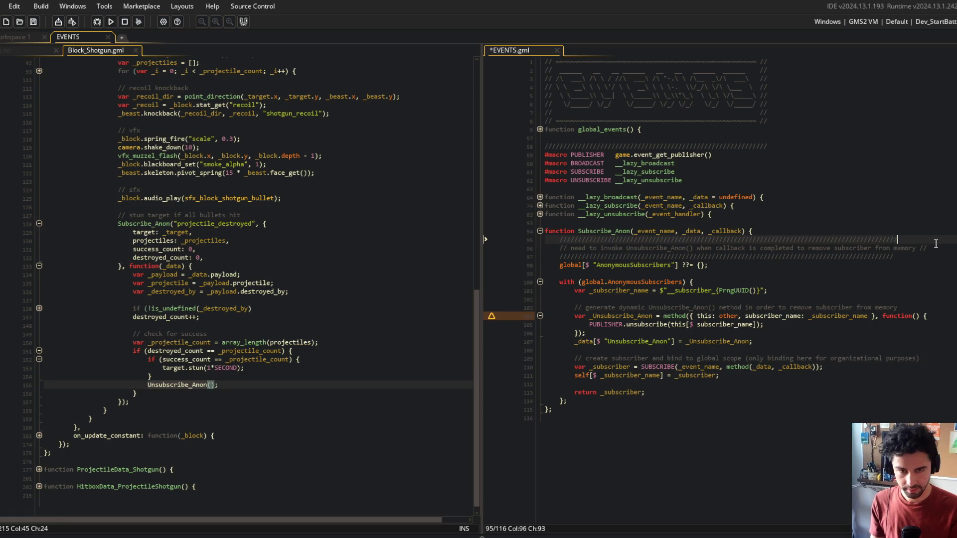
type("////")
key("Down")
key("Down")
type("///")
key("ctrl+s")
left_click(872, 197)
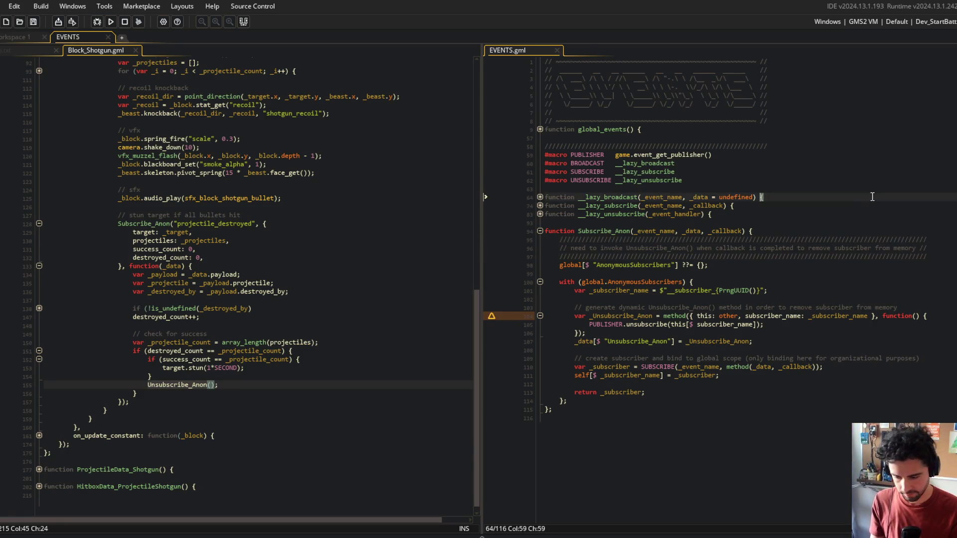
left_click(705, 243)
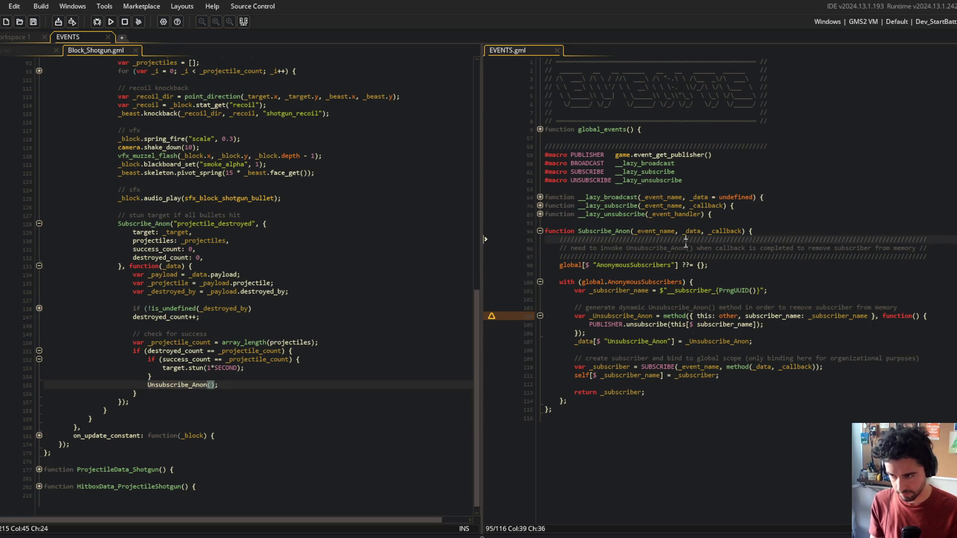
left_click(267, 385)
left_click(144, 223)
left_click(146, 385)
left_click(275, 384)
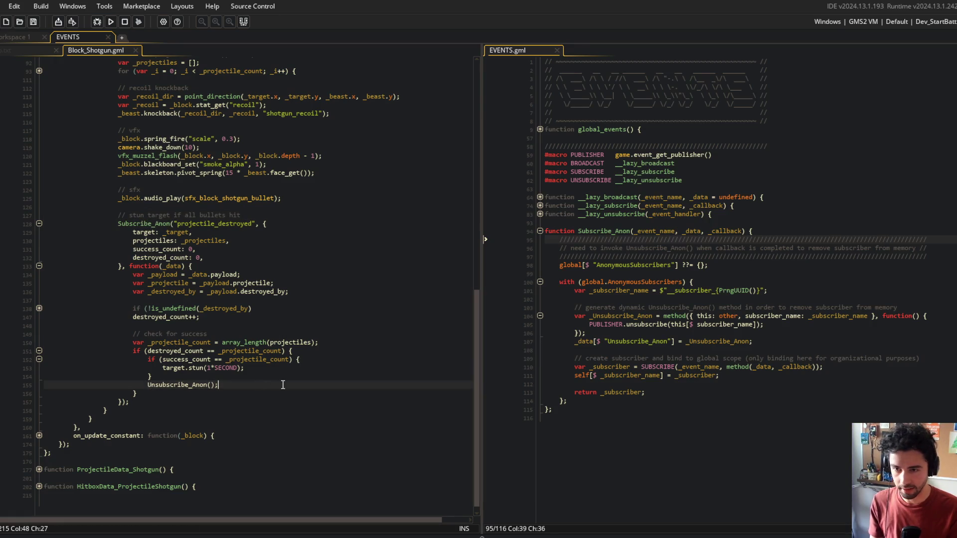
left_click(683, 316)
left_click(709, 331)
left_click(781, 341)
key("Return")
type("//")
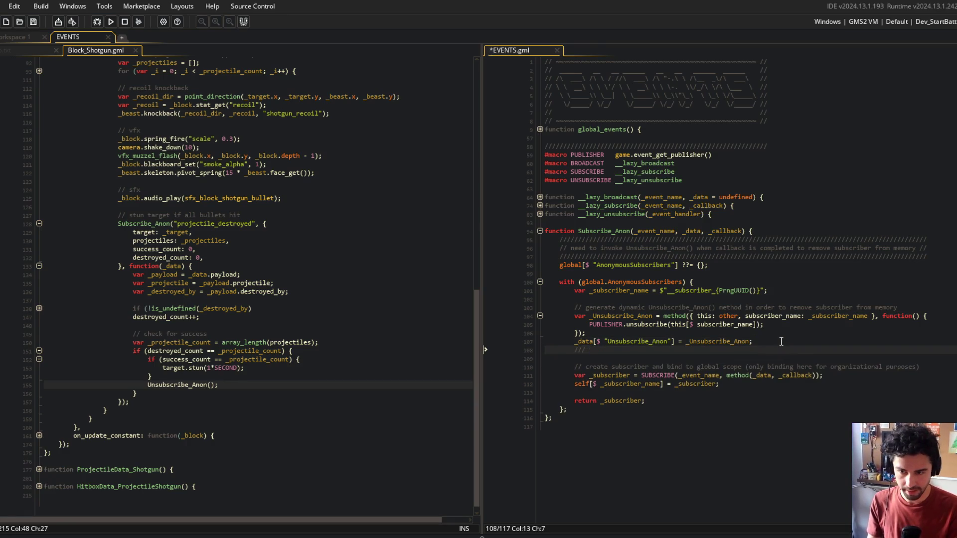
type(" @func Uns")
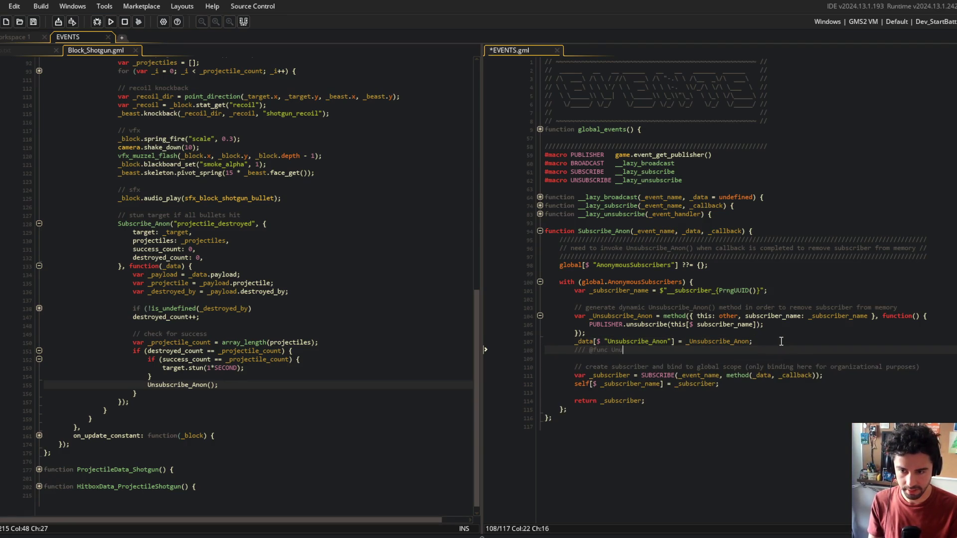
type("ubscribe_Ano")
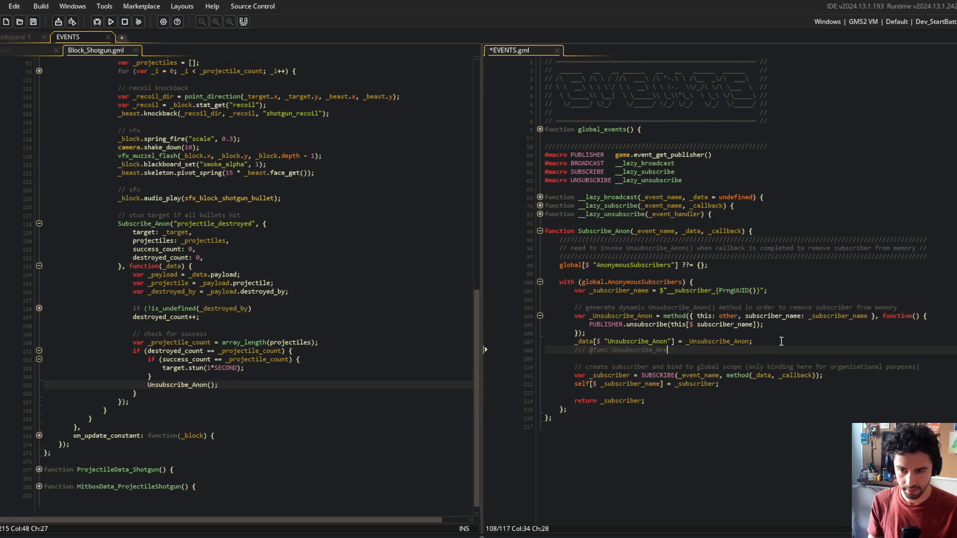
type("n()")
Save EVENTS.gml and copy the Subscribe_Anon call line from the shotgun block
key("ctrl+s")
left_click(671, 324)
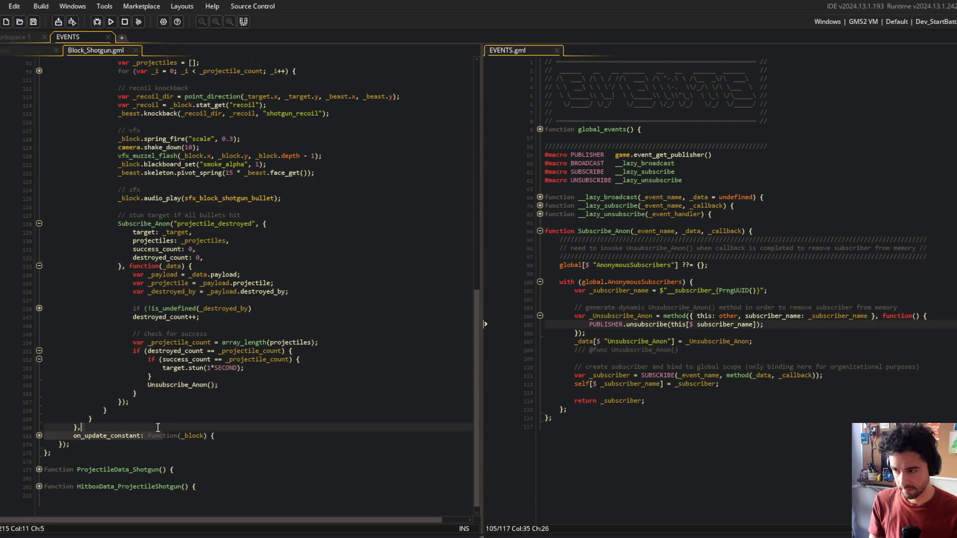
left_click(258, 369)
left_click(141, 386)
key("Up")
key("Up")
key("Up")
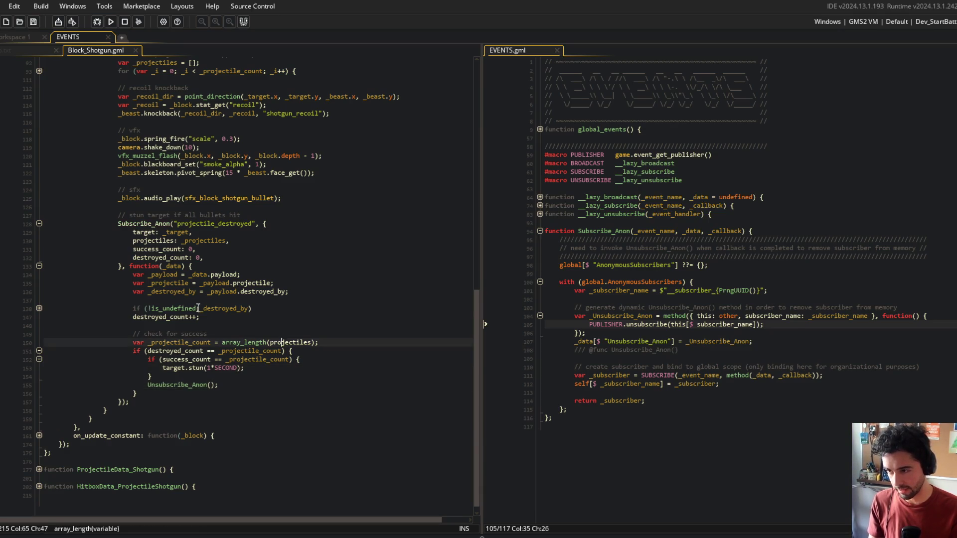
key("shift+End")
key("ctrl+c")
left_click(797, 230)
key("Return")
type("@func Subscribe")
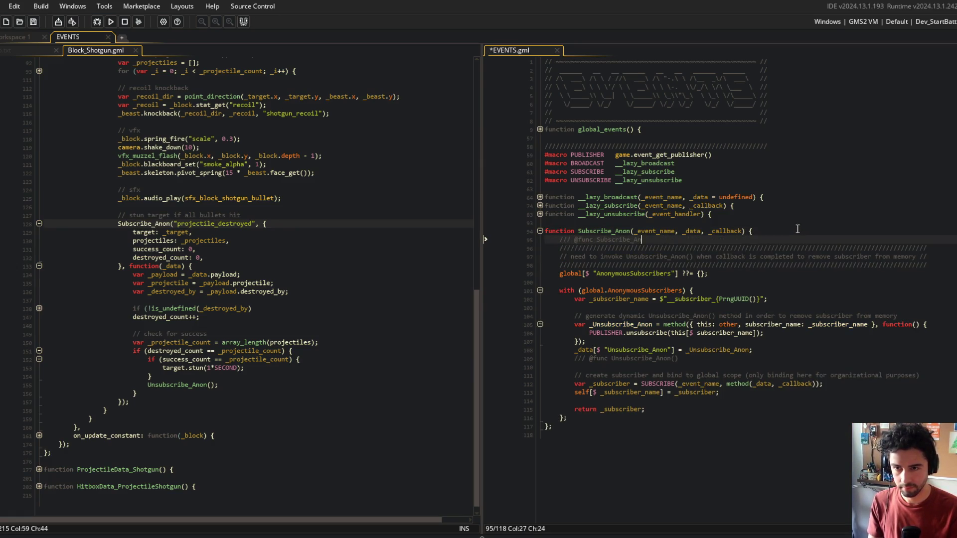
type("vent_n")
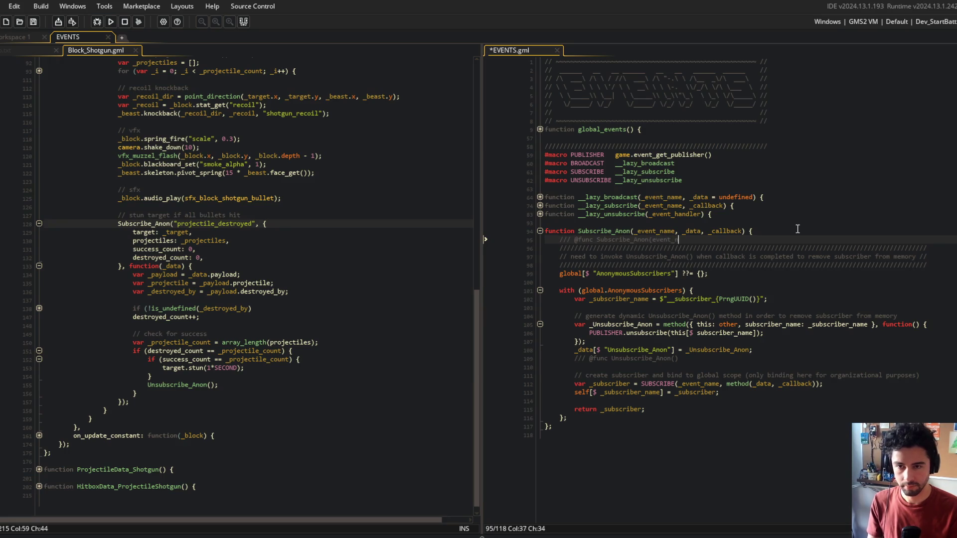
type("ame, ")
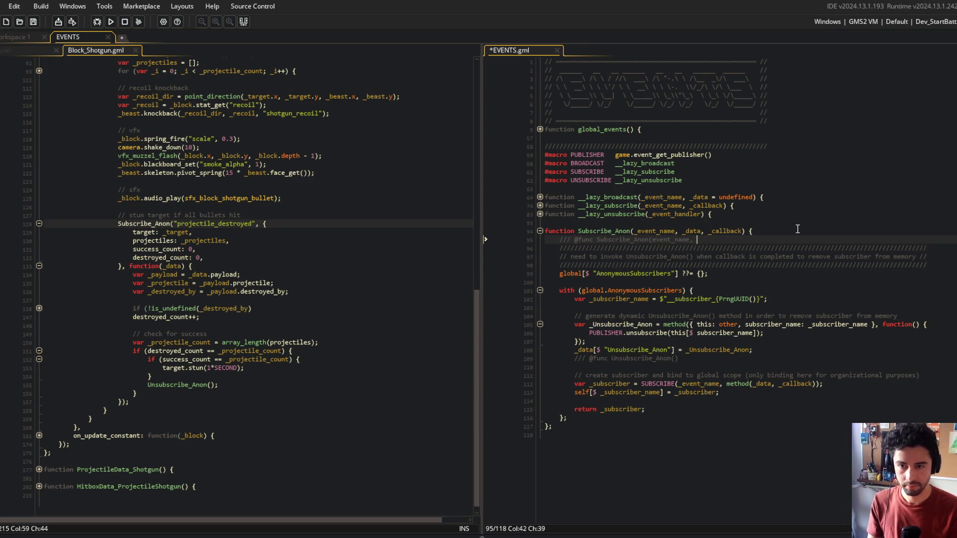
type("Data, callback)")
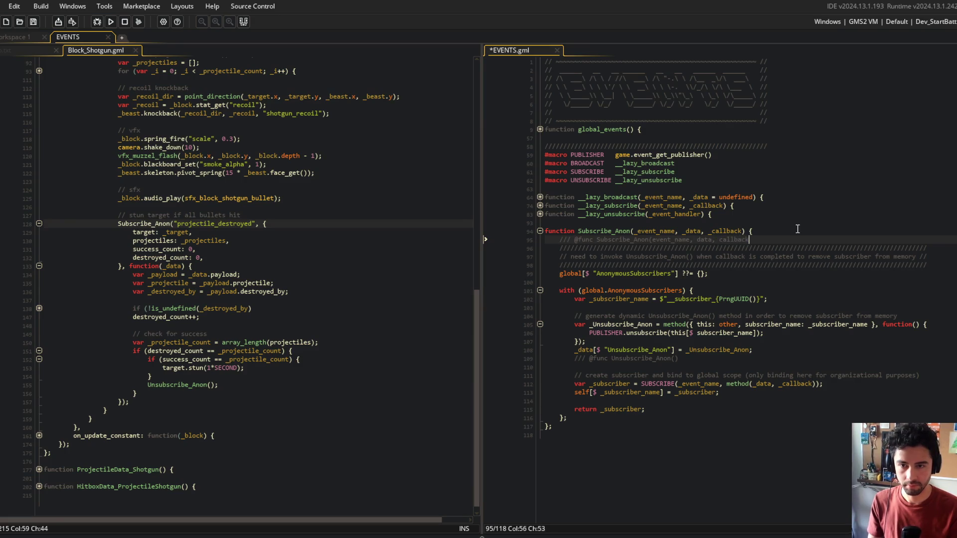
key("Return")
key("ctrl+s")
left_click(768, 239)
Move the Unsubscribe_Anon doc comment above its method definition and remove the leftover blank line
left_click(258, 223)
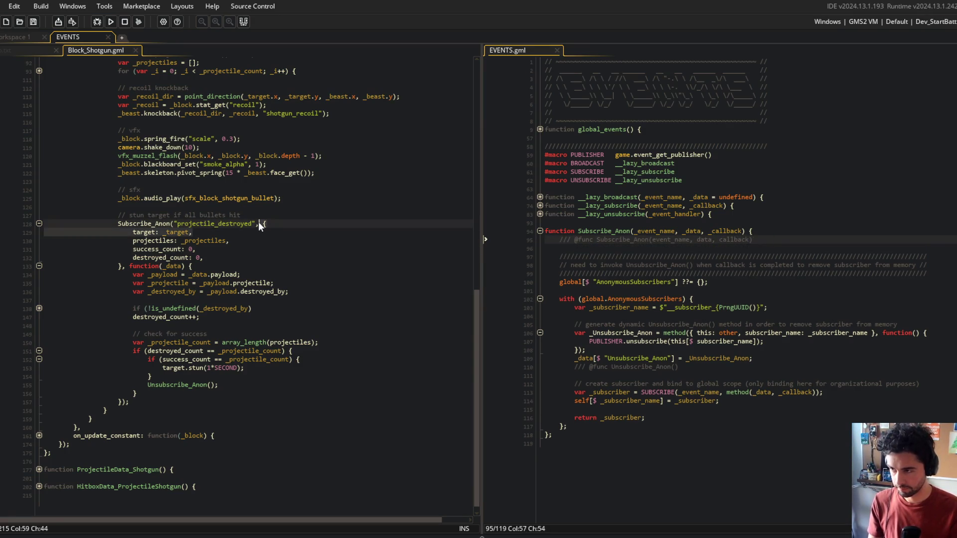
key("Down")
key("Down")
key("Down")
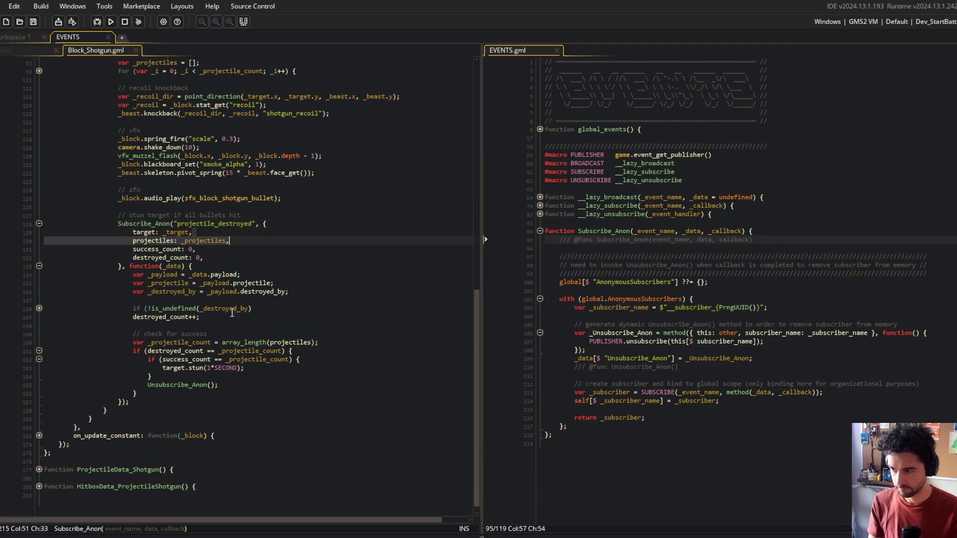
left_click(706, 292)
left_click(708, 366)
key("alt+Up")
key("alt+Up")
key("alt+Up")
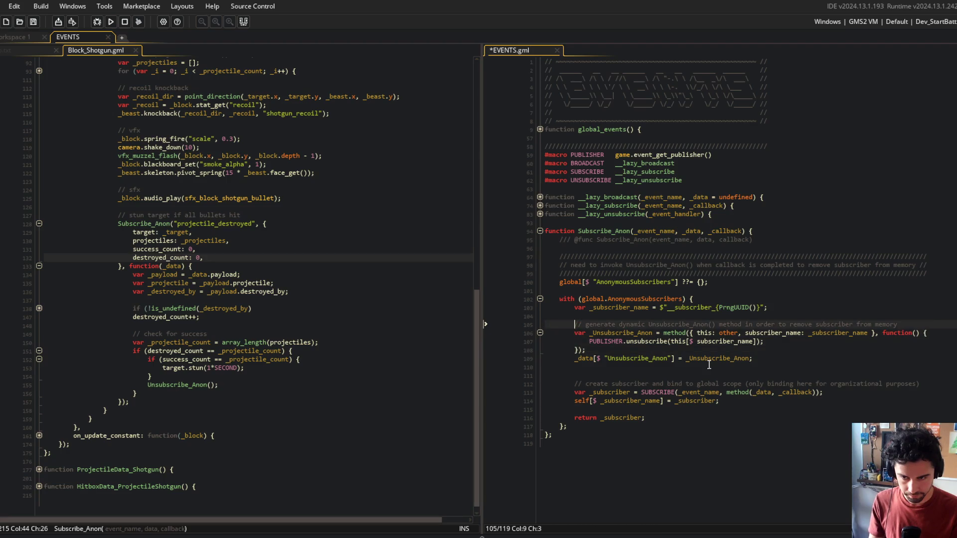
left_click(708, 366)
key("End")
key("Delete")
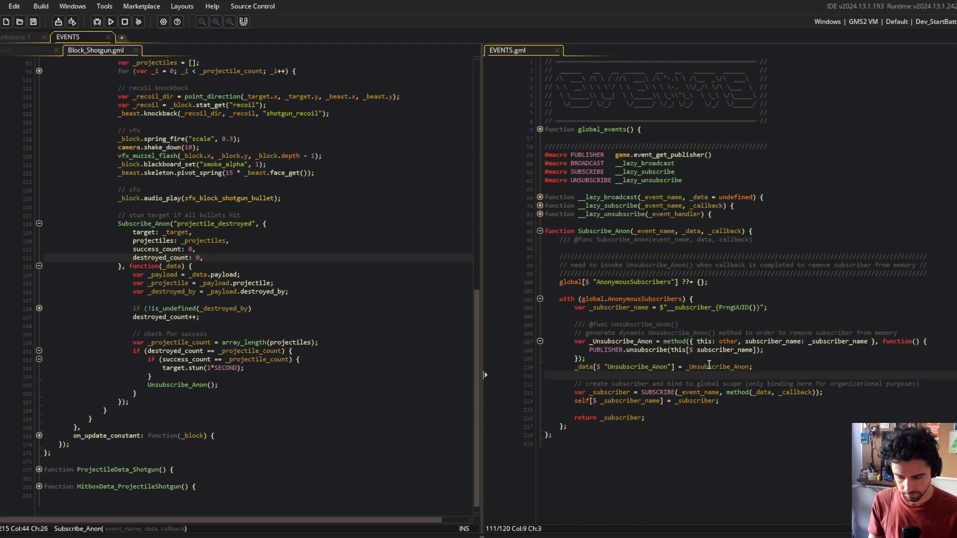
Switch from GameMaker's EVENTS script to the Command Prompt window
left_click(228, 266)
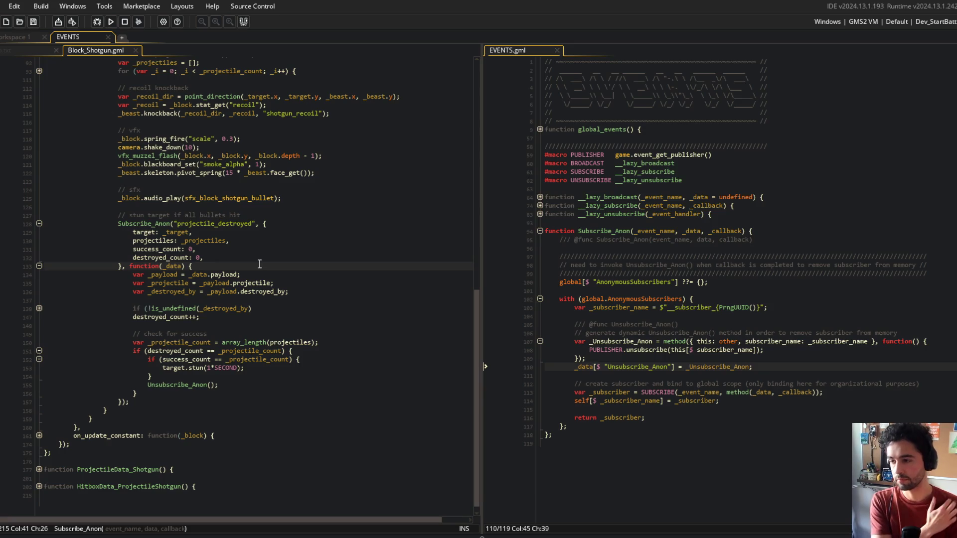
left_click(699, 234)
key("alt+Tab")
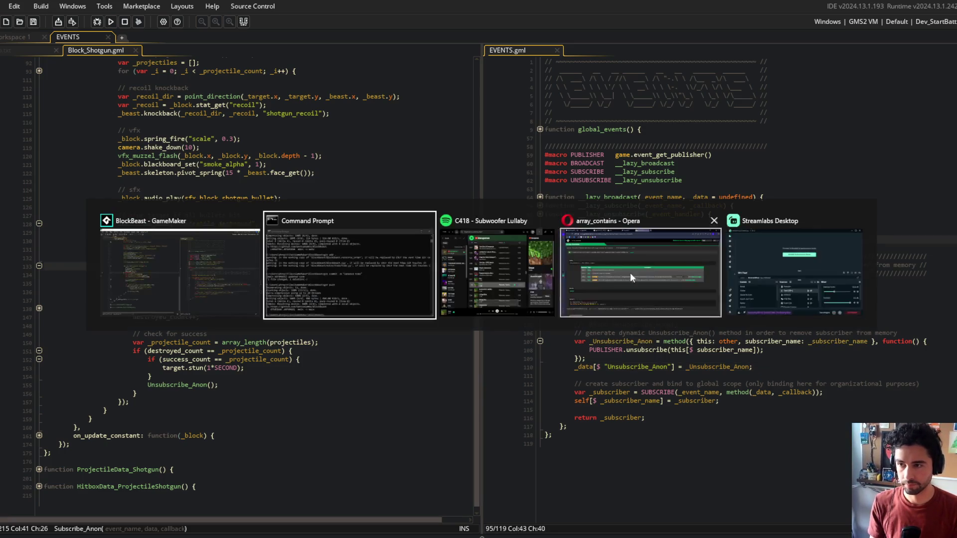
Stage everything, commit as "renamed Resolve to Unsubscribe_Anon", push to GitHub, and return to GameMaker
type("it add .")
key("Return")
type("git commit -m \"renamed Reso")
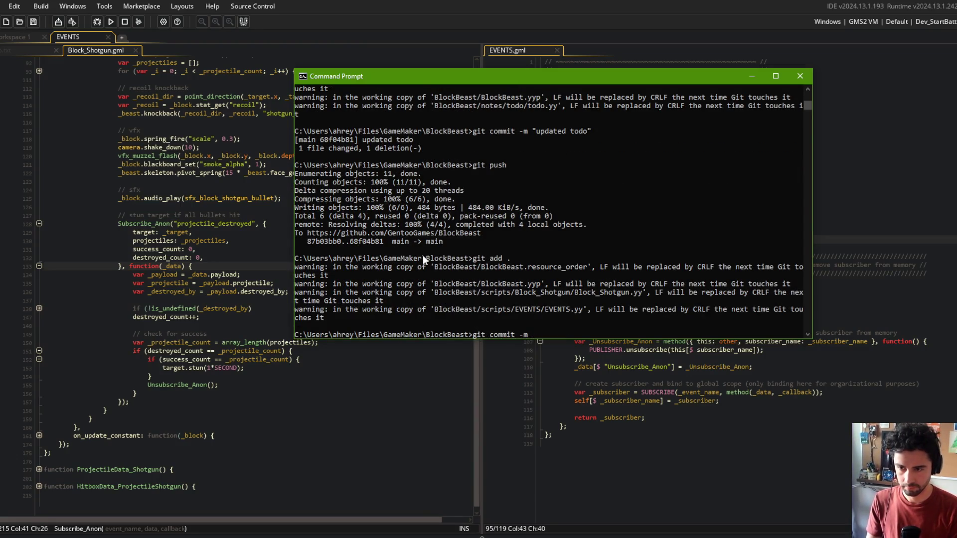
type("lve t")
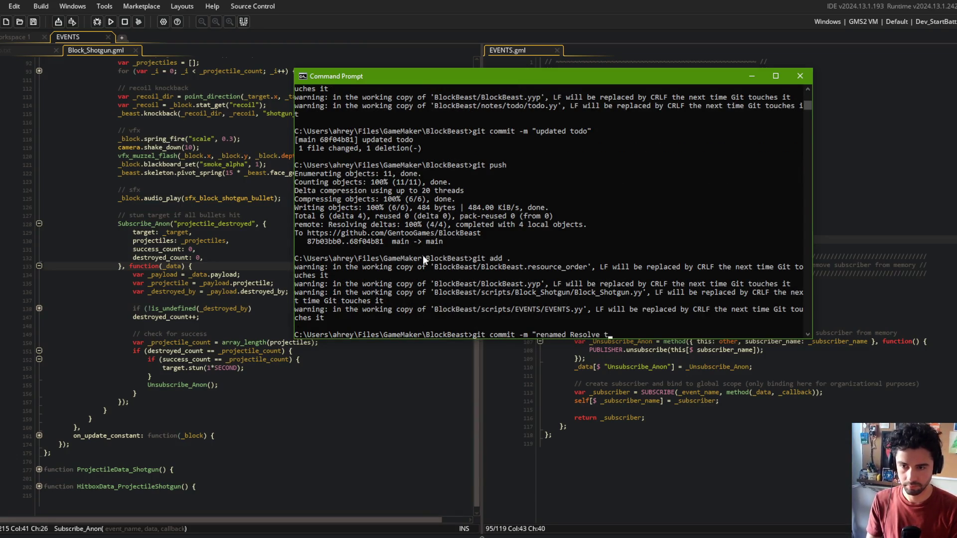
type("o Unsubscribe_")
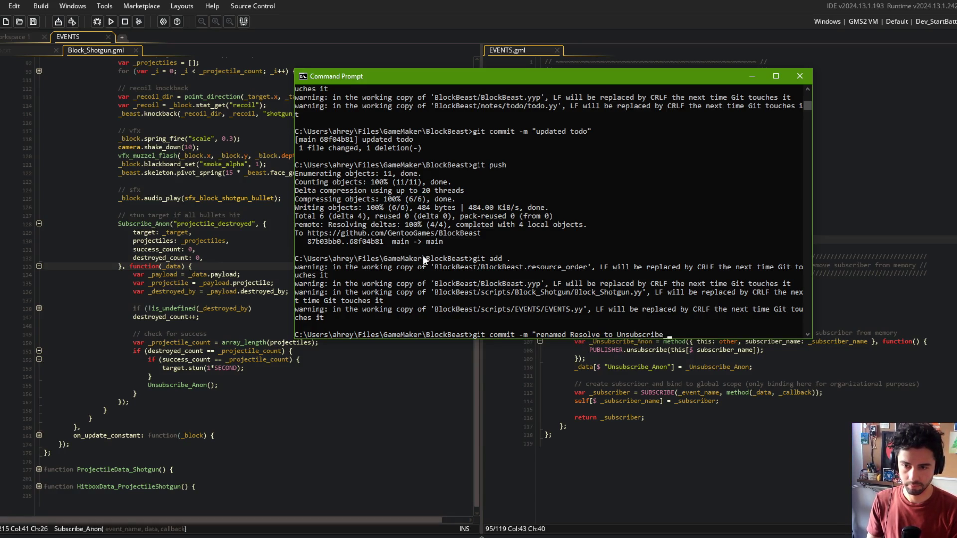
type("Anon\"")
key("Return")
type("g")
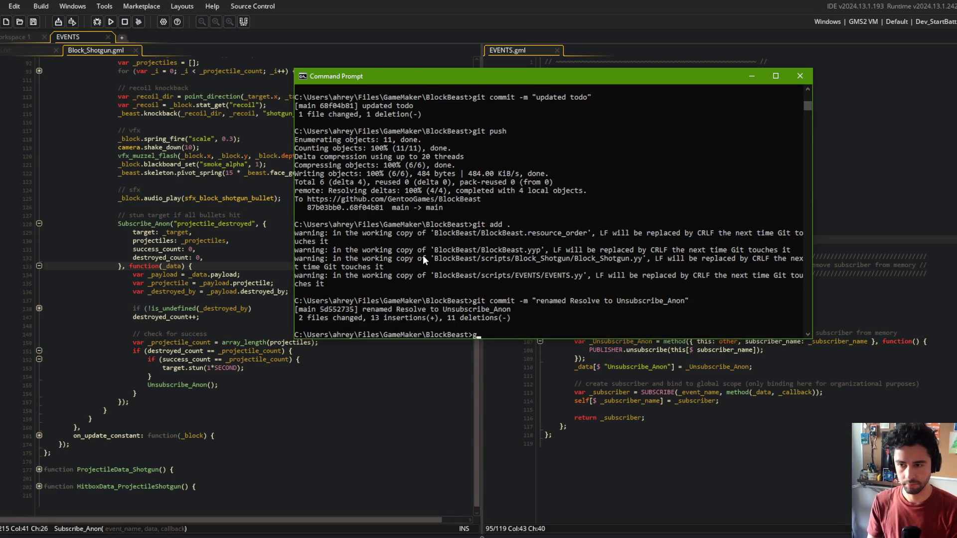
type("it push")
key("Return")
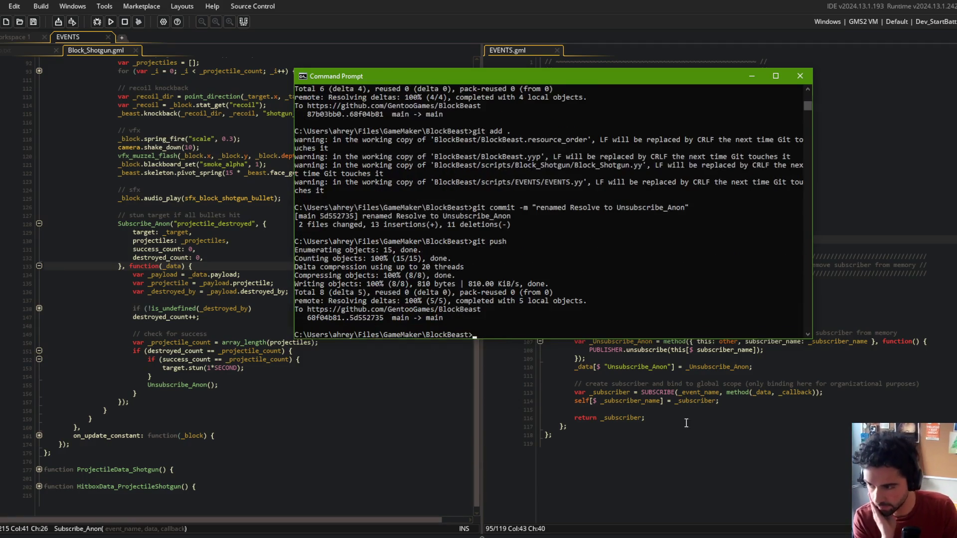
left_click(252, 275)
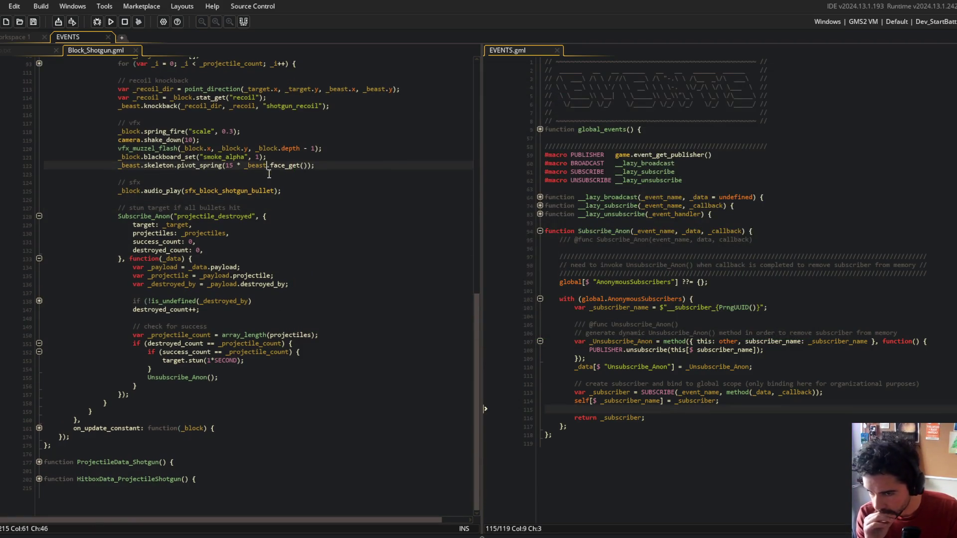
Look over the Unsubscribe_Anon code, then close the EVENTS.gml and Block_Shotgun.gml tabs
left_click(225, 251)
left_click(716, 341)
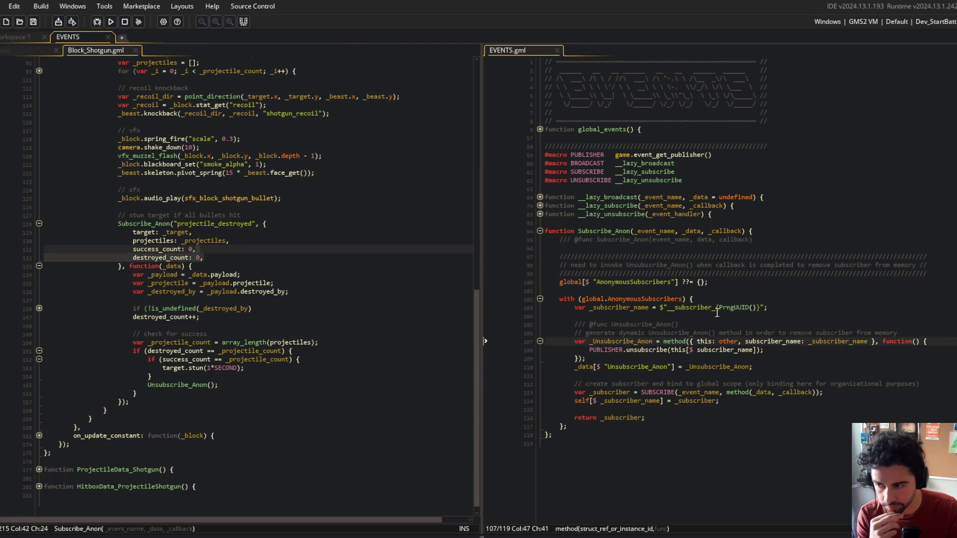
left_click(750, 307)
left_click(765, 299)
left_click(772, 291)
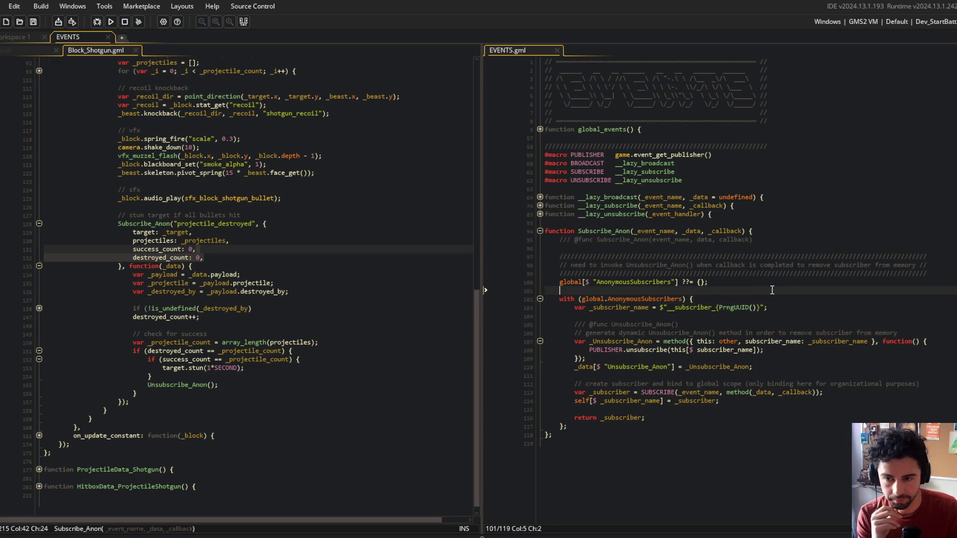
left_click(786, 274)
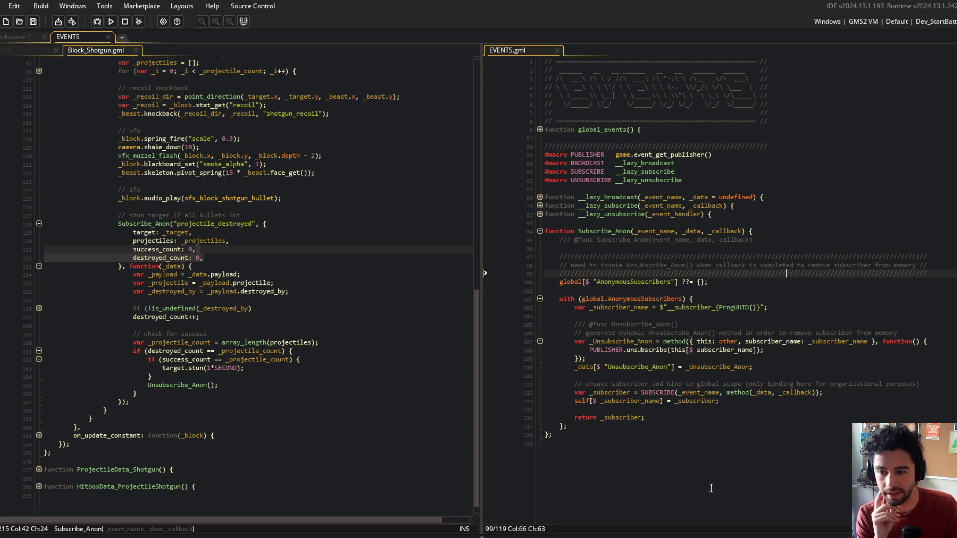
middle_click(509, 51)
left_click(96, 53)
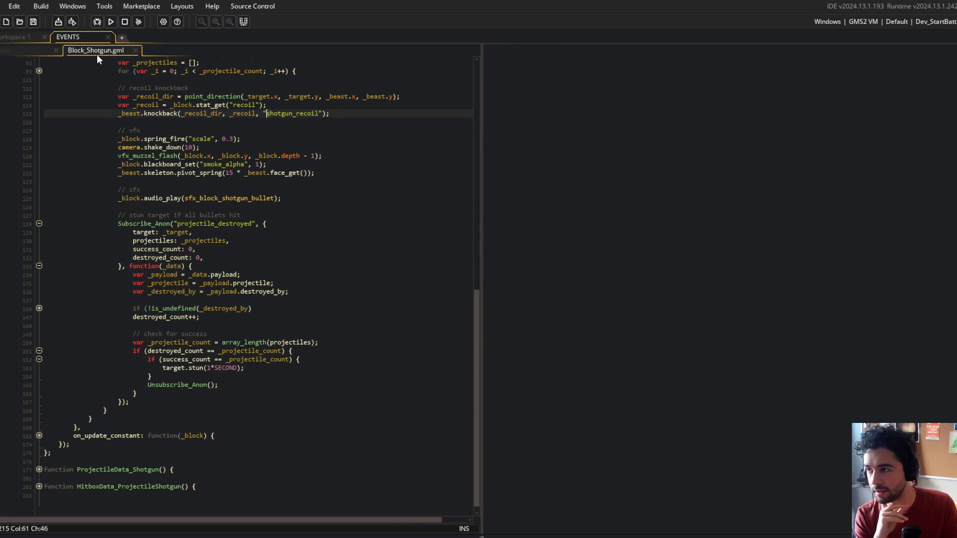
middle_click(92, 51)
Go to the arena spawn task in todo.txt and open global_arena_data beside it
key("ctrl+Tab")
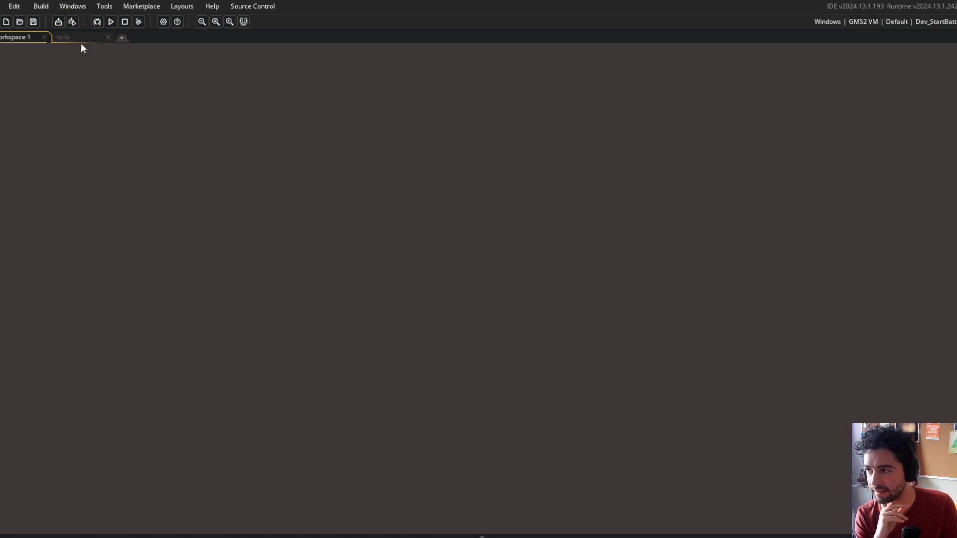
left_click(83, 44)
key("Down")
key("Down")
key("Down")
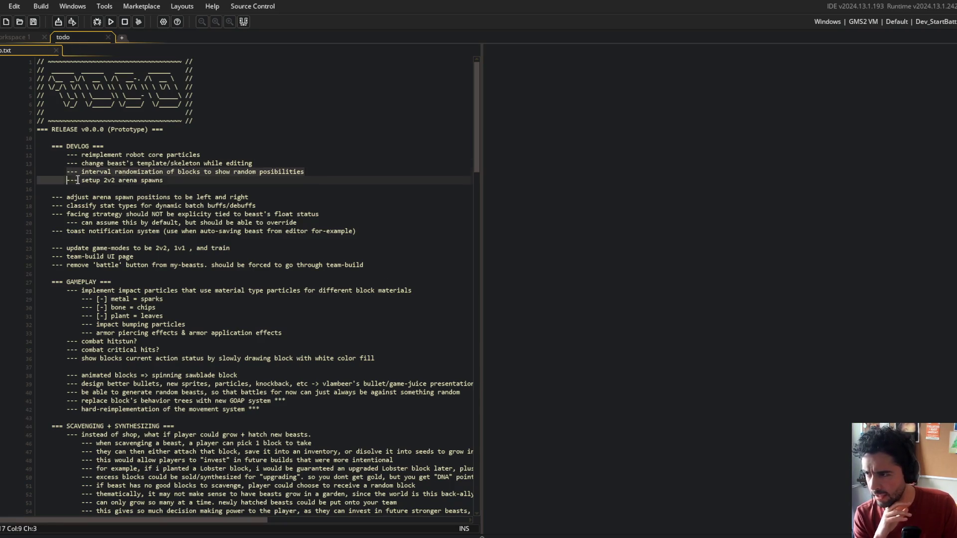
key("End")
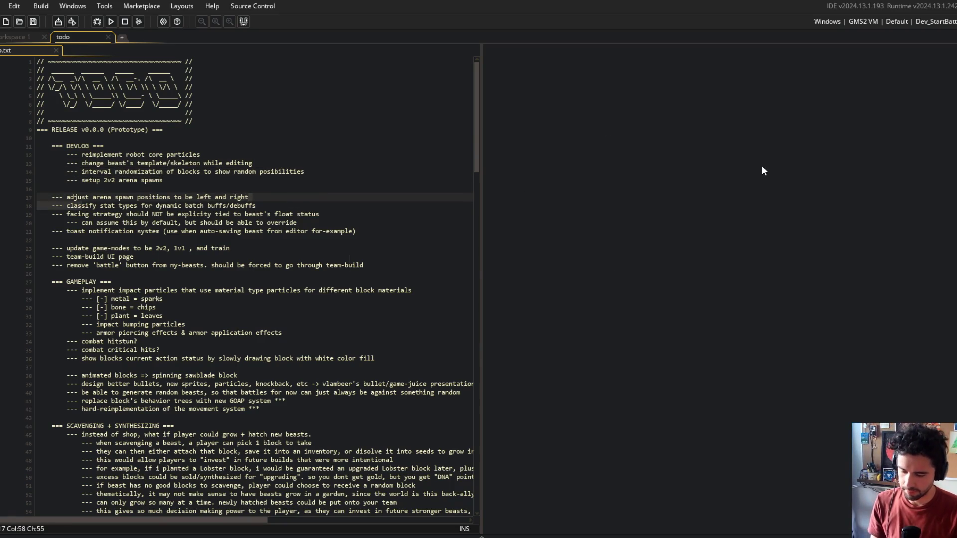
key("ctrl+t")
type("_dt")
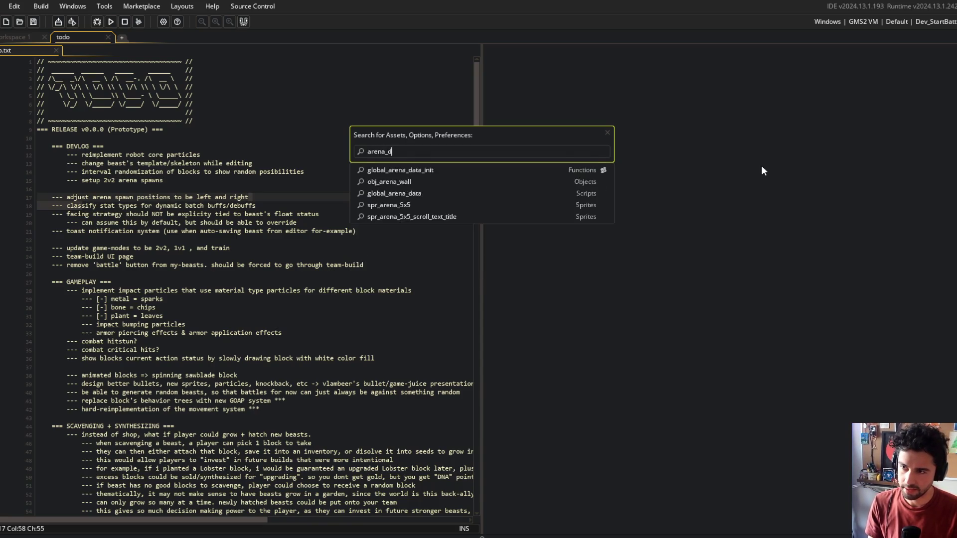
key("BackSpace")
type("a")
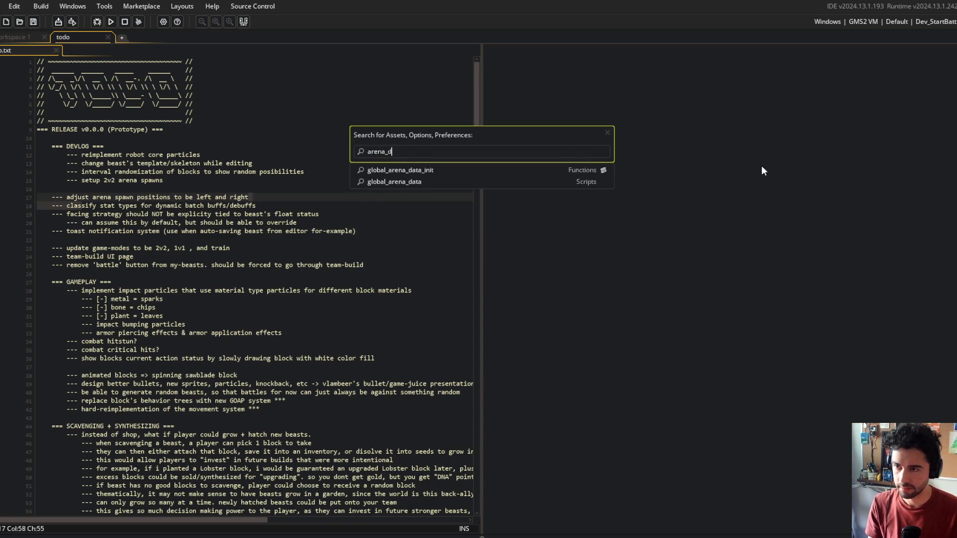
key("Return")
left_click_drag(128, 50, 697, 225)
Comment out the trap spot lines in both the STANDARD and DOJO arenas
scroll(747, 224, "down", 3)
scroll(748, 225, "up", 3)
left_click(777, 224)
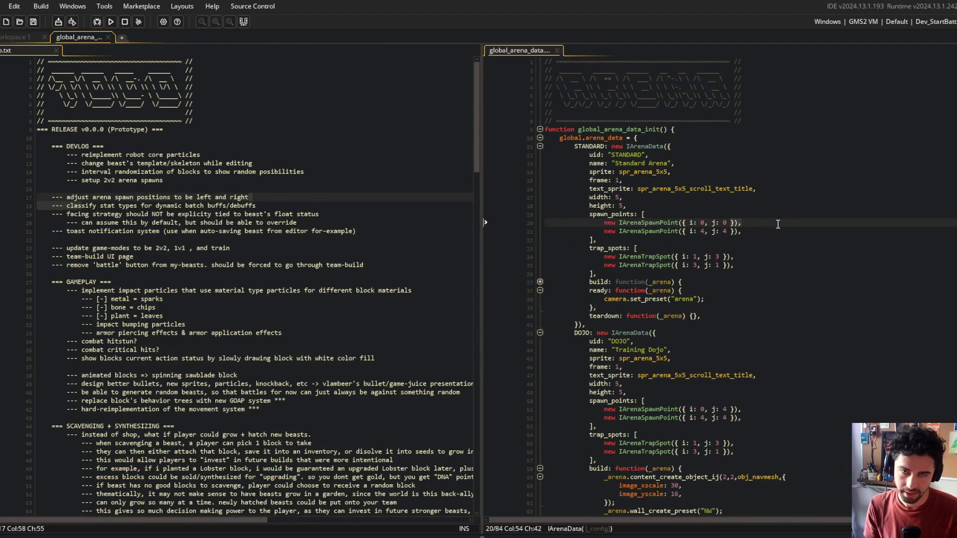
key("Down")
key("Down")
key("Down")
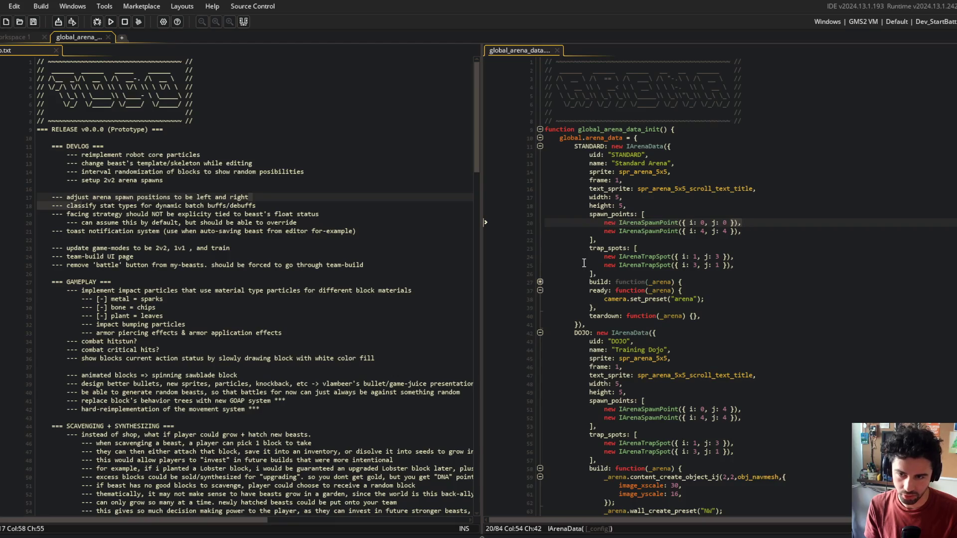
key("shift+Down")
key("ctrl+k")
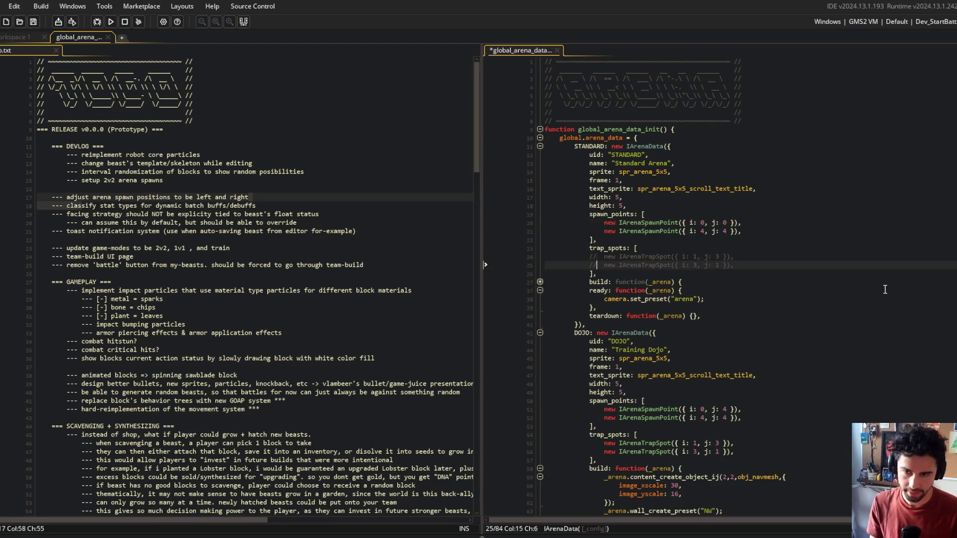
scroll(885, 288, "down", 4)
left_click(616, 327)
key("Down")
key("shift+Down")
key("ctrl+k")
scroll(610, 329, "up", 4)
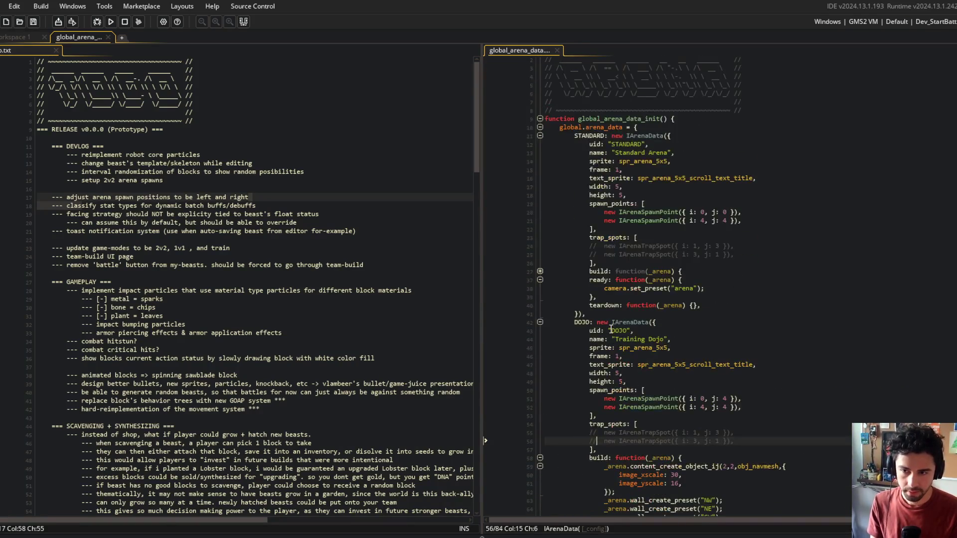
Inspect the spawn points in the STANDARD and DOJO arena entries
left_click(749, 257)
left_click(769, 218)
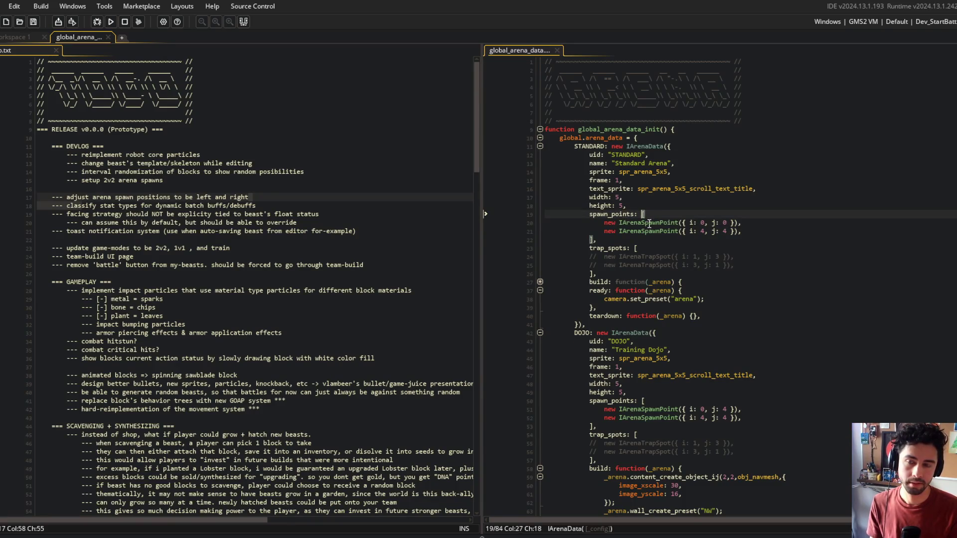
left_click(678, 222)
left_click(745, 214)
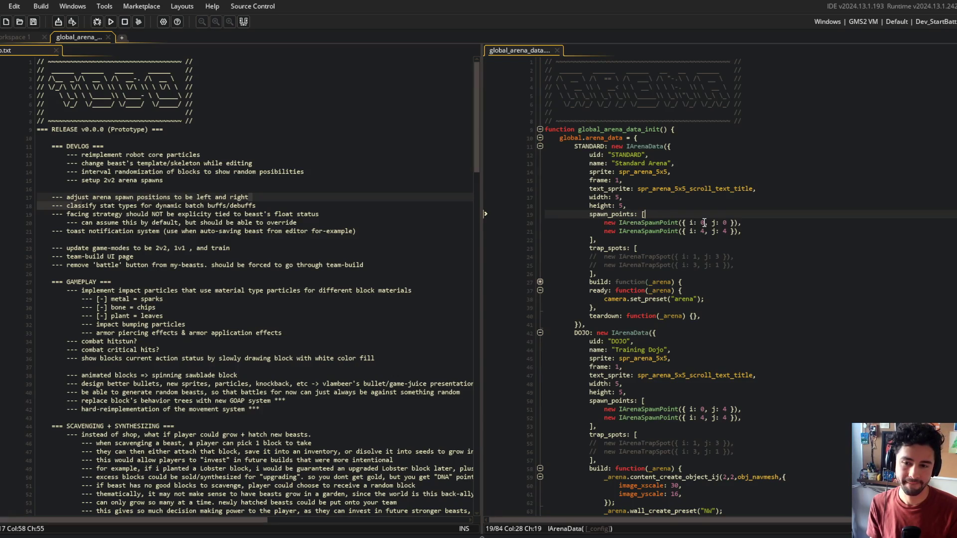
left_click(756, 347)
scroll(756, 346, "down", 8)
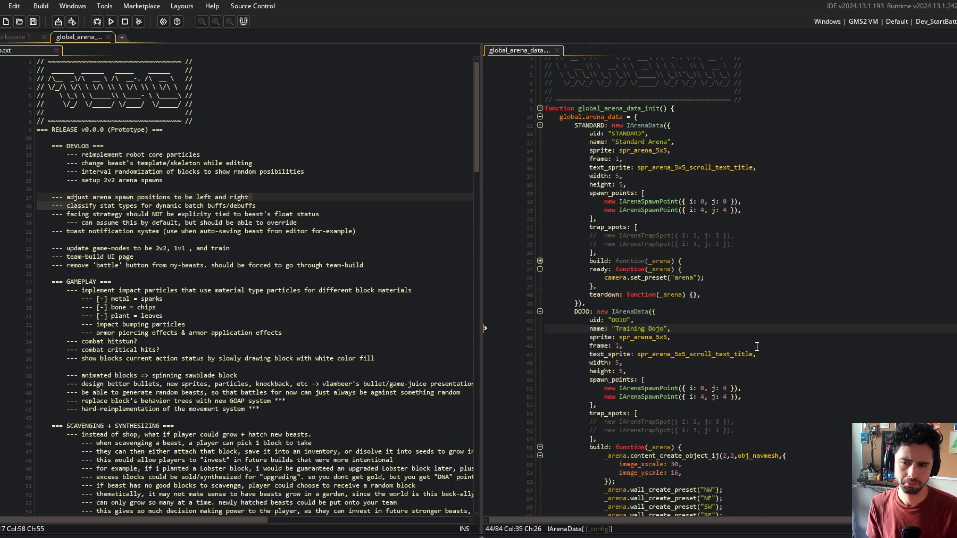
scroll(756, 346, "up", 4)
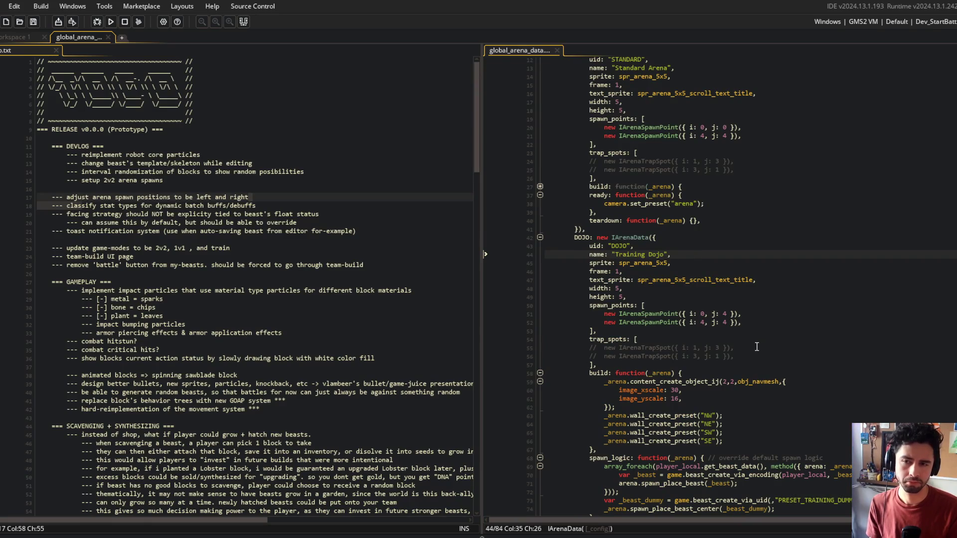
scroll(756, 347, "up", 4)
left_click(770, 330)
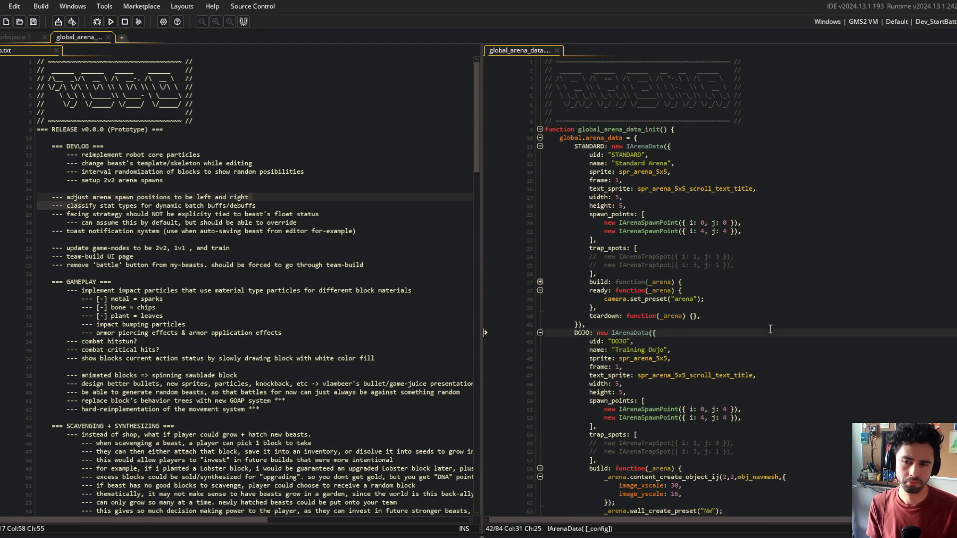
scroll(662, 395, "down", 6)
left_click(689, 436)
scroll(685, 429, "up", 6)
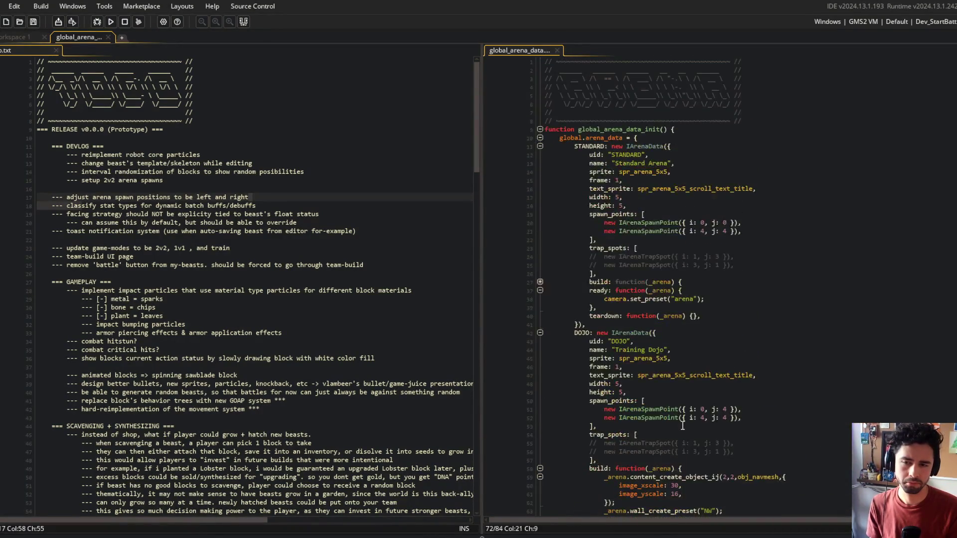
left_click(703, 409)
Change the STANDARD spawn j values to 4 and 0, and the DOJO second spawn's to 0
left_click(725, 223)
key("BackSpace")
type("4")
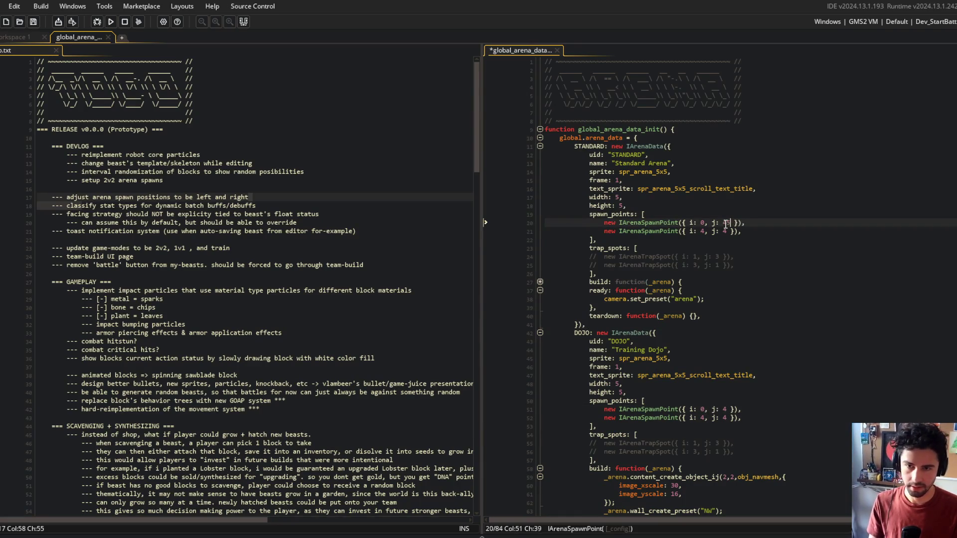
key("Down")
key("BackSpace")
type("0")
key("ctrl+s")
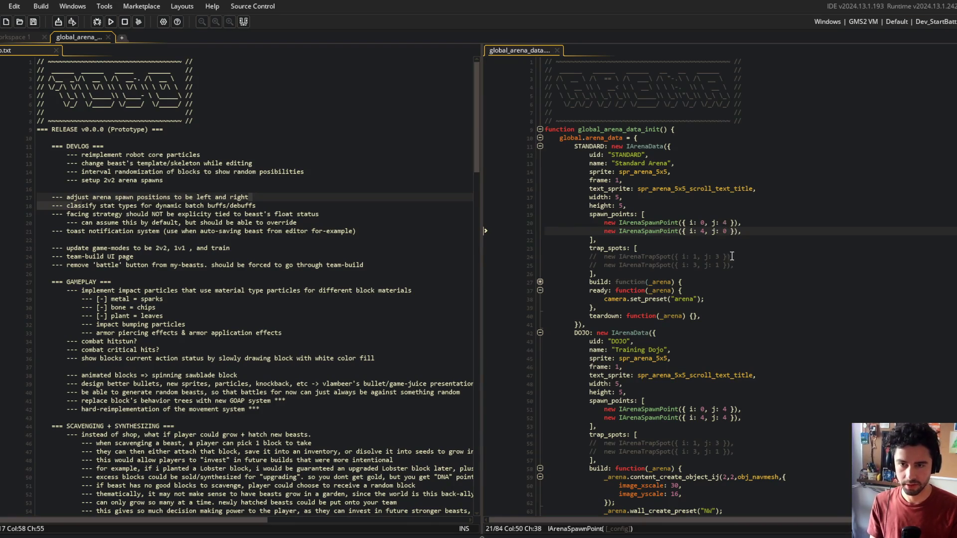
key("Down")
key("Down")
key("Down")
left_click(727, 416)
key("BackSpace")
type("0")
key("ctrl+s")
Uncomment the trap spot lines in both arenas and save
left_click(753, 324)
left_click(764, 257)
key("shift+Down")
key("ctrl+shift+k")
key("ctrl+s")
left_click(758, 442)
key("shift+Down")
key("ctrl+shift+k")
key("ctrl+s")
Set the STANDARD arena's trap spot j values to 1 and 3 and save
left_click(697, 258)
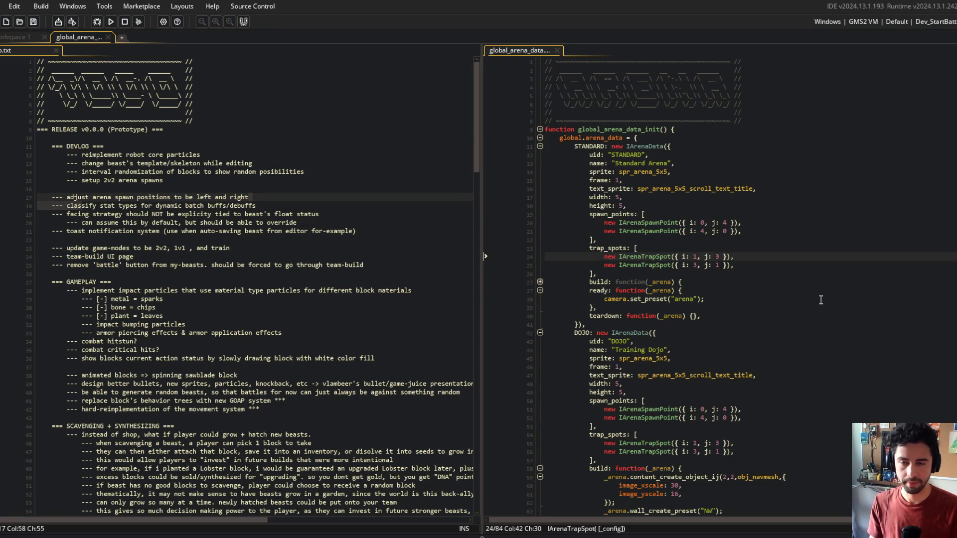
key("Right")
key("Right")
key("Right")
key("BackSpace")
type("1")
key("Down")
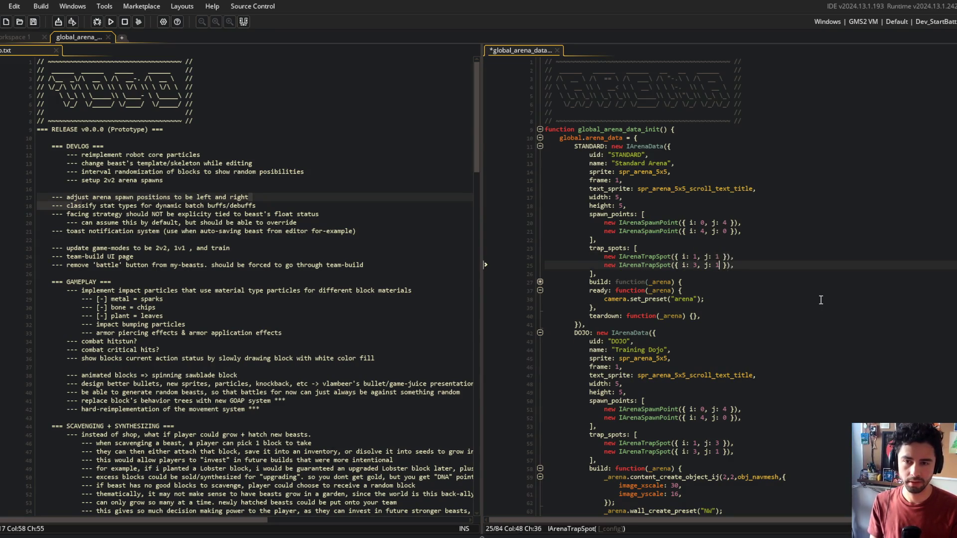
type("3")
key("ctrl+s")
Set the DOJO arena's trap spot j values to 1 and 3 and run a test build with F5
left_click(720, 443)
key("BackSpace")
type("1")
key("Down")
key("BackSpace")
key("F5")
Delete the finished spawn-position line from the todo list
scroll(815, 211, "down", 7)
left_click(815, 213)
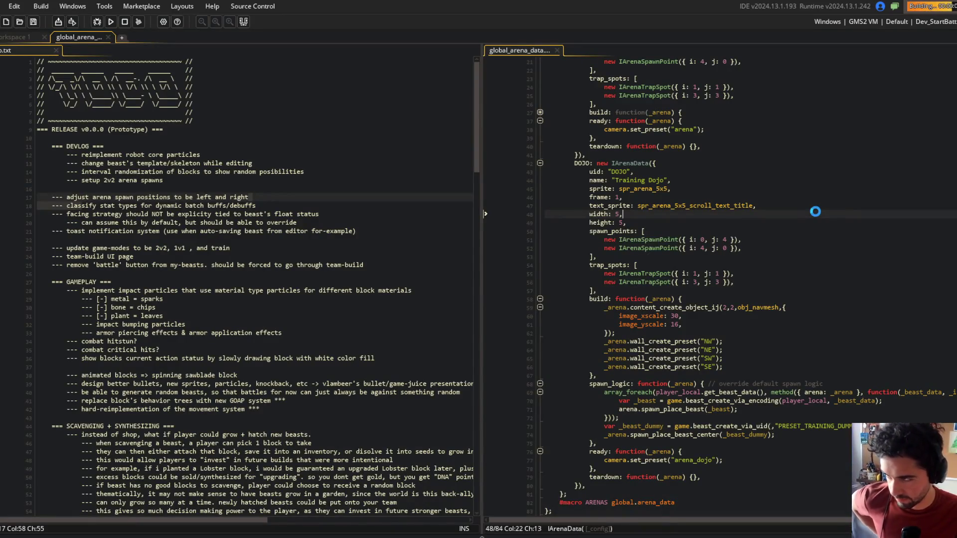
left_click(277, 198)
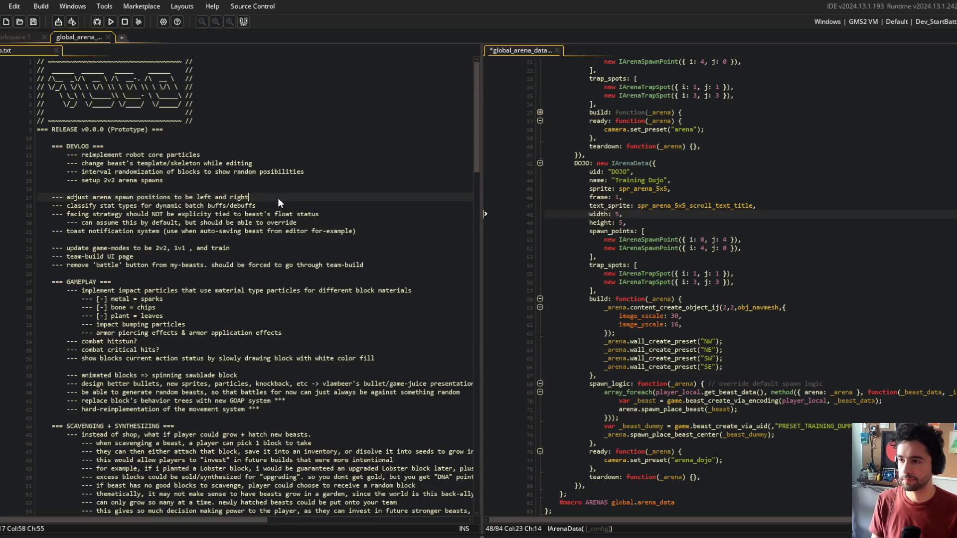
key("ctrl+x")
left_click(398, 108)
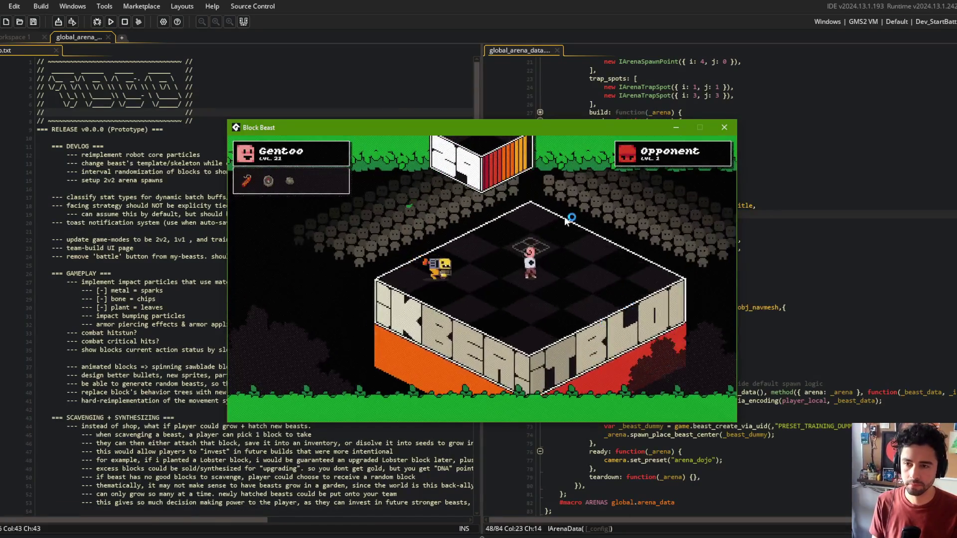
key("Escape")
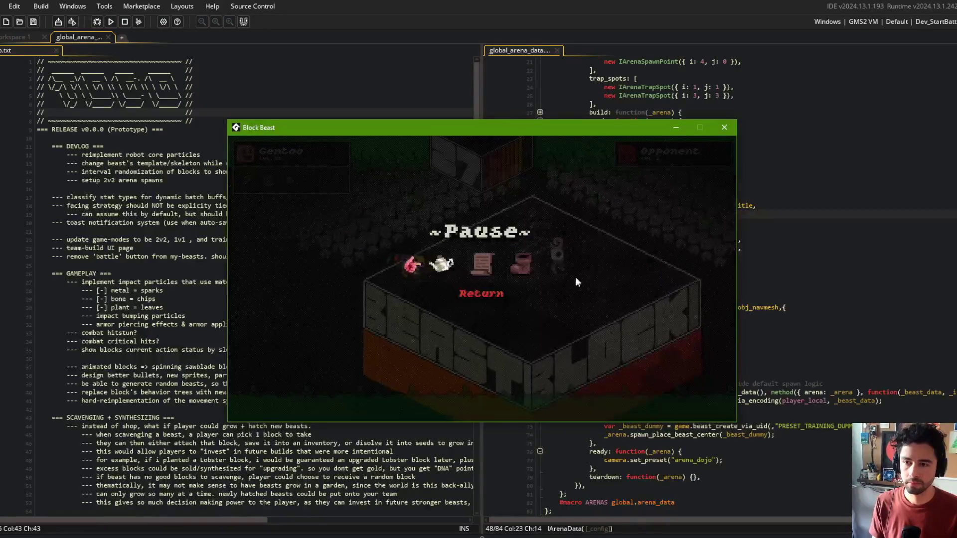
left_click(472, 316)
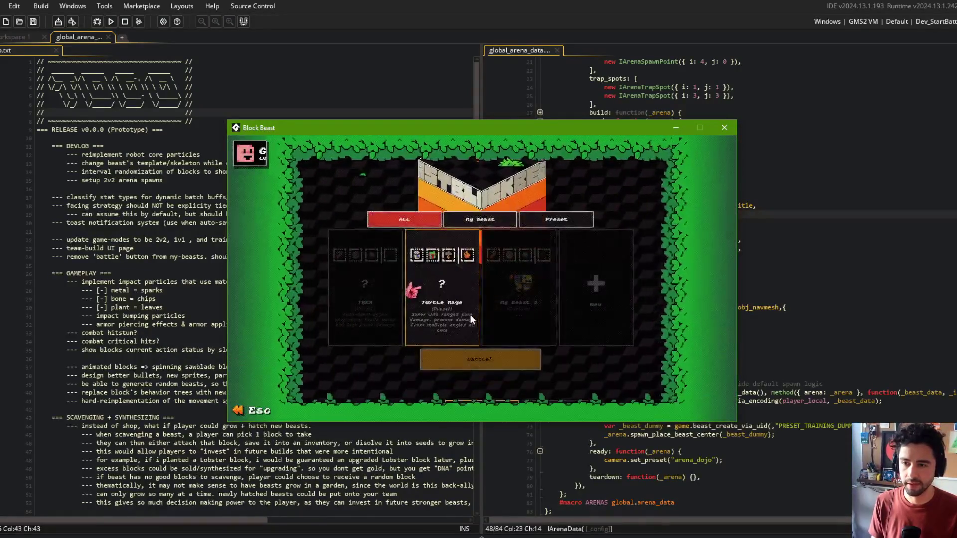
left_click(447, 351)
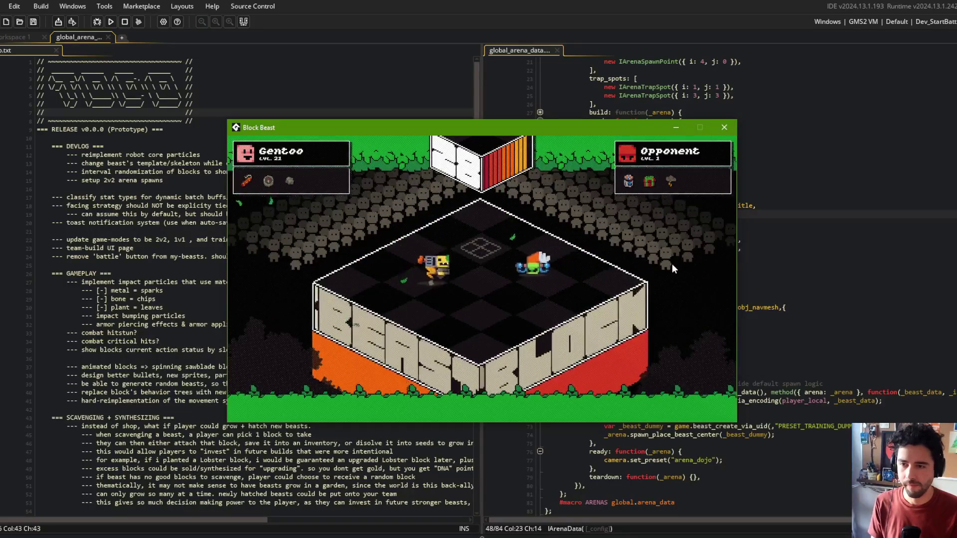
left_click_drag(585, 192, 642, 192)
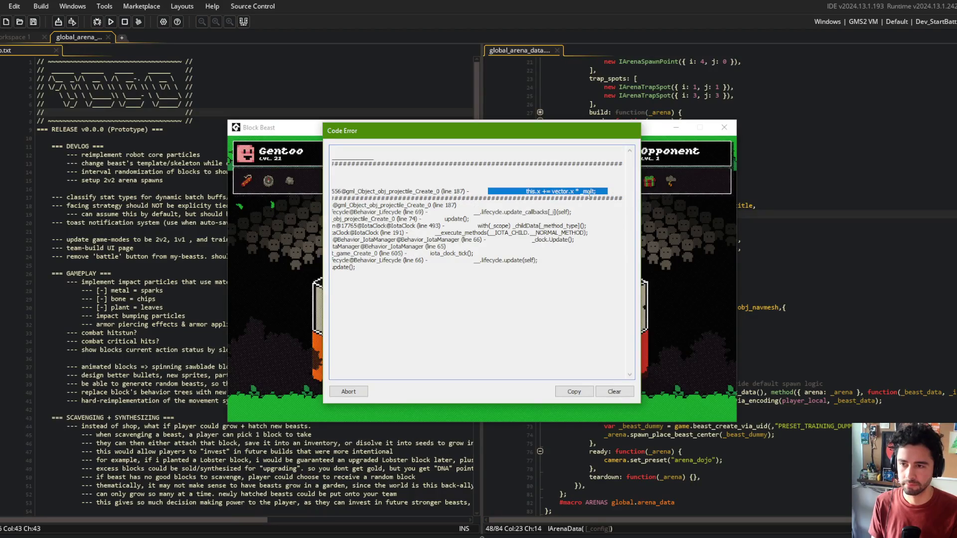
left_click_drag(589, 195, 295, 190)
left_click_drag(516, 190, 667, 192)
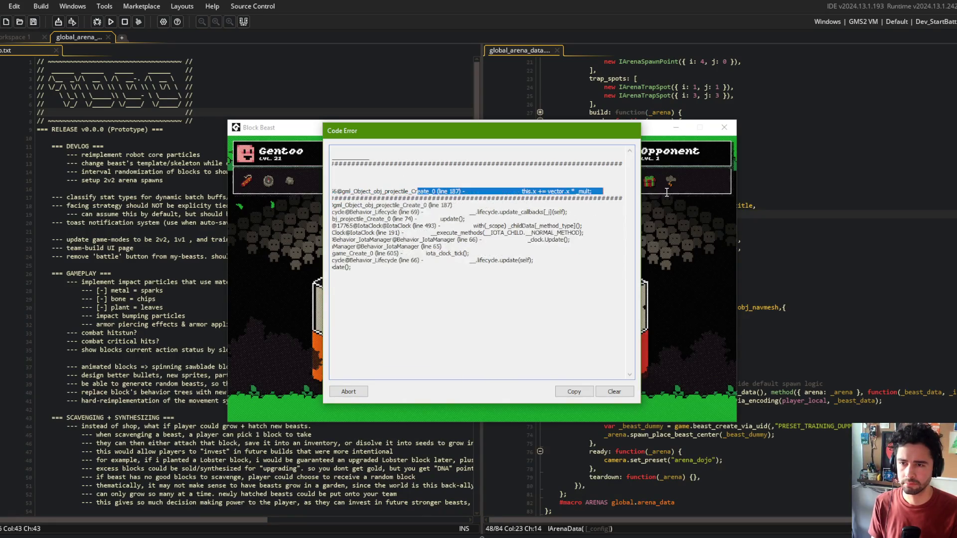
left_click(459, 197)
mouse_move(499, 192)
left_mouse_down()
mouse_move(591, 192)
mouse_move(569, 198)
left_mouse_up()
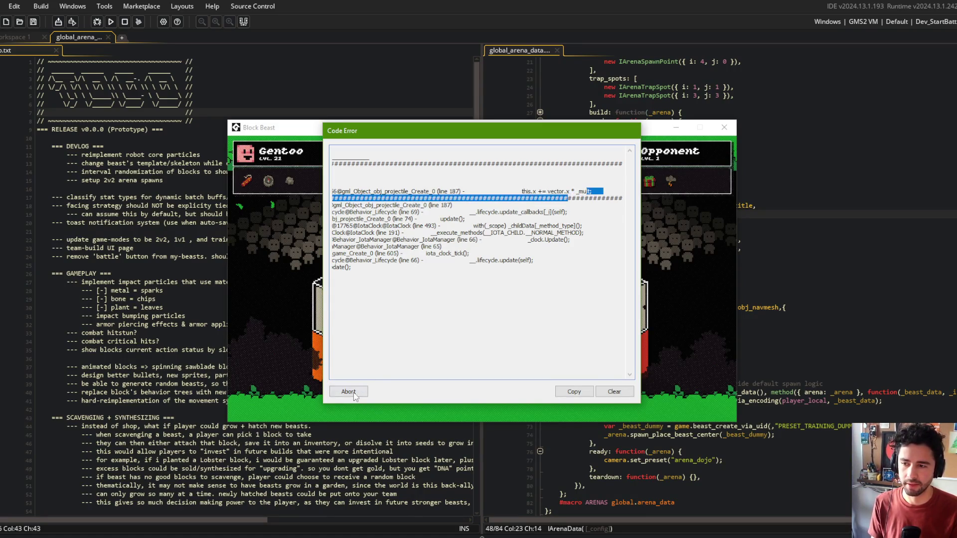
left_click(348, 392)
key("alt+Tab")
key("Down")
key("Down")
left_click(128, 199)
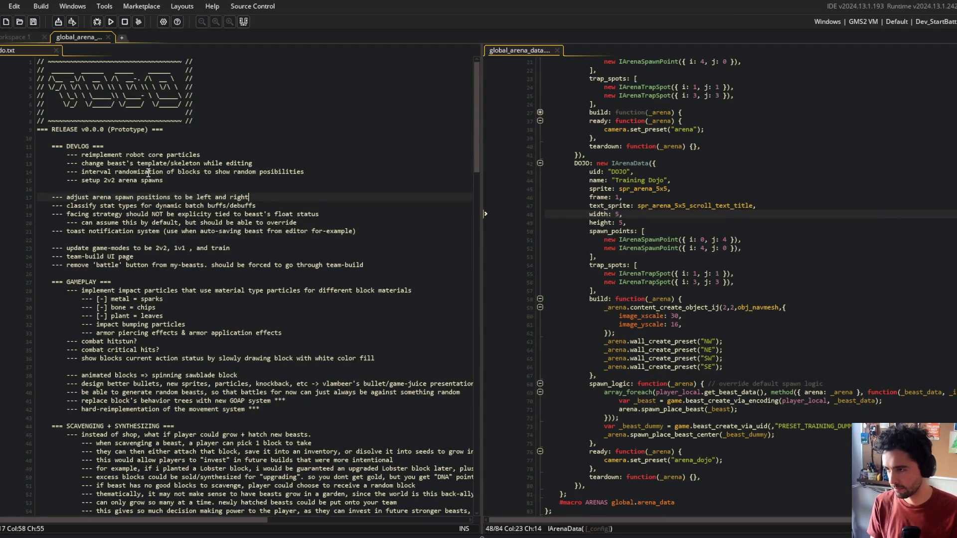
Stage all changes and commit them as "adjust arena spawns to left and right positions"
left_click(198, 174)
key("alt+Tab")
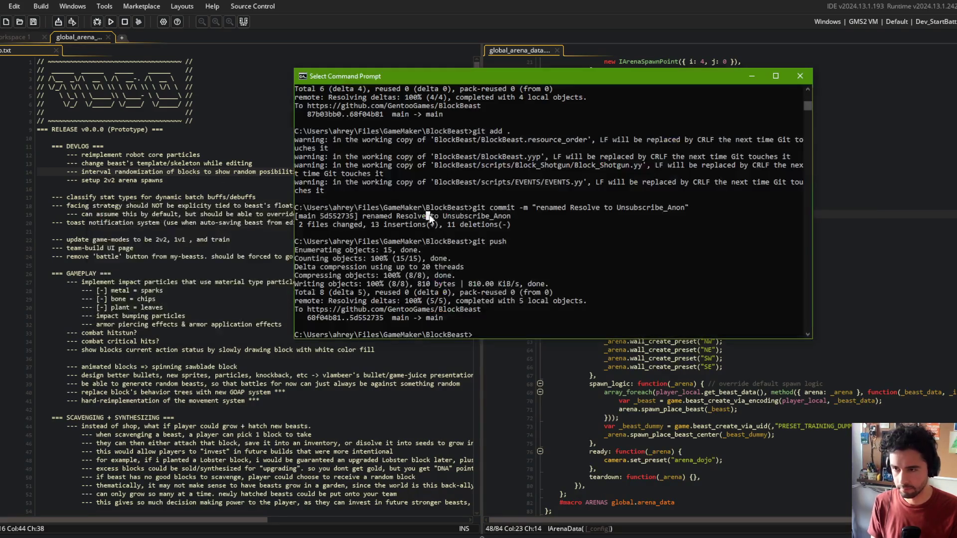
type("git add .")
key("Return")
type("git commit -m \"adjust arena spawns to l")
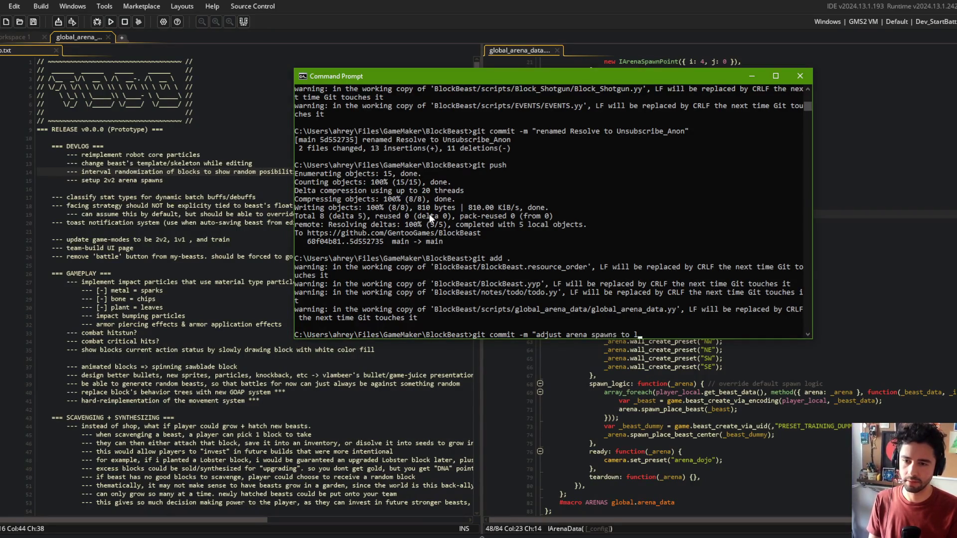
type("eft and right")
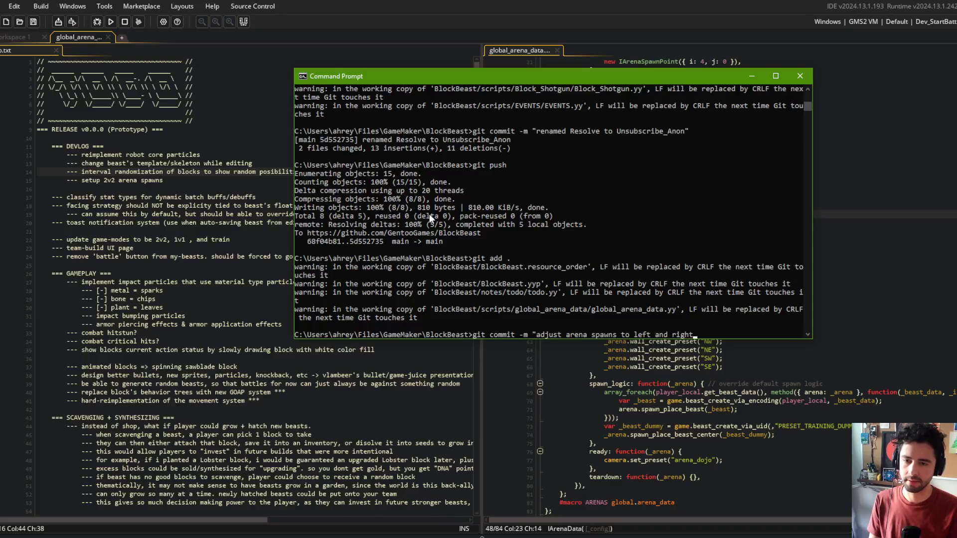
type(" positions\"")
key("Return")
Push the commit to the remote, retrying after a mistyped push, then return to GameMaker
type("git puish")
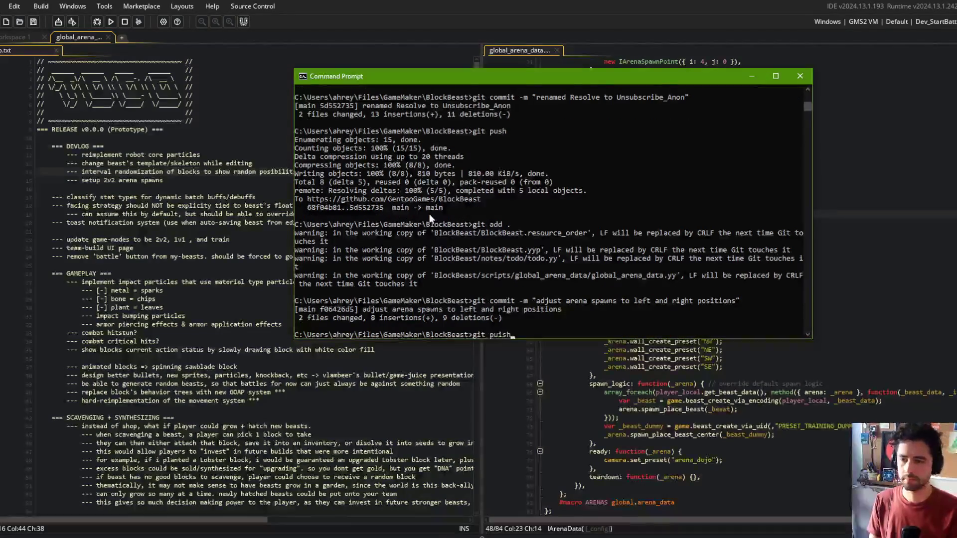
key("Return")
type("git push")
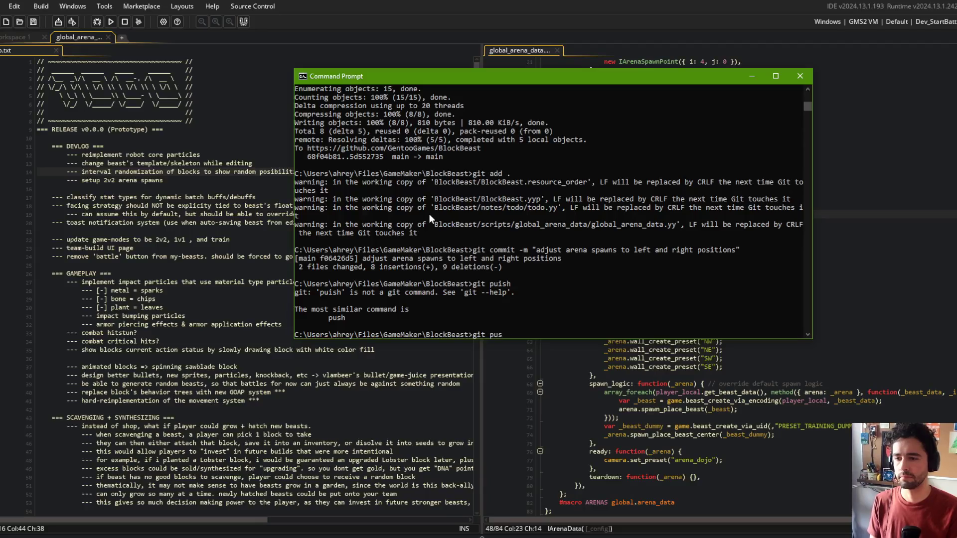
key("Return")
left_click(137, 112)
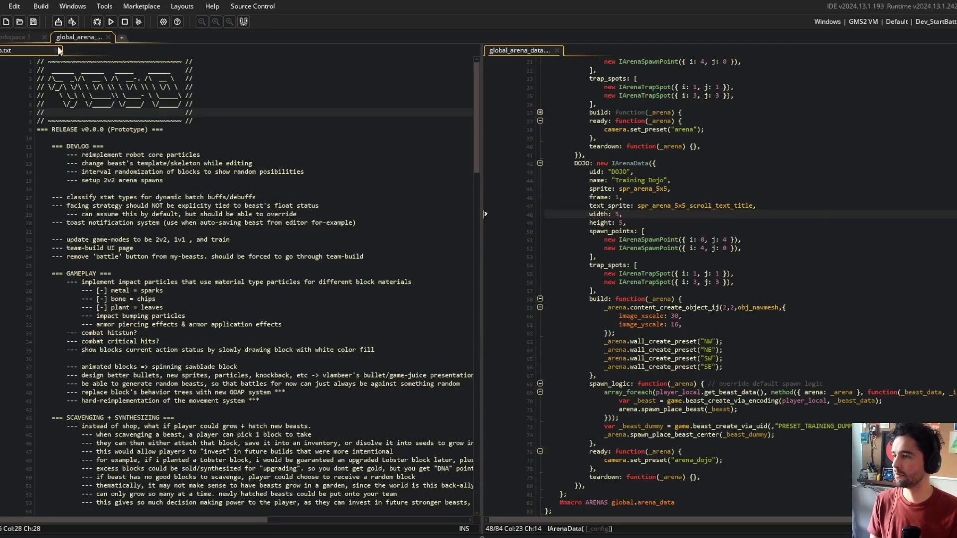
left_click(13, 35)
Find obj_projectile and open its Create event code in its own tab
key("ctrl+t")
type("ojec")
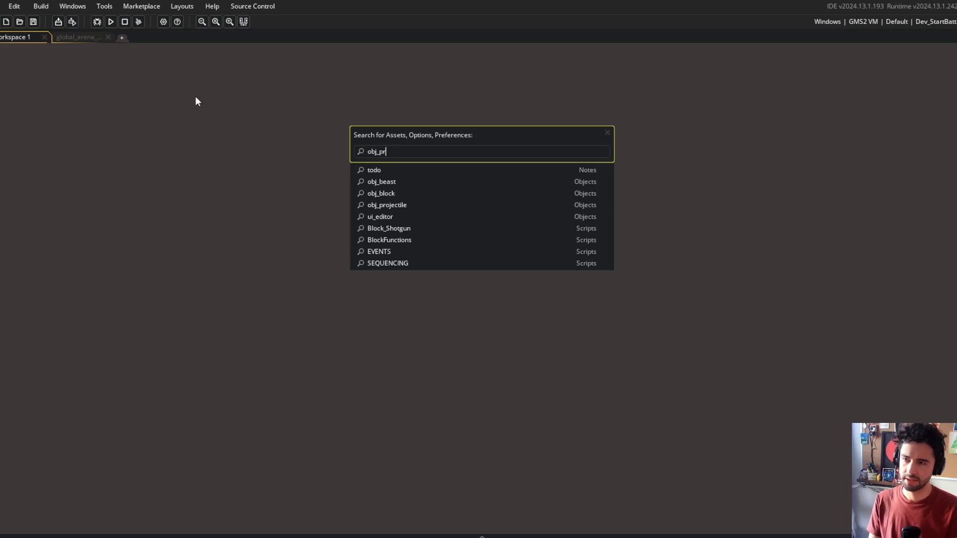
type("tile")
key("Return")
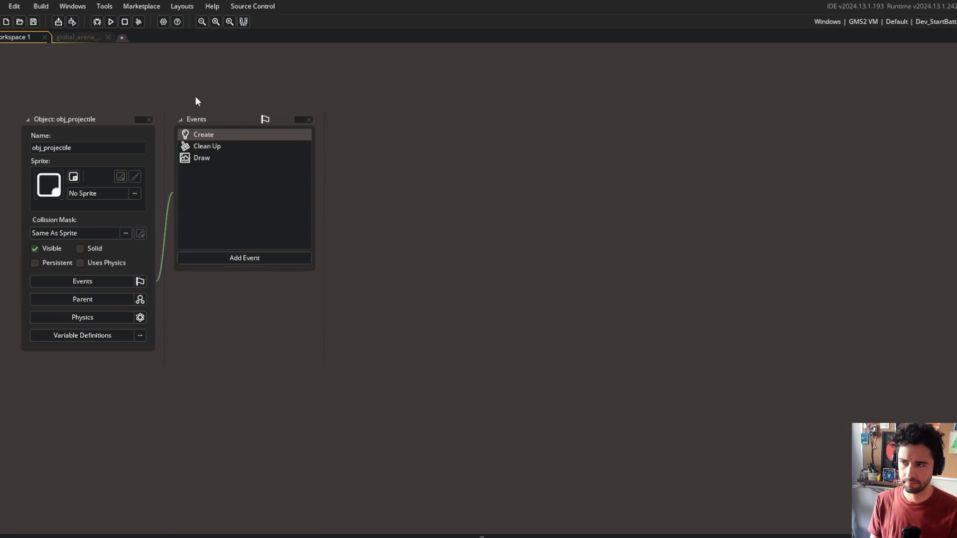
left_click(793, 120)
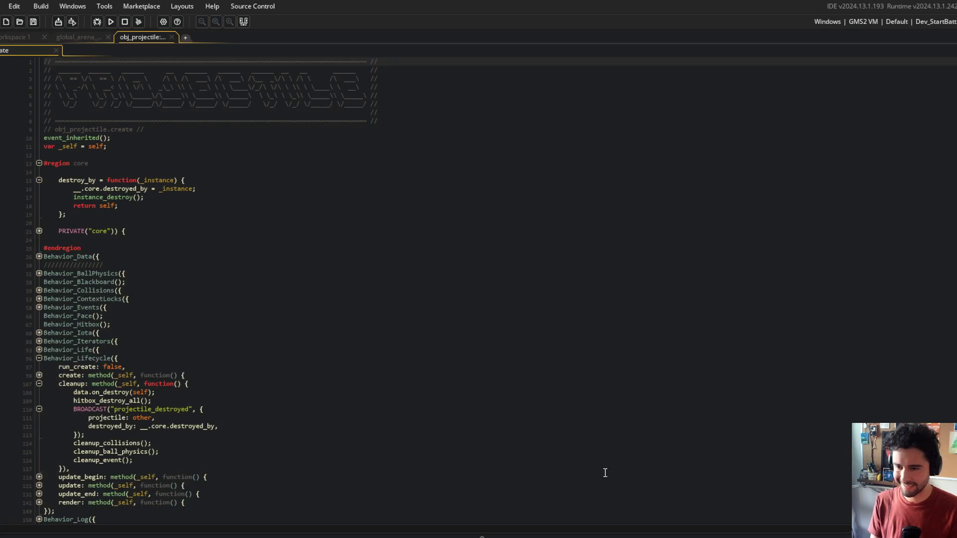
left_click(482, 537)
Jump to line 187's velocity update, check the line 174 velocity method, and relaunch under the debugger
left_click(30, 428)
scroll(149, 479, "up", 5)
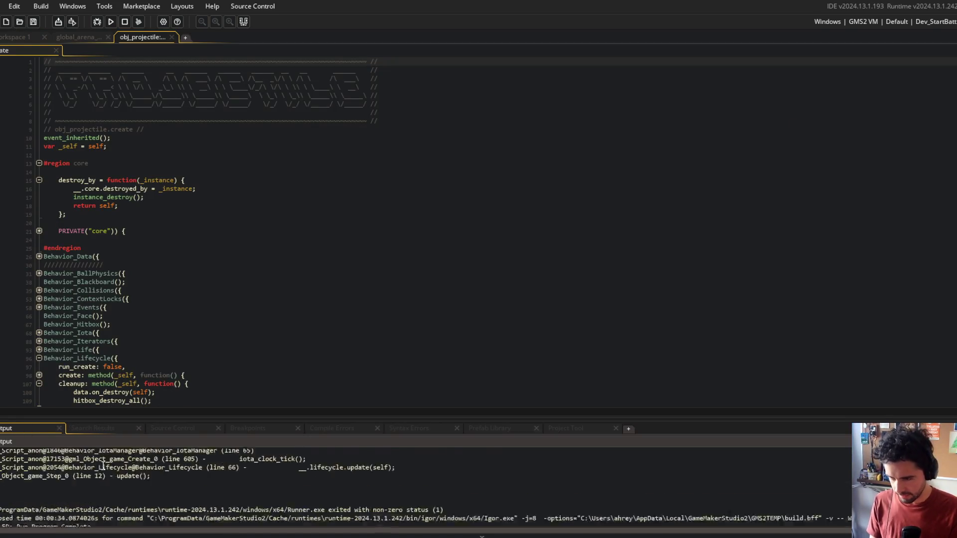
left_click(285, 291)
key("ctrl+g")
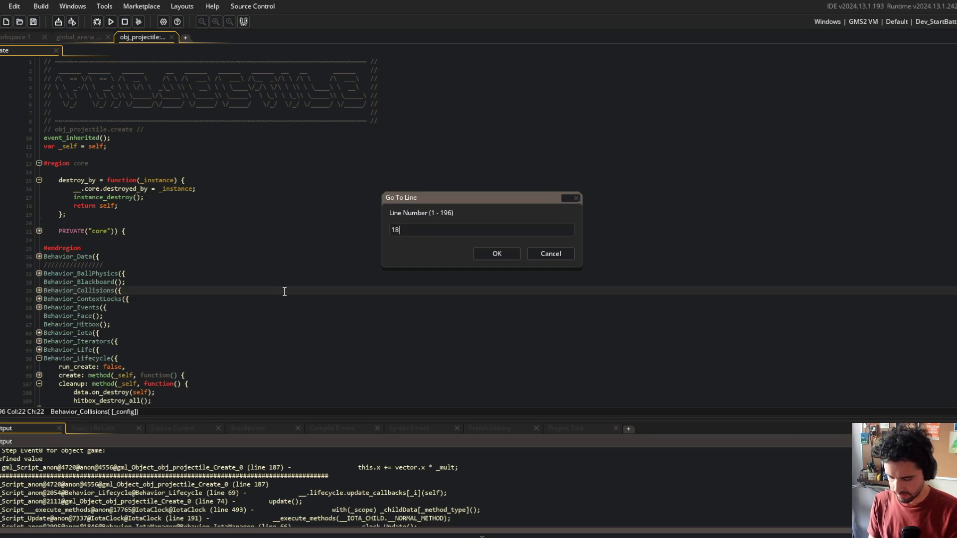
type("7")
key("Return")
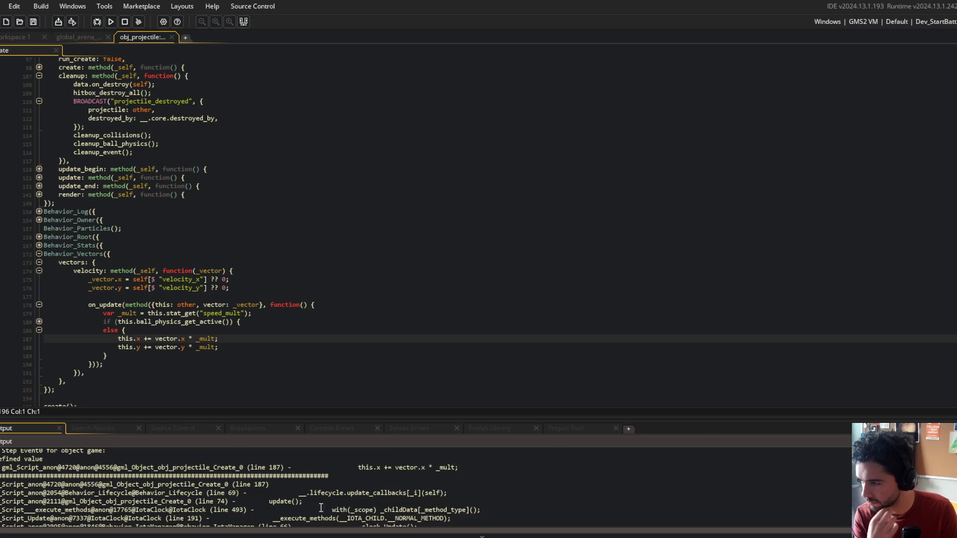
scroll(322, 507, "up", 2)
scroll(307, 497, "down", 2)
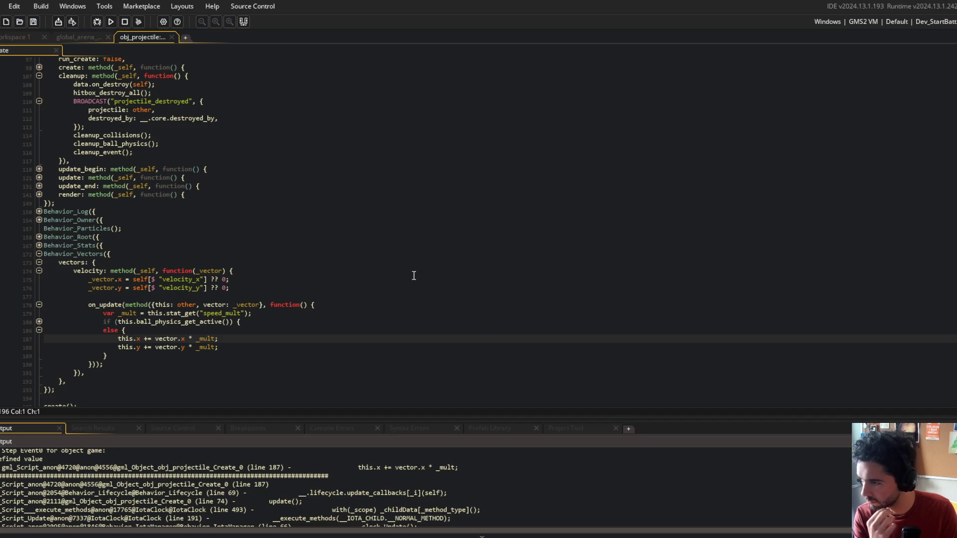
left_click(242, 270)
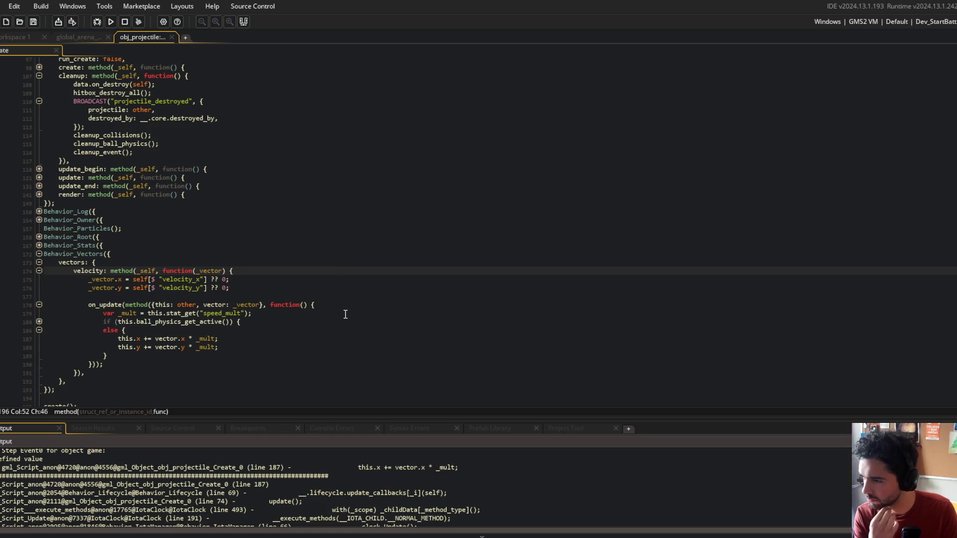
left_click(97, 22)
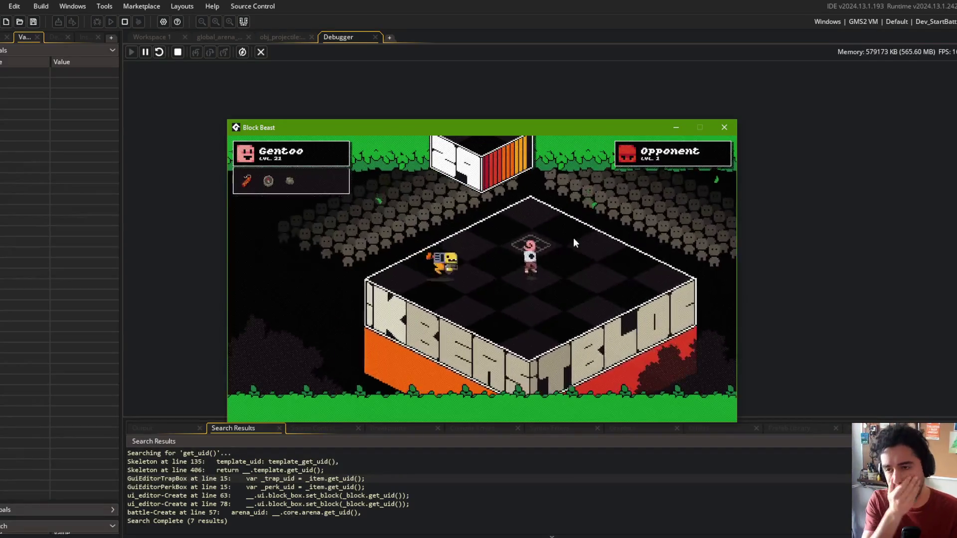
Quit to the title screen and start a new battle, reproducing the crash, then dismiss the error
key("Escape")
left_click(479, 290)
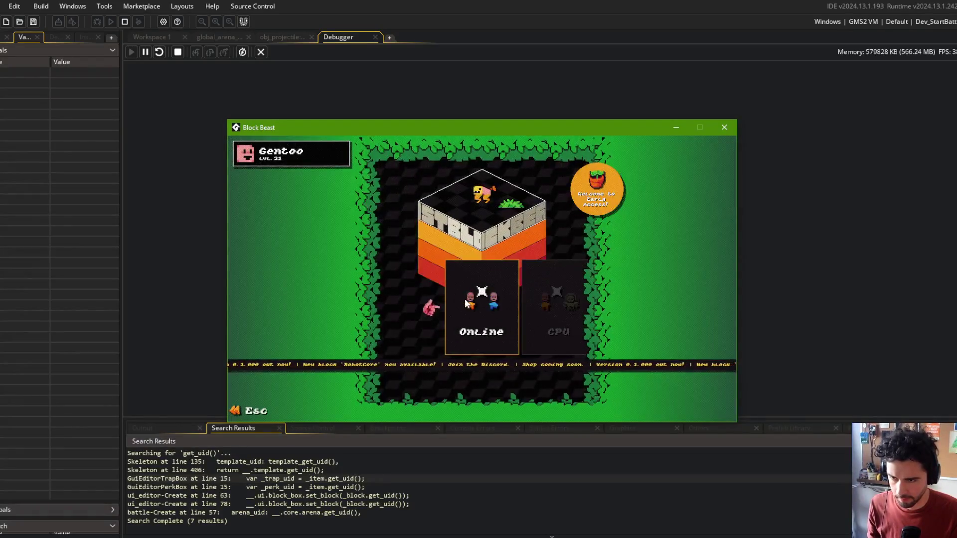
left_click(464, 298)
left_click(491, 294)
left_click(490, 361)
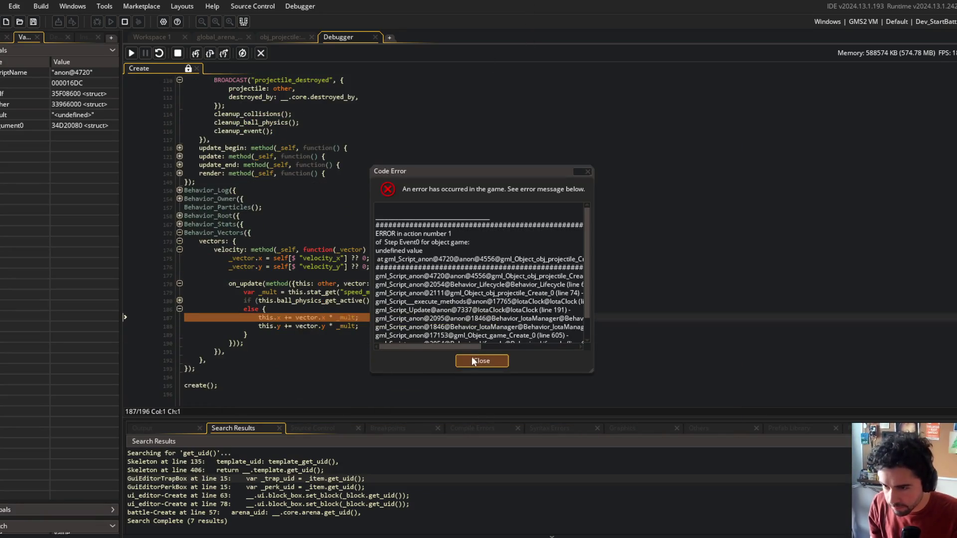
mouse_move(341, 317)
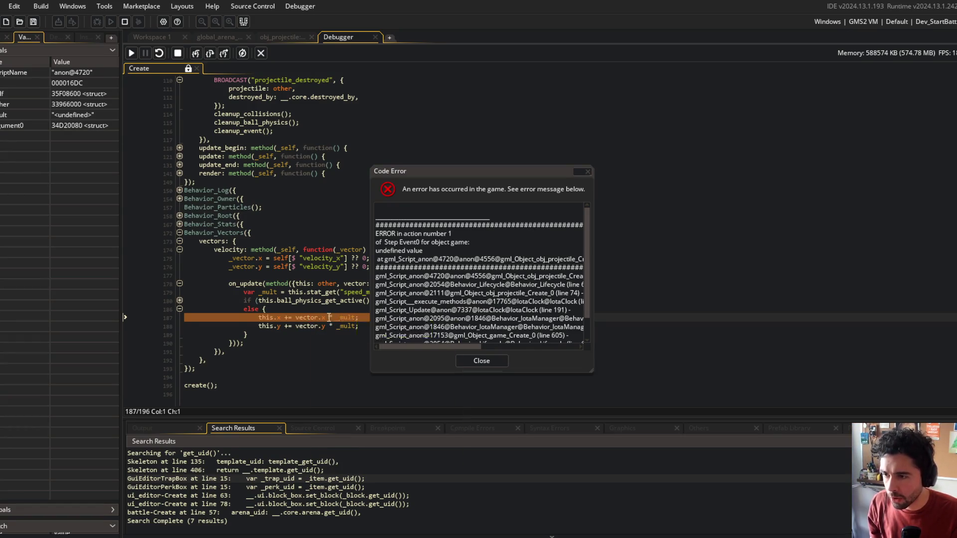
left_click(463, 362)
Unfold the block at line 180, put the caret at the end of line 179, and stop debugging
left_click(287, 234)
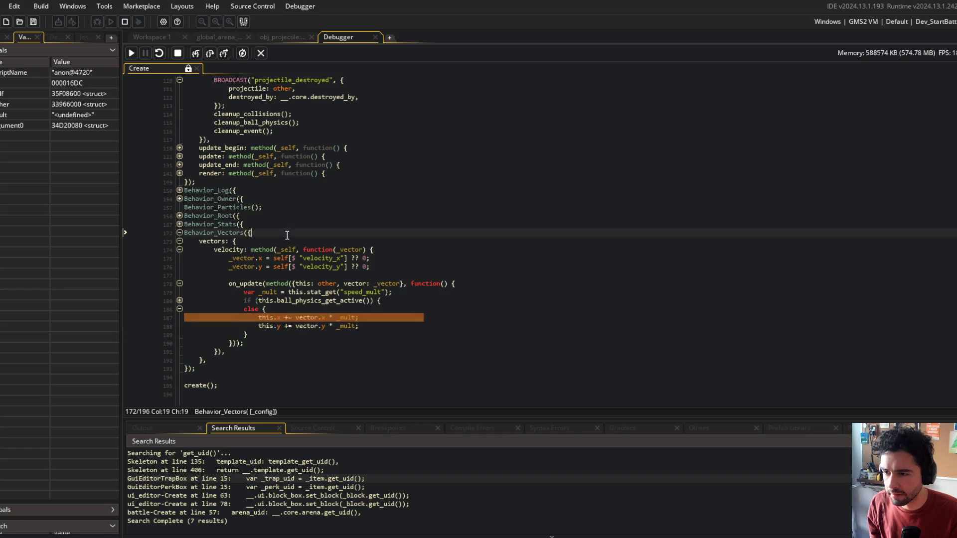
left_click(179, 300)
left_click(274, 292)
mouse_move(270, 294)
left_click(415, 293)
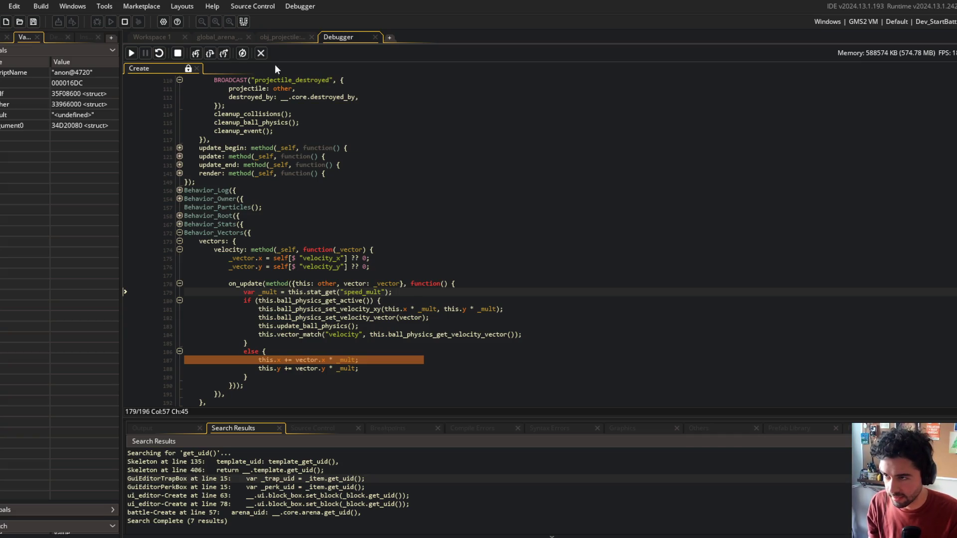
left_click(261, 53)
Make the speed_mult line 179 end with a '?? 1;' fallback
key("BackSpace")
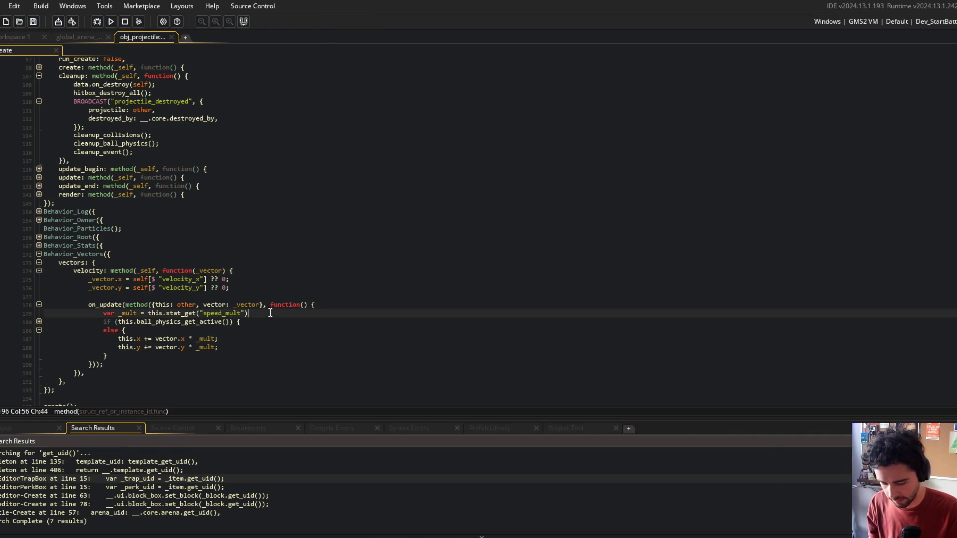
type("??1;")
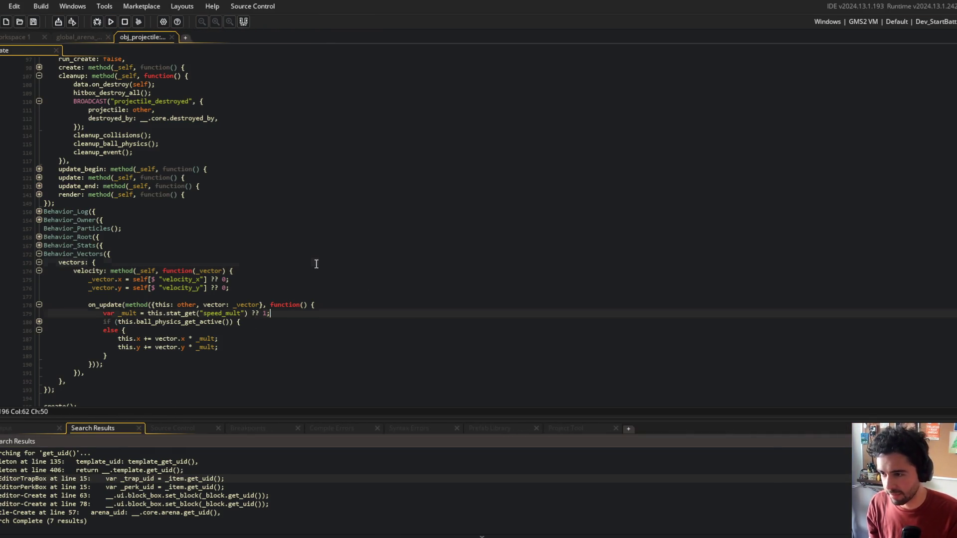
scroll(316, 263, "up", 3)
scroll(316, 264, "down", 5)
left_click(359, 209)
Build and run the game to test the speed_mult fix
left_click(110, 21)
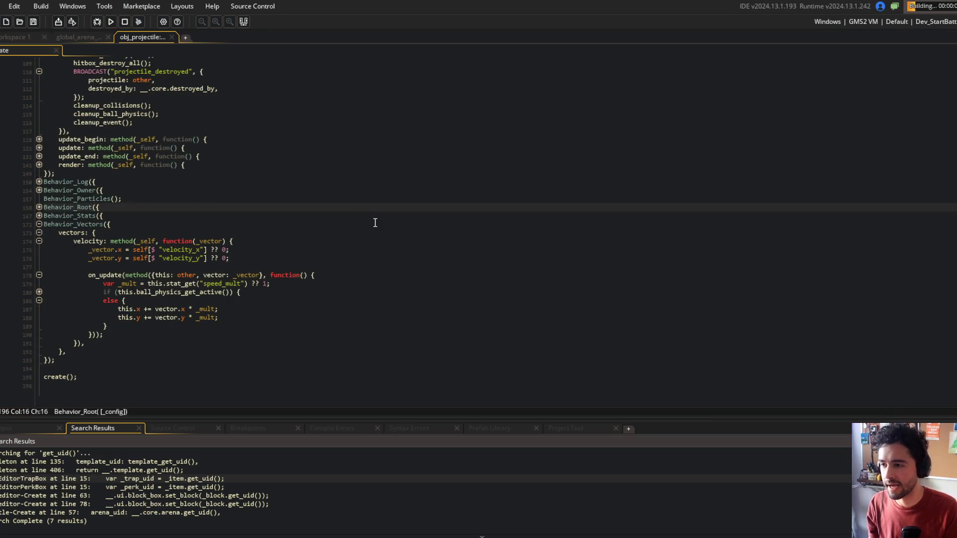
scroll(343, 244, "up", 3)
scroll(344, 244, "up", 3)
scroll(342, 241, "down", 6)
left_click(243, 264)
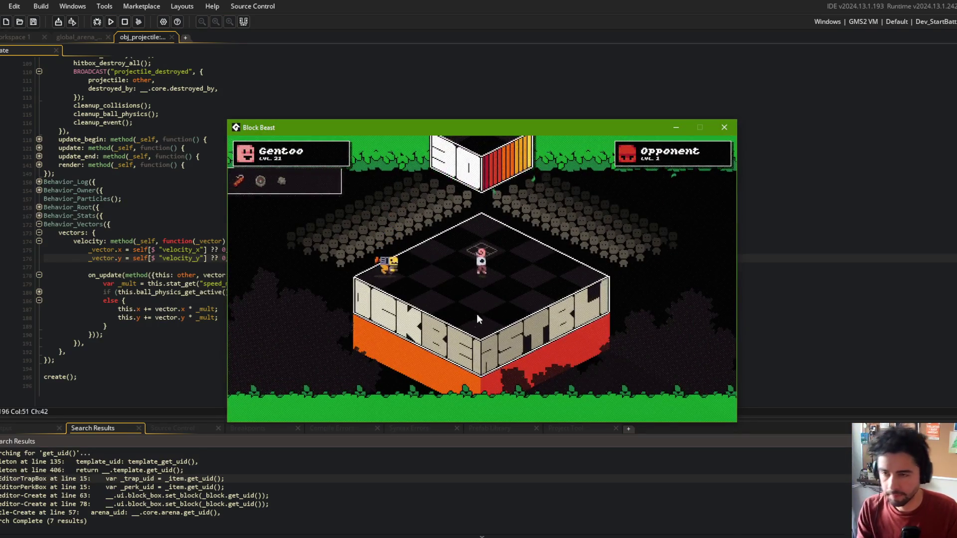
Leave the battle, start a new one with a chosen deck, then close the game window
key("Escape")
left_click(522, 261)
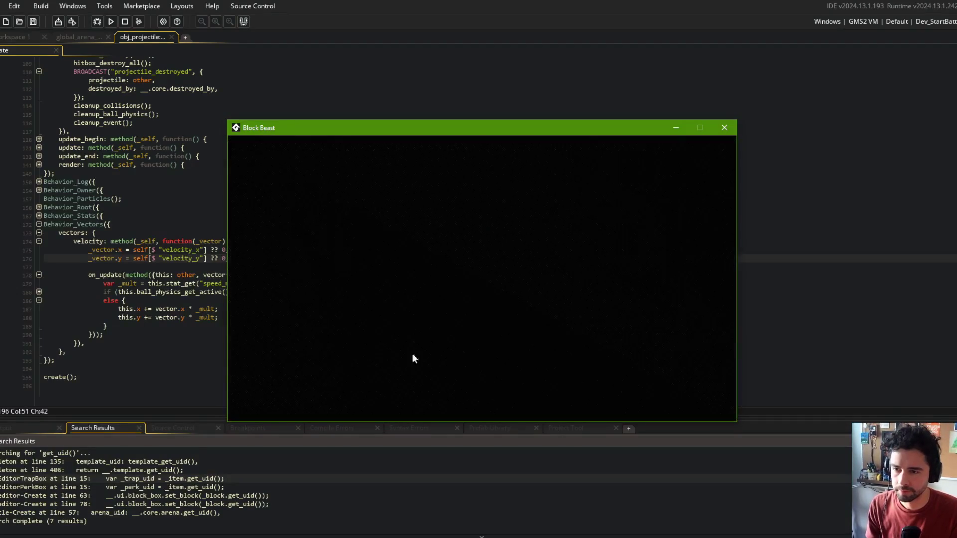
left_click(483, 298)
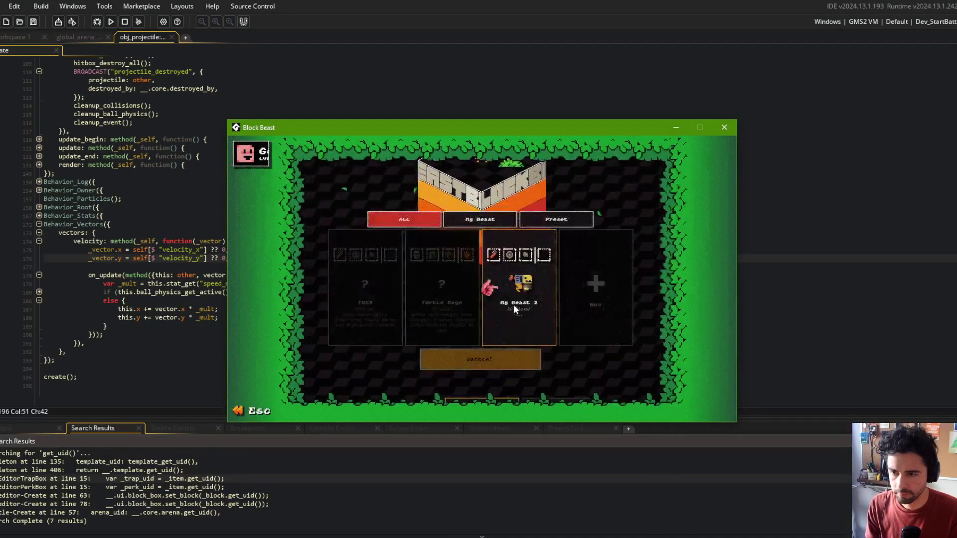
left_click(516, 306)
left_click(495, 352)
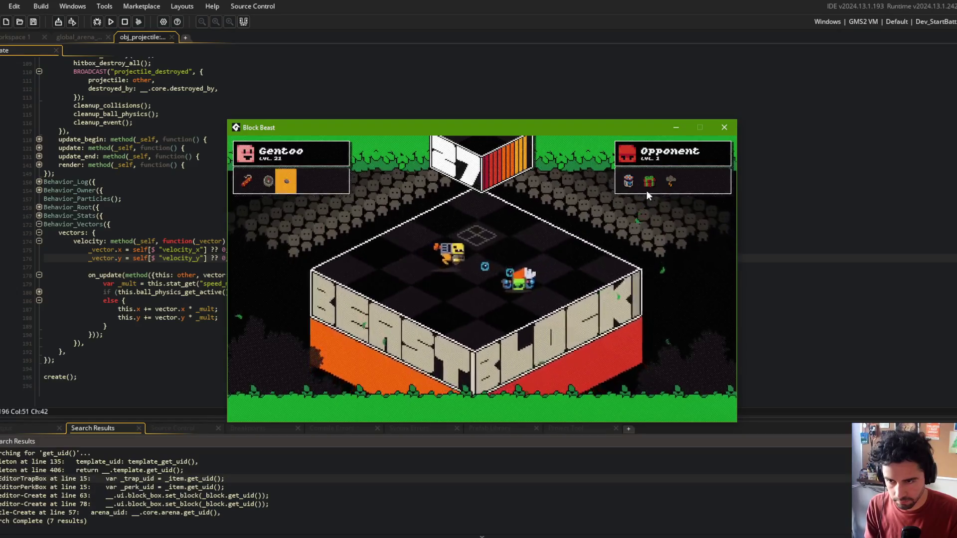
left_click(724, 127)
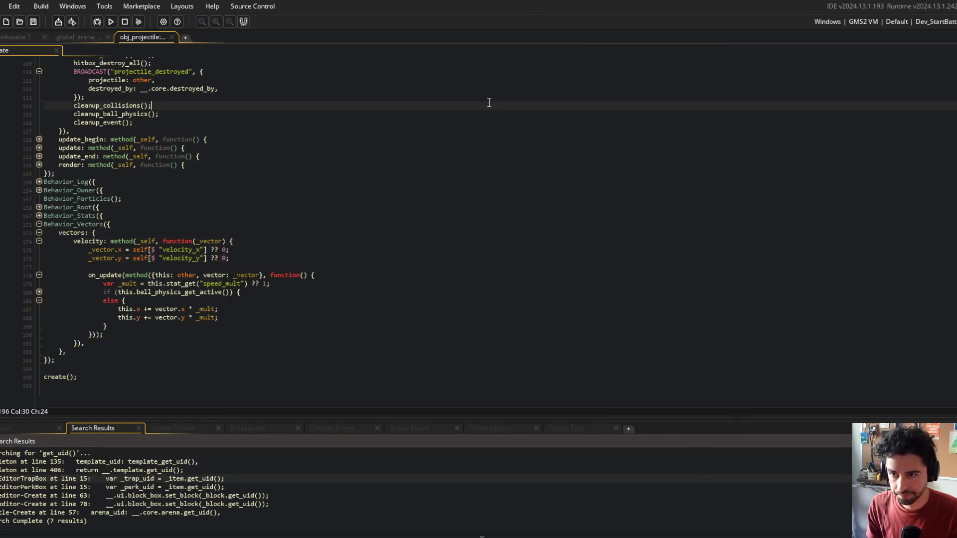
Close the obj_projectile code tab and its object editor
middle_click(141, 36)
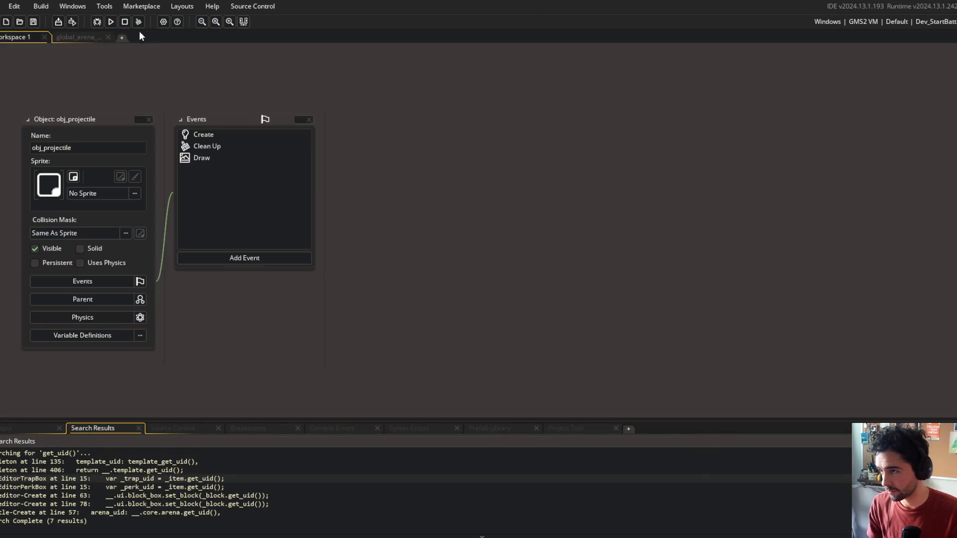
right_click(85, 119)
left_click(93, 122)
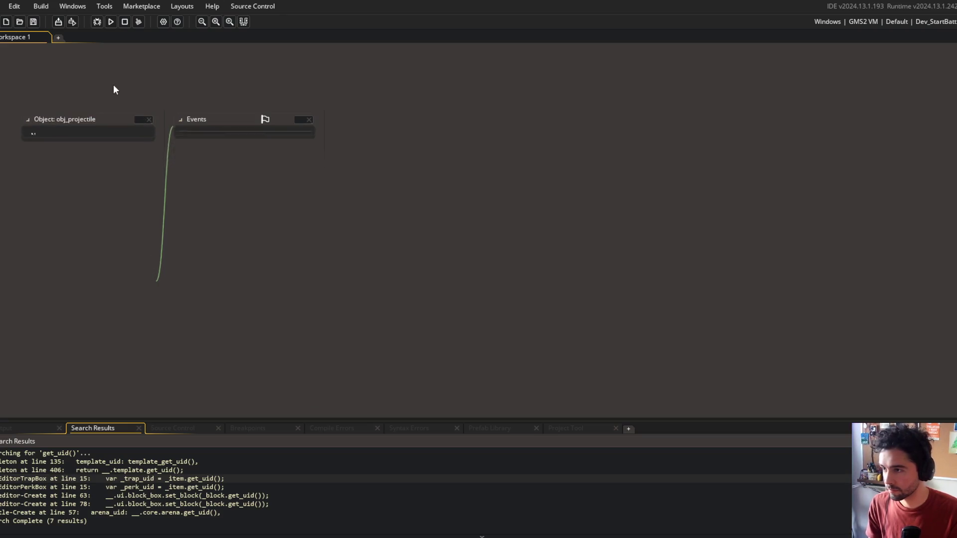
Stage all changes with git add, commit as 'fixed projectile speed_mult crash', and push
key("alt+Tab")
type("git add .")
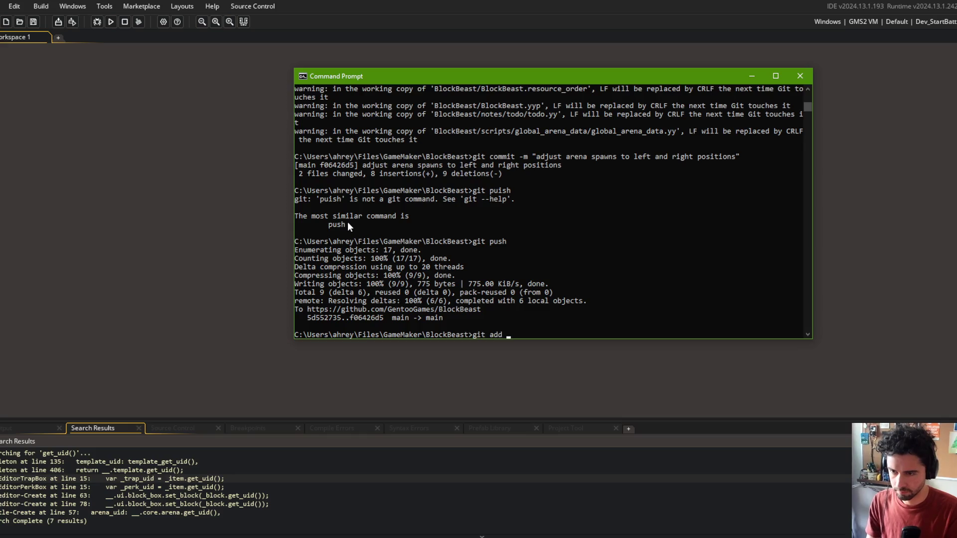
key("Return")
type("git commit")
key("Escape")
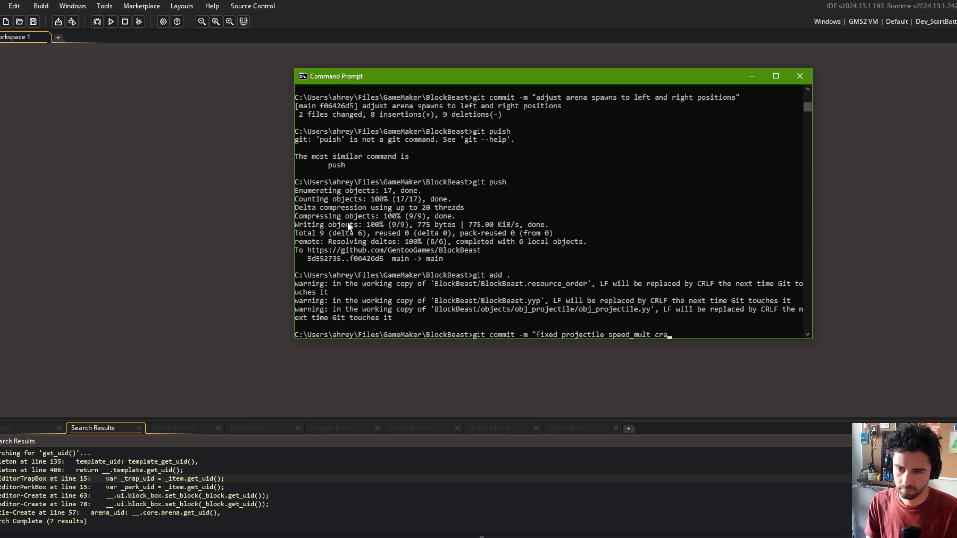
key("Return")
type("git p")
type("push")
key("Return")
left_click(241, 245)
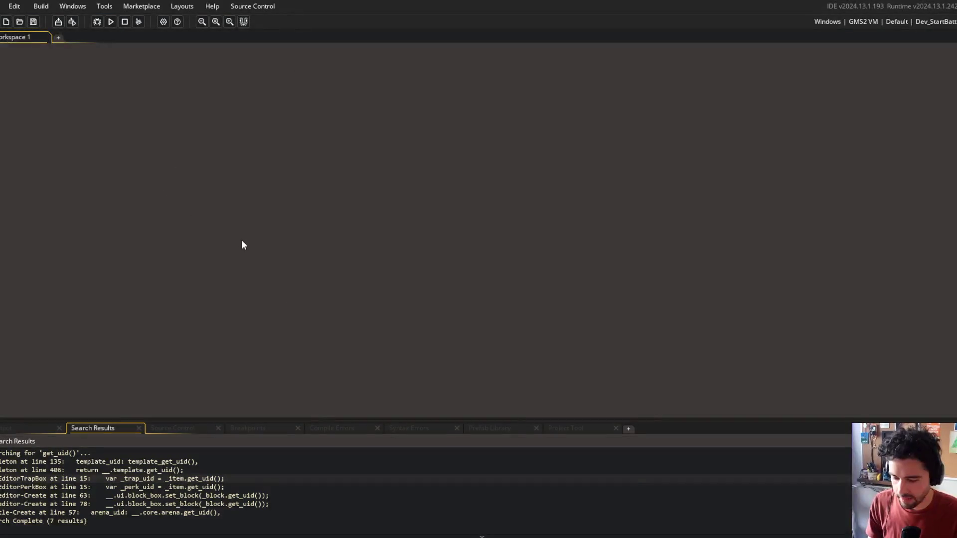
Show the asset browser and open the todo.txt notes through asset search
key("F12")
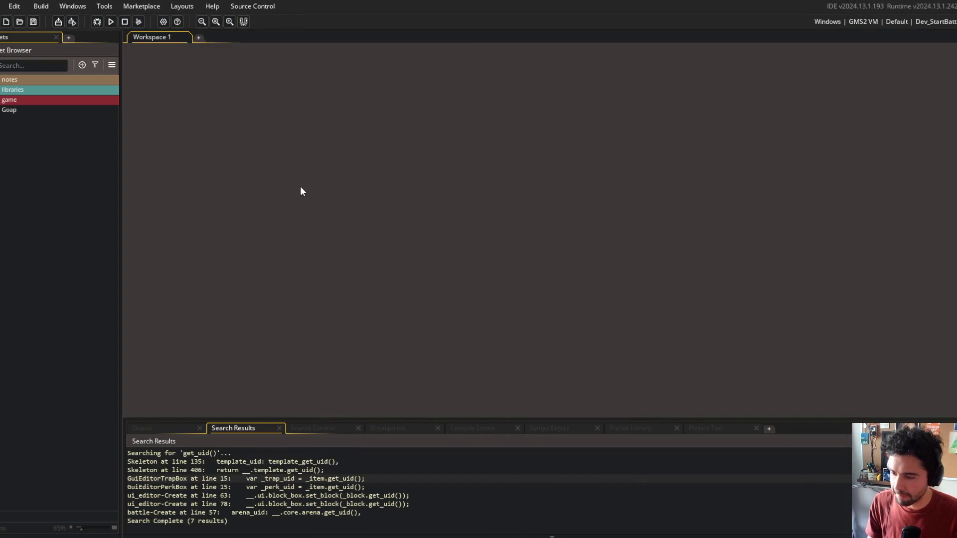
key("ctrl+t")
type("todo")
key("Return")
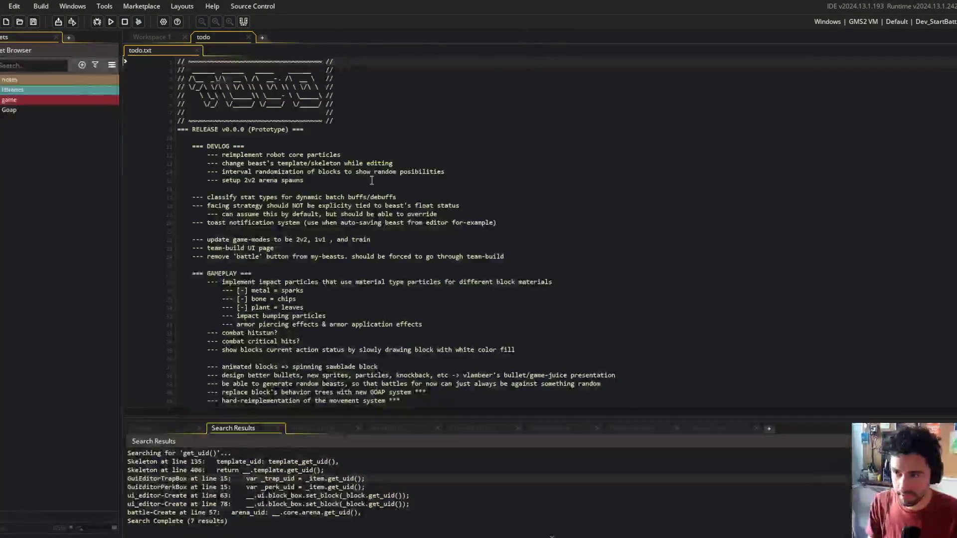
left_click(371, 181)
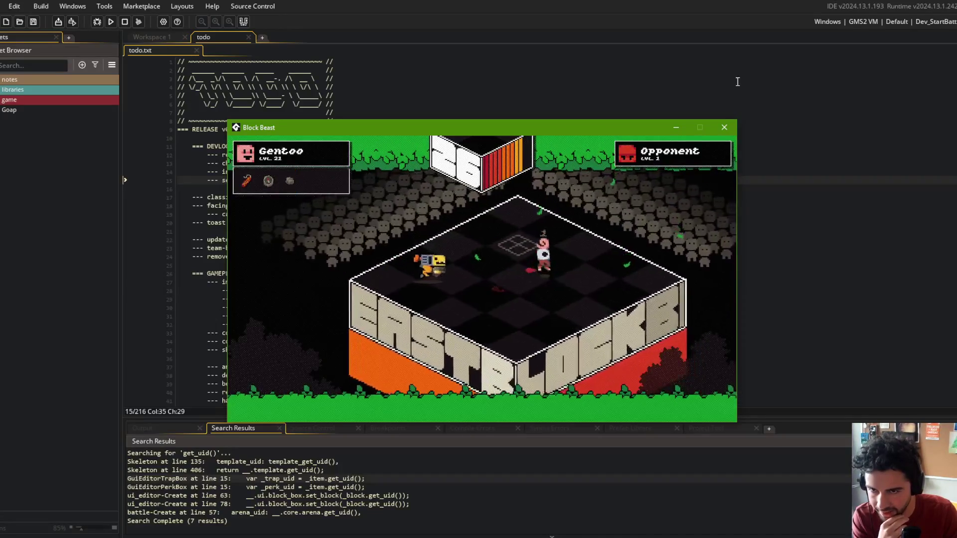
Close the game window, hide the side panels, and open the obj_beast object
left_click(724, 127)
scroll(335, 135, "down", 5)
scroll(334, 136, "up", 2)
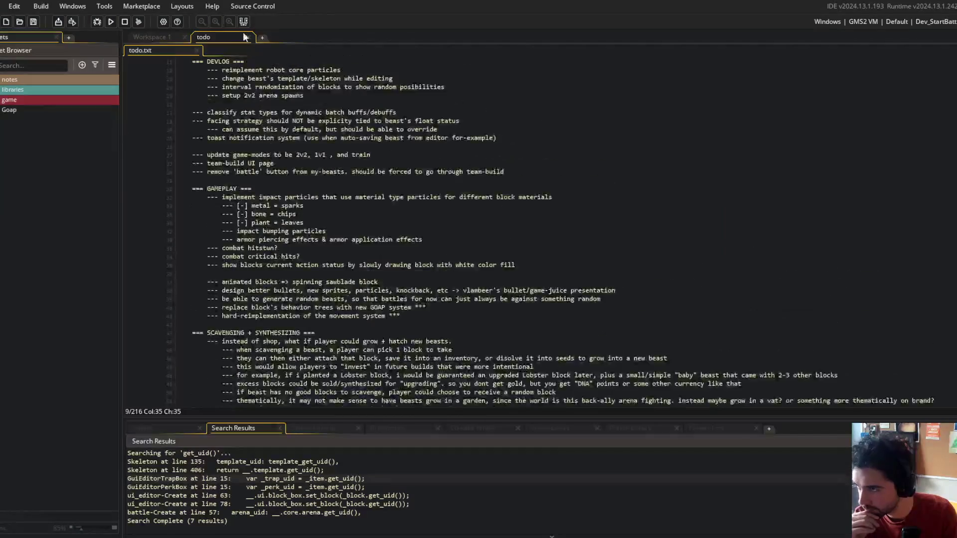
left_click(383, 135)
key("F12")
left_click(220, 163)
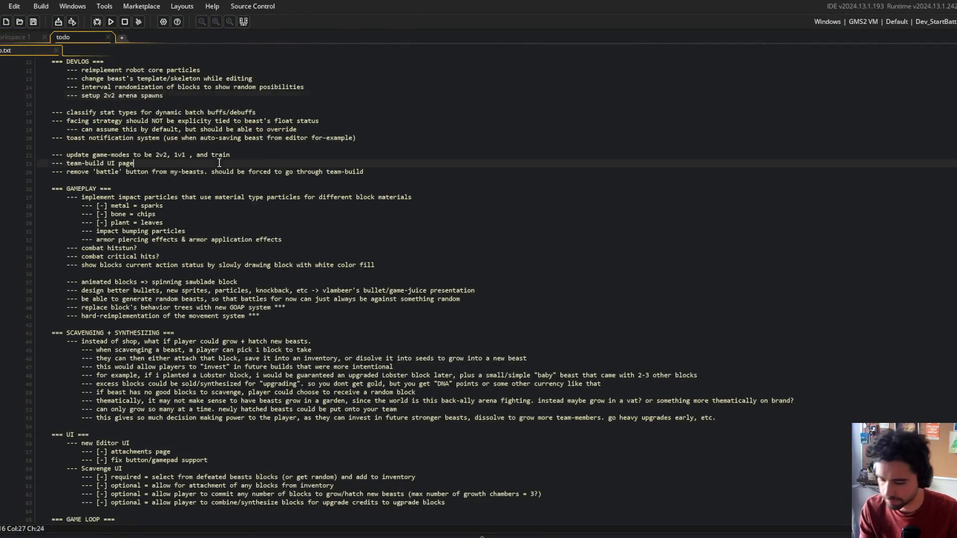
left_click(60, 164)
key("ctrl+t")
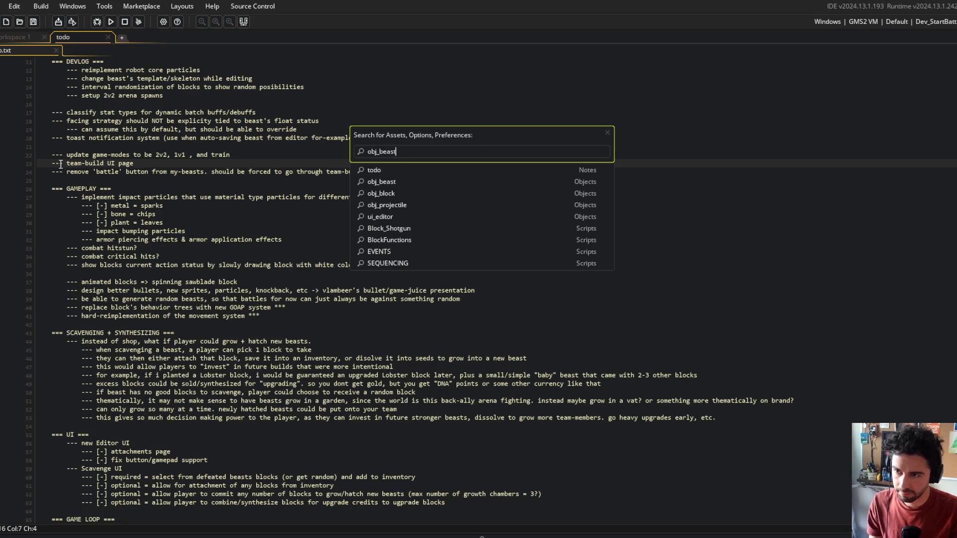
key("Down")
key("Return")
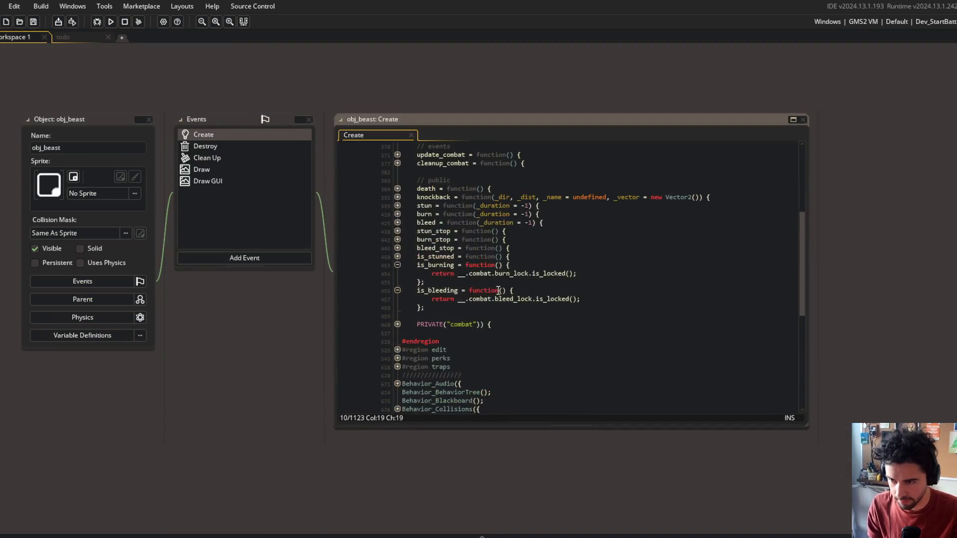
Fold is_burning and is_bleeding and unfold update_bleed and bleed_tick down to the blood spawn
left_click(397, 264)
left_click(398, 273)
left_click(397, 290)
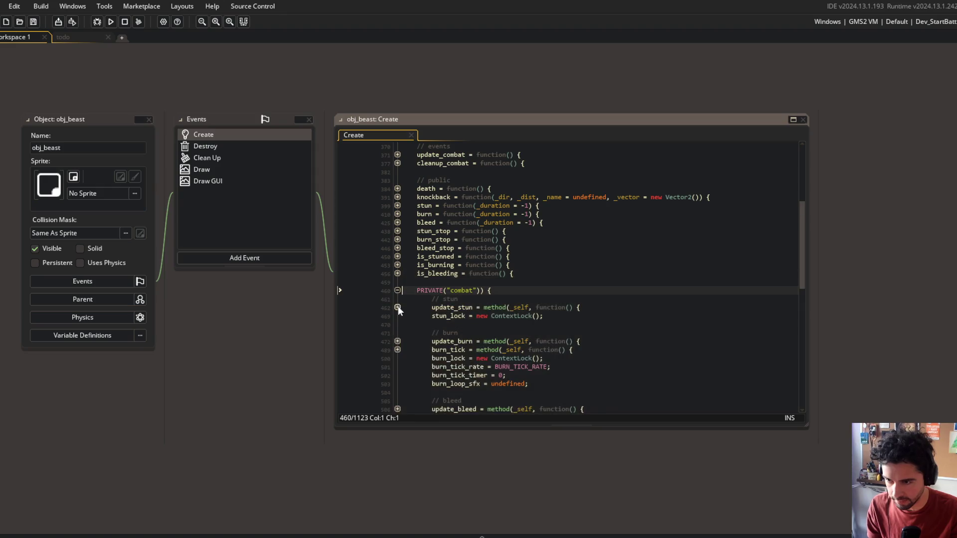
scroll(399, 353, "down", 7)
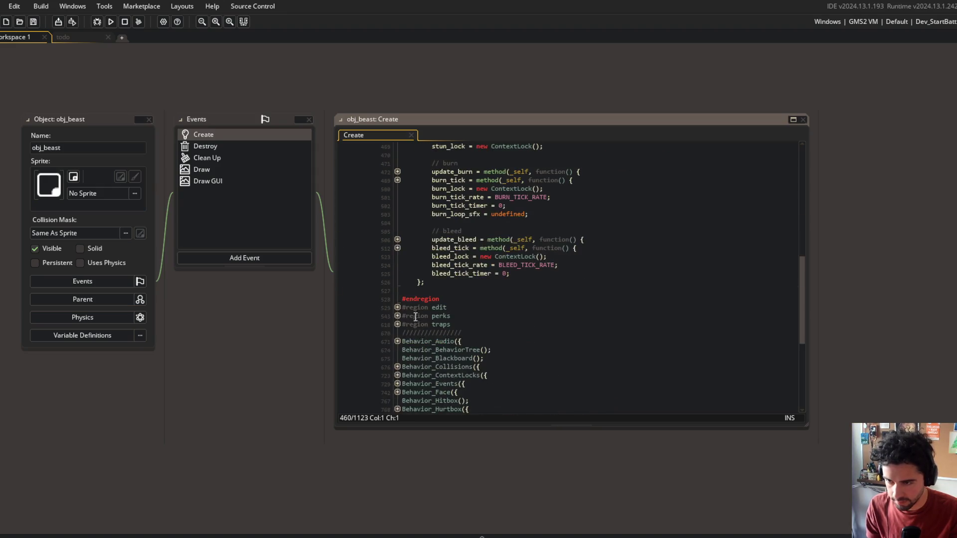
left_click(397, 239)
left_click(397, 256)
left_click(398, 290)
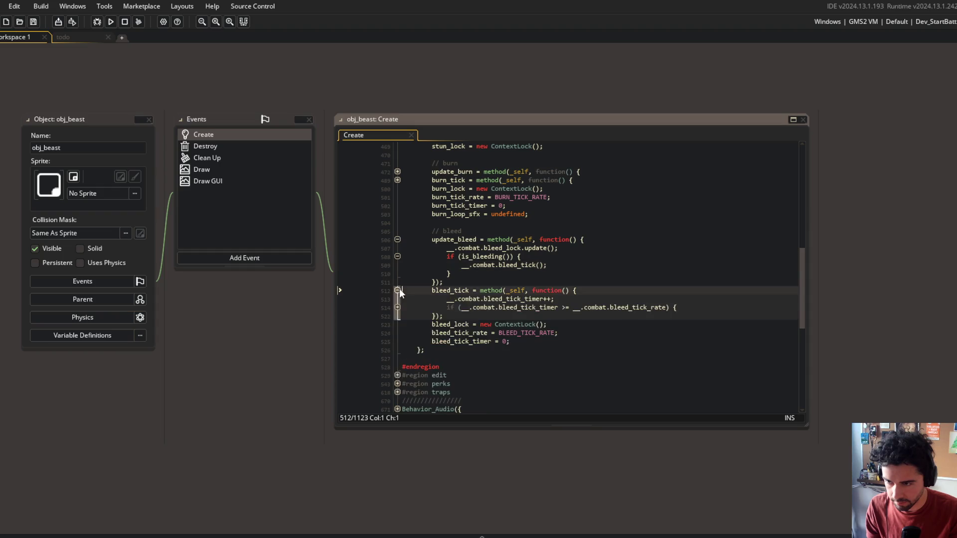
left_click(397, 306)
left_click(397, 323)
Change vfx_blood's irandom_range(2, 4) to irandom_range(1, 3), then save and run the game
left_click(747, 343)
key("BackSpace")
type("1")
key("Right")
key("Right")
key("Right")
key("BackSpace")
type("3")
key("F5")
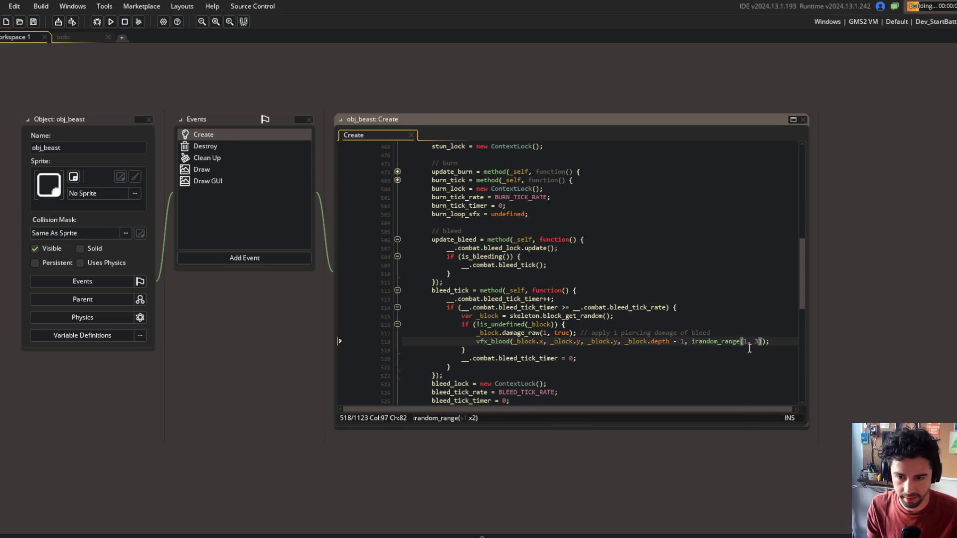
left_click(681, 236)
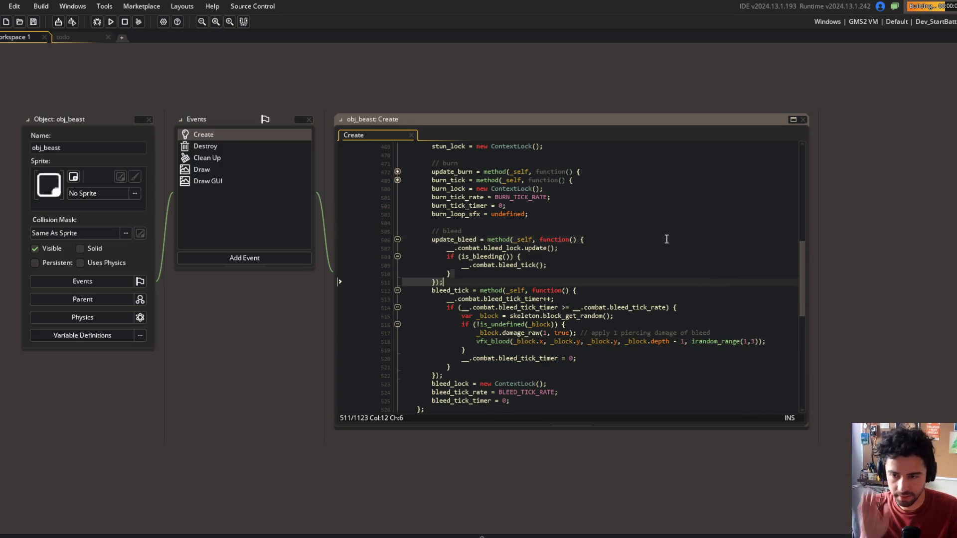
left_click_drag(653, 88, 707, 82)
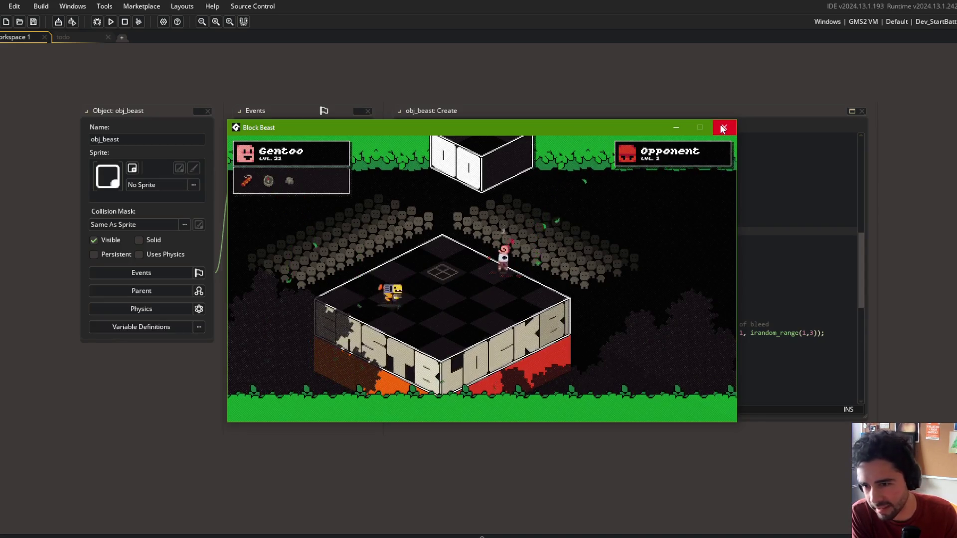
Close the test game and return to the top of todo.txt at the robot core particles task
key("Escape")
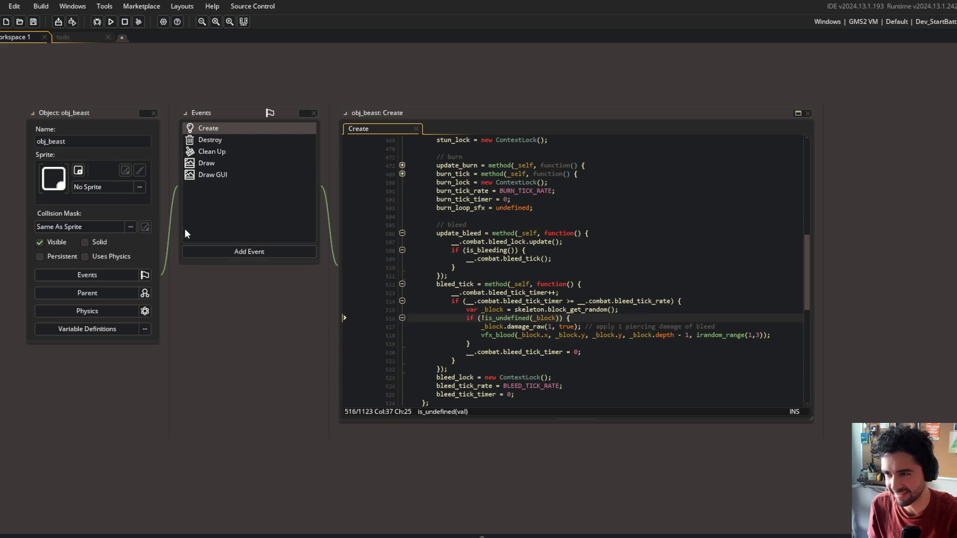
mouse_move(181, 81)
left_mouse_down()
mouse_move(241, 101)
mouse_move(218, 92)
mouse_move(208, 106)
mouse_move(195, 103)
left_mouse_up()
scroll(214, 94, "down", 2)
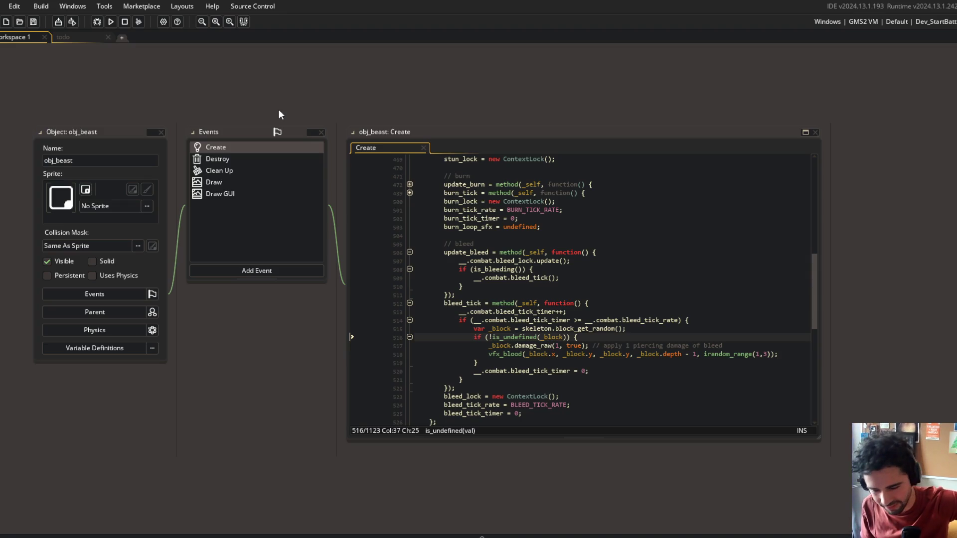
scroll(297, 99, "up", 2)
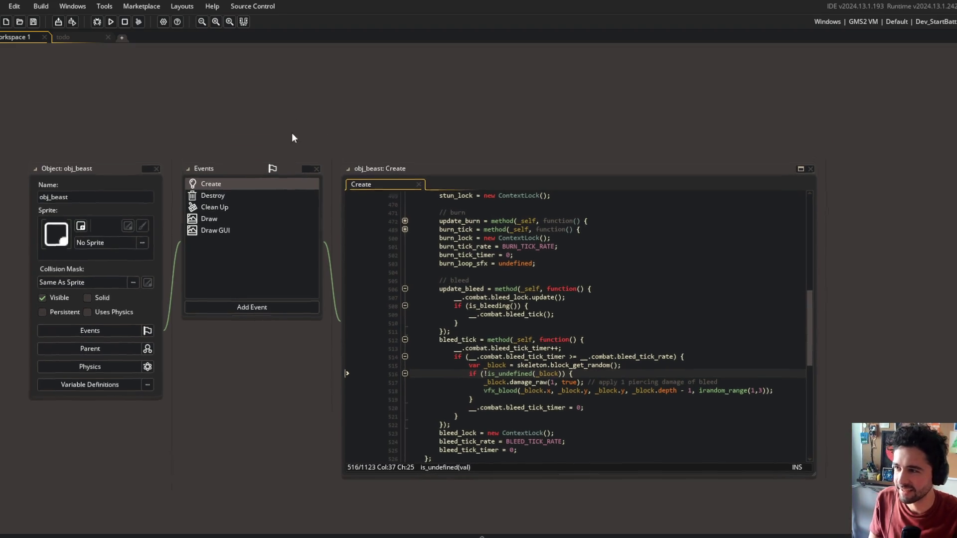
left_click(85, 35)
scroll(211, 156, "up", 5)
left_click(212, 156)
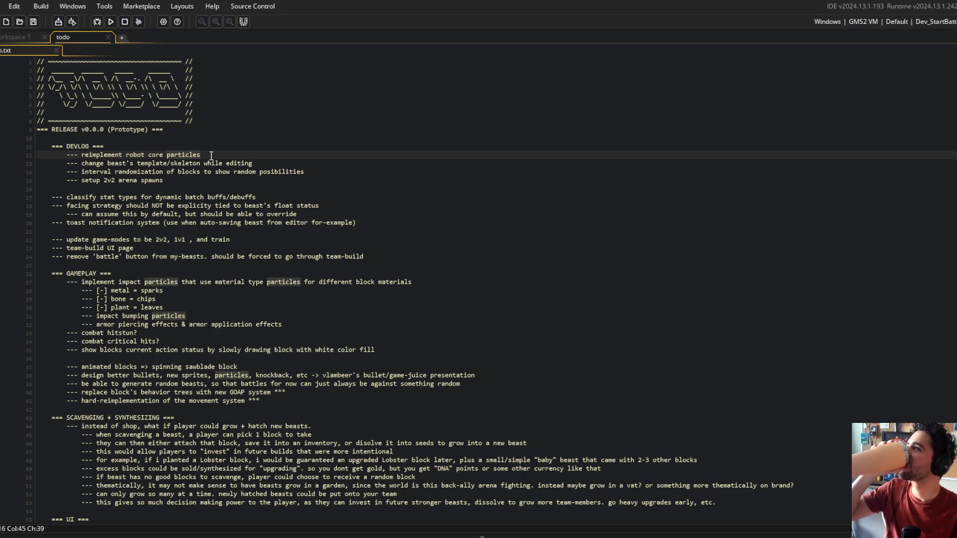
Move through the DEVLOG lines of todo.txt, then close the notes
left_click(184, 187)
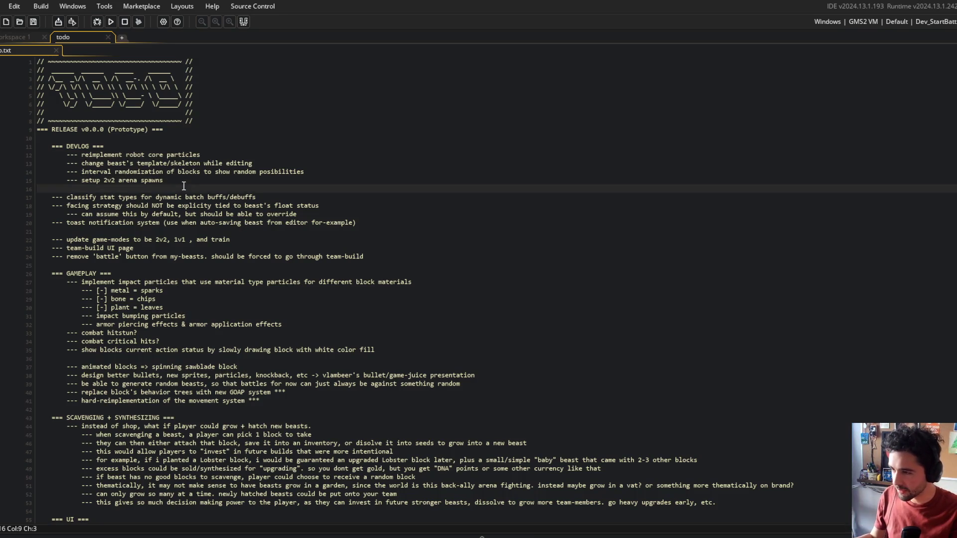
left_click(316, 199)
key("Up")
key("Up")
key("Up")
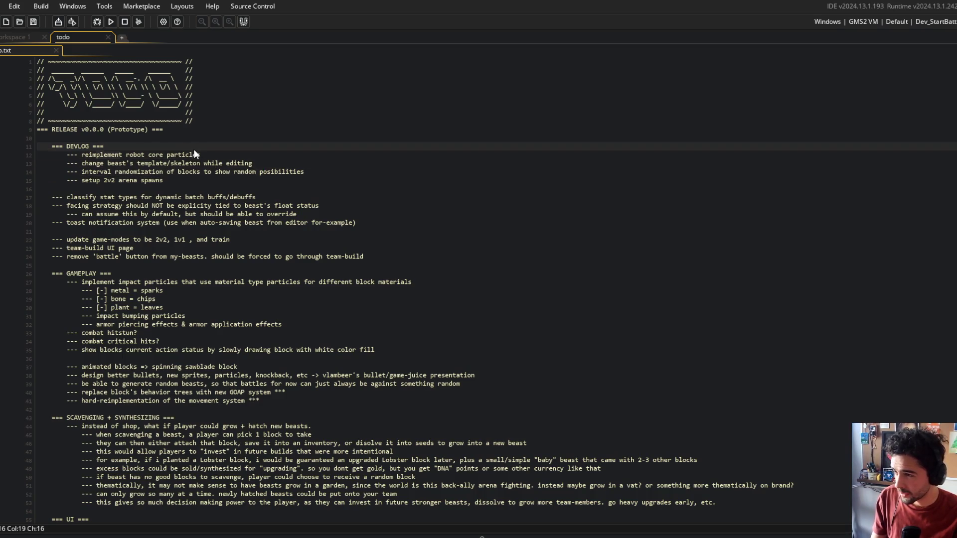
middle_click(85, 38)
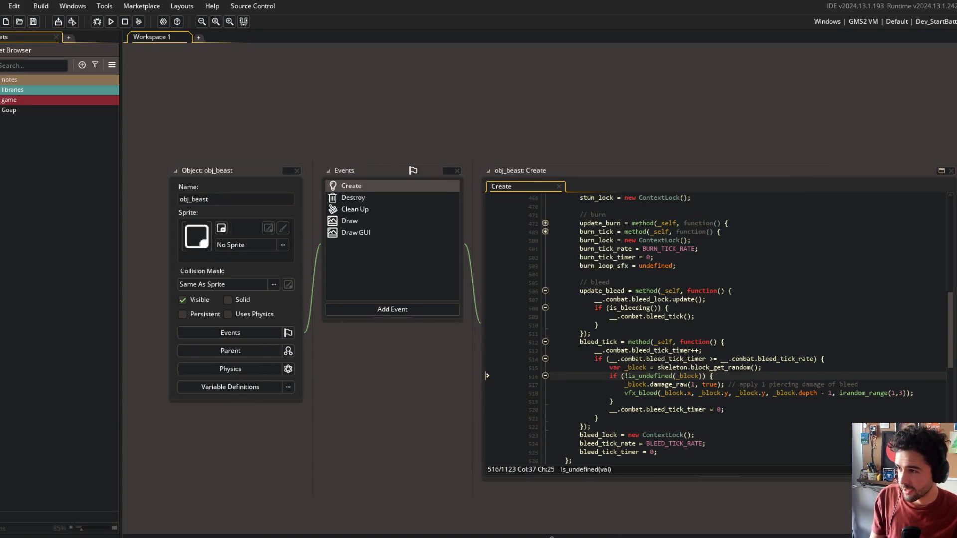
Expand game > assets > particles in the Asset Browser and widen the panel
double_click(9, 100)
double_click(1, 163)
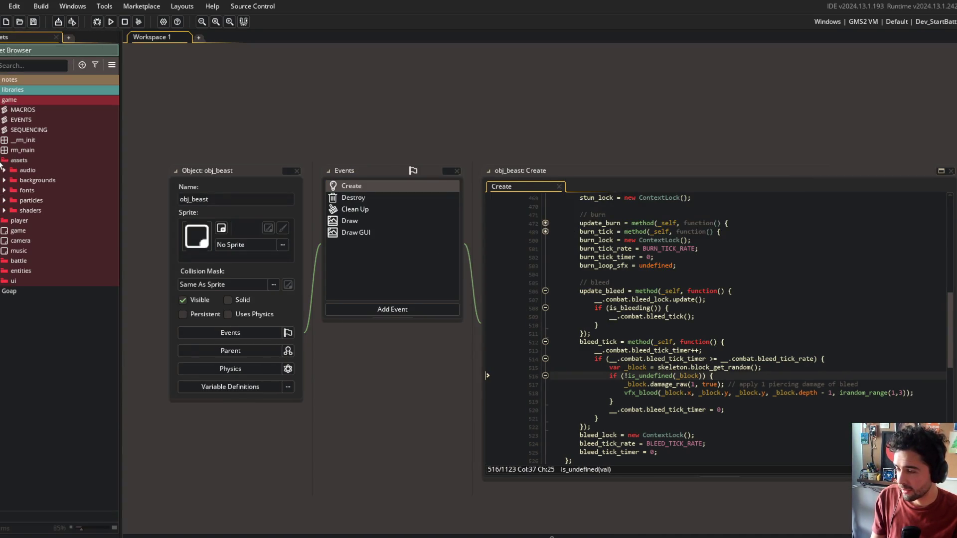
left_click(4, 202)
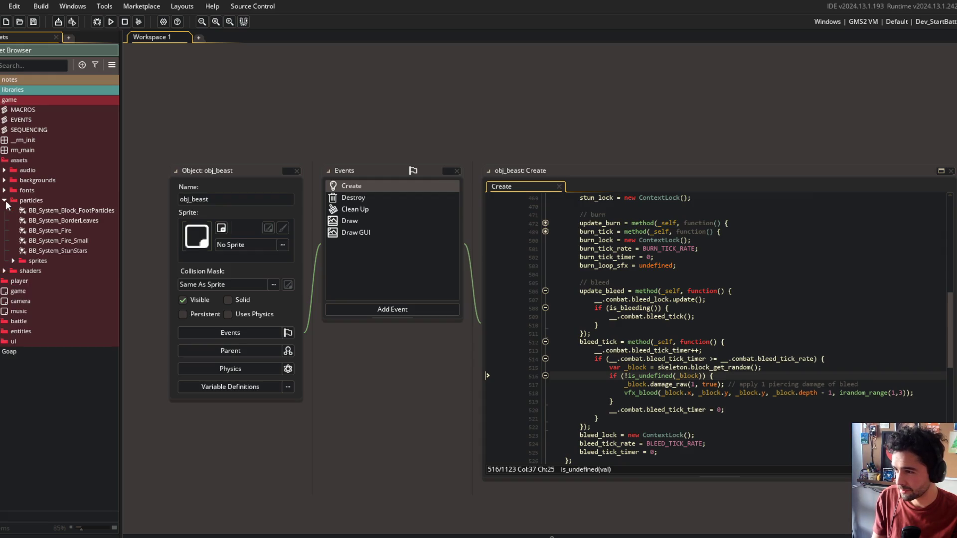
left_click_drag(121, 218, 139, 218)
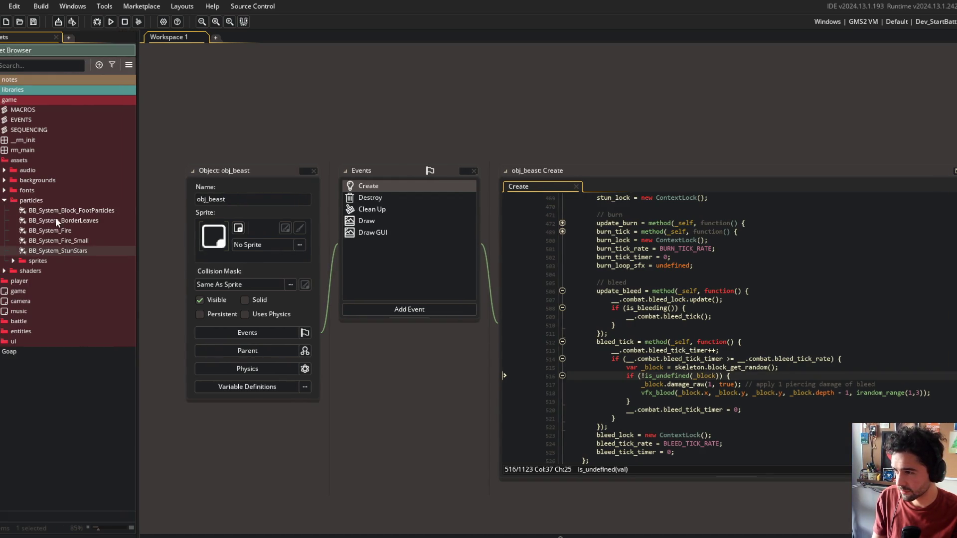
right_click(59, 251)
Create a particle system named BB_System_Projectile_Impact and move it among the BB_System entries
left_click(84, 271)
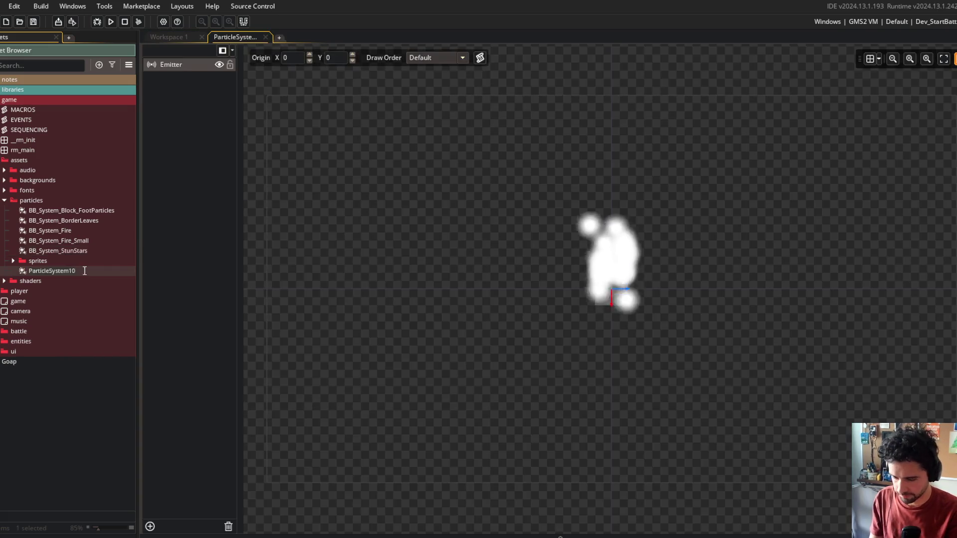
type("BB_System_Projectile_Impact")
key("Return")
mouse_move(85, 272)
left_mouse_down()
mouse_move(82, 222)
mouse_move(83, 245)
left_mouse_up()
Collapse the asset list, show and widen the Inspector, and select the emitter
key("ctrl+alt+Left")
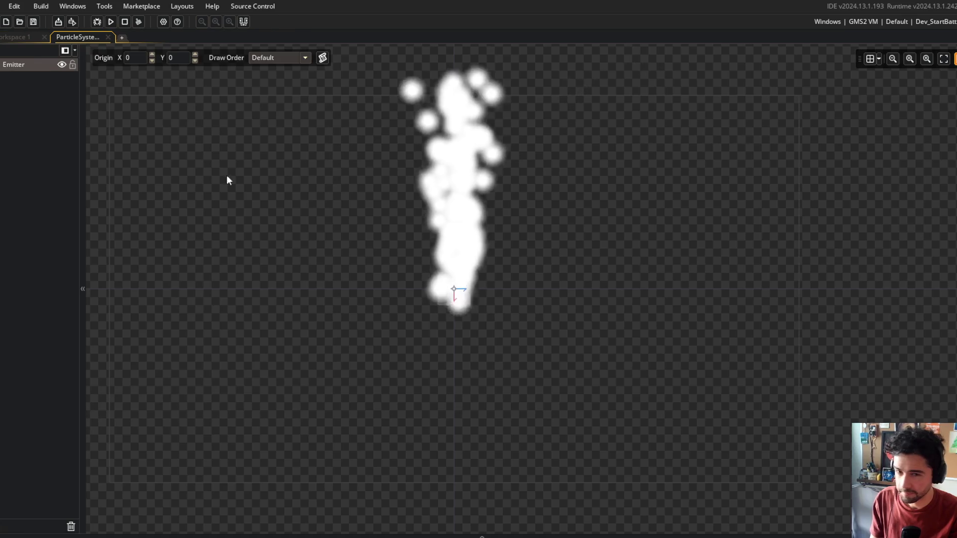
key("ctrl+alt+Right")
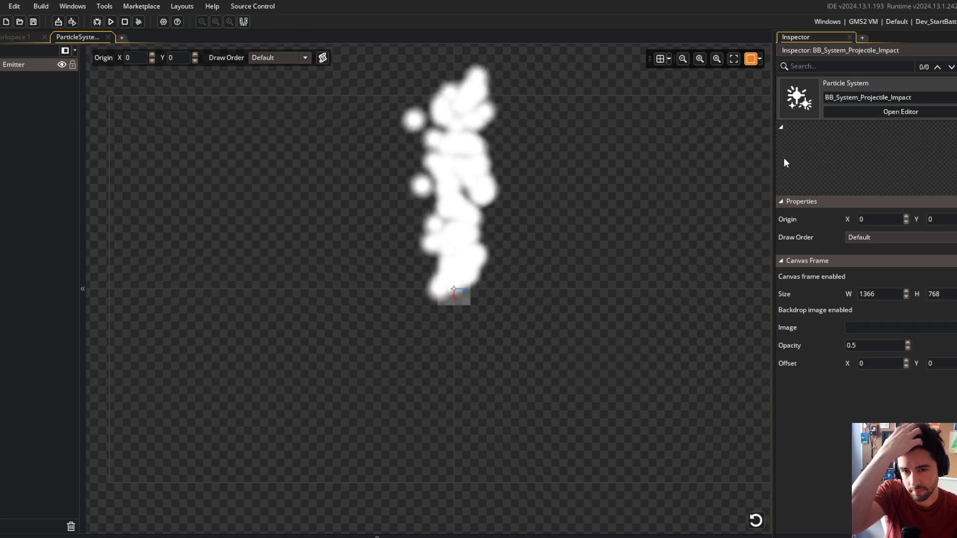
left_click_drag(773, 150, 697, 151)
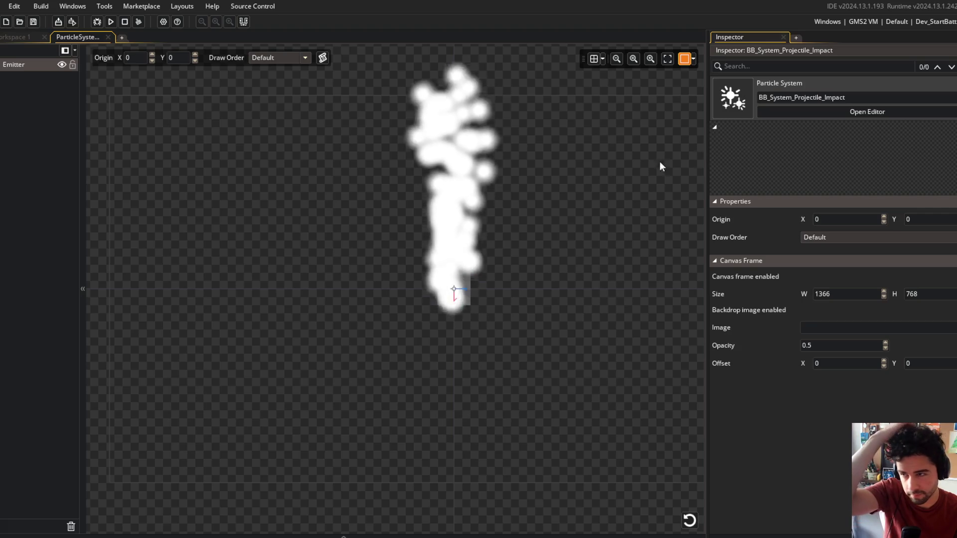
left_click(462, 293)
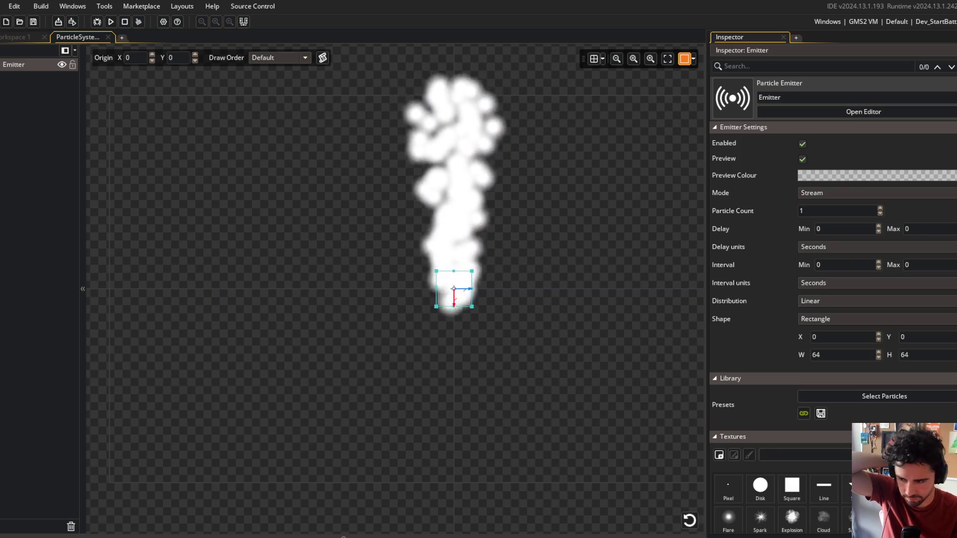
key("alt+Tab")
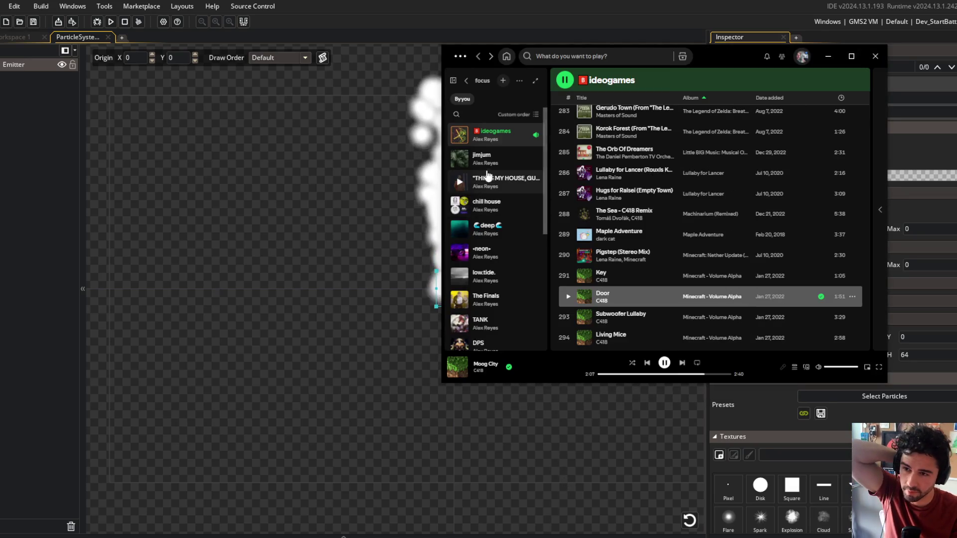
Play the Hearthstone - Music for the tavern playlist from Spotify's focus folder
left_click(496, 261)
left_click(493, 321)
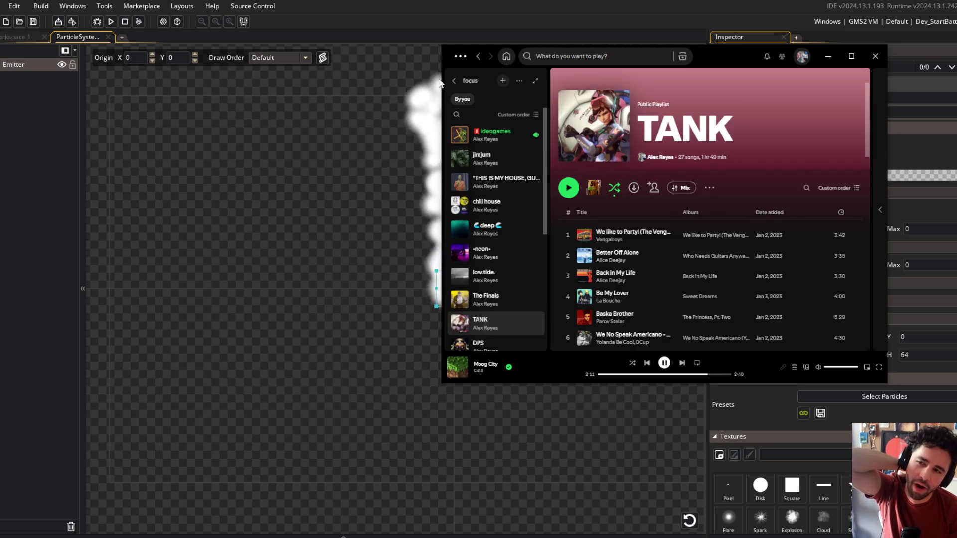
left_click(465, 82)
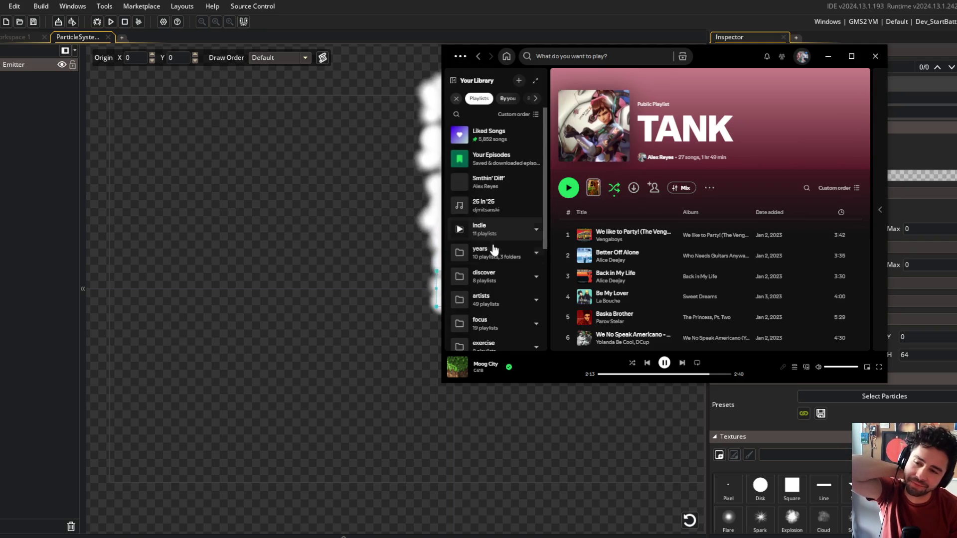
scroll(494, 259, "down", 2)
left_click(492, 260)
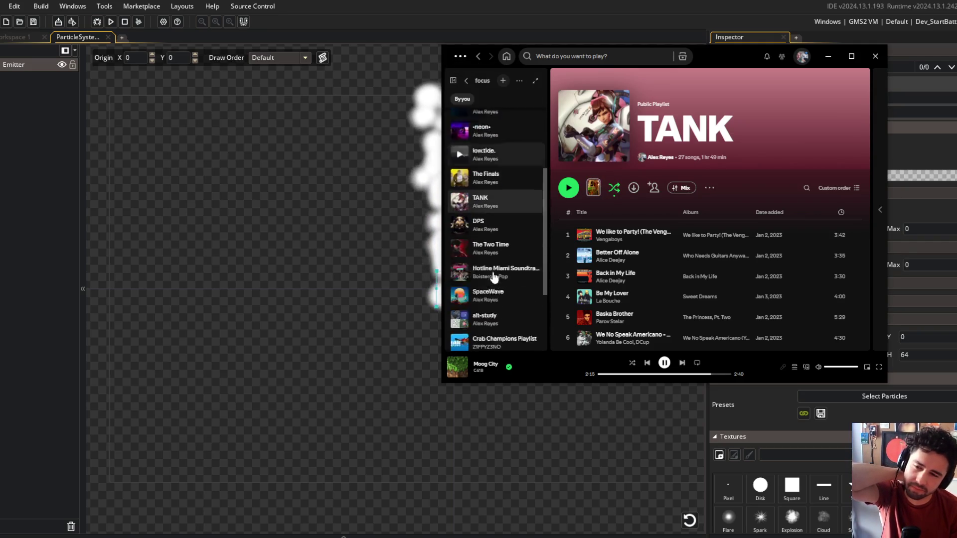
scroll(493, 277, "down", 3)
left_click(492, 273)
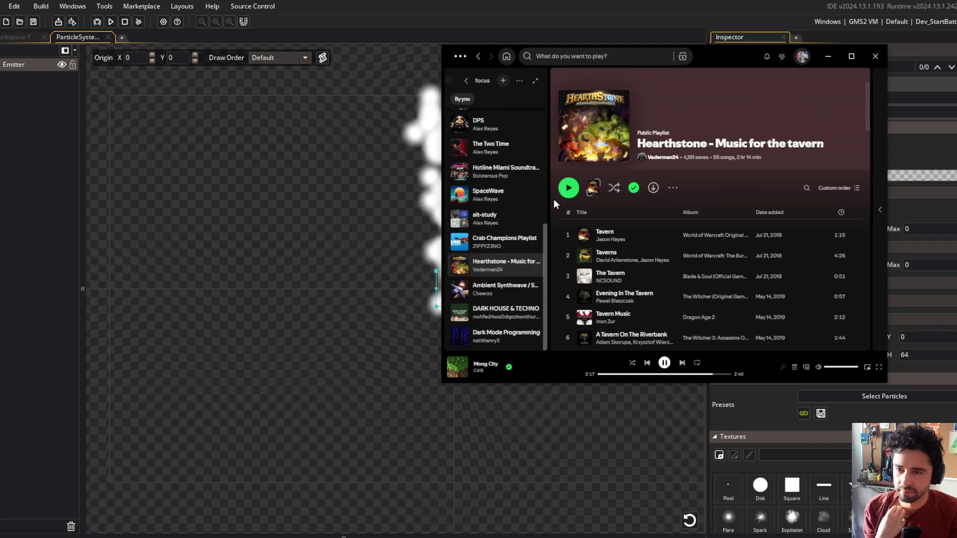
left_click(571, 188)
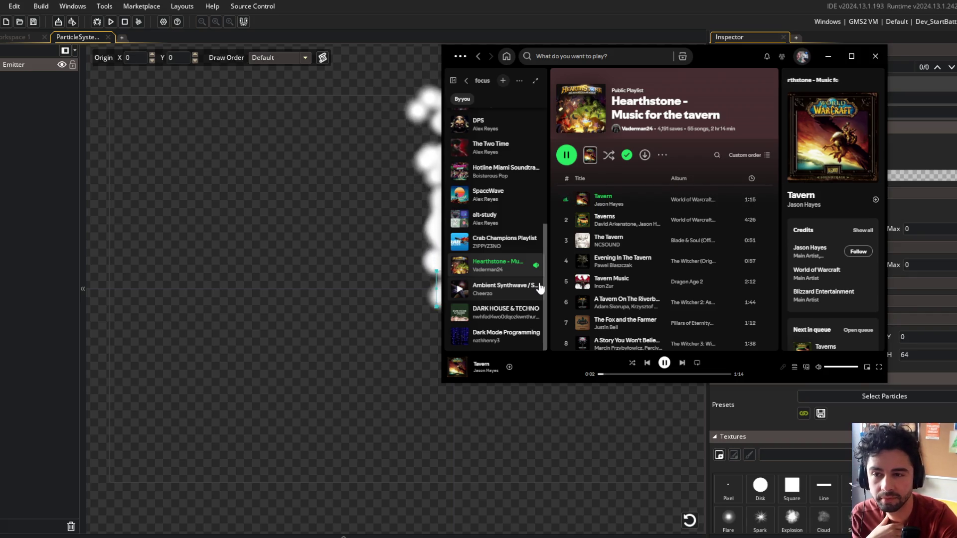
left_click(682, 5)
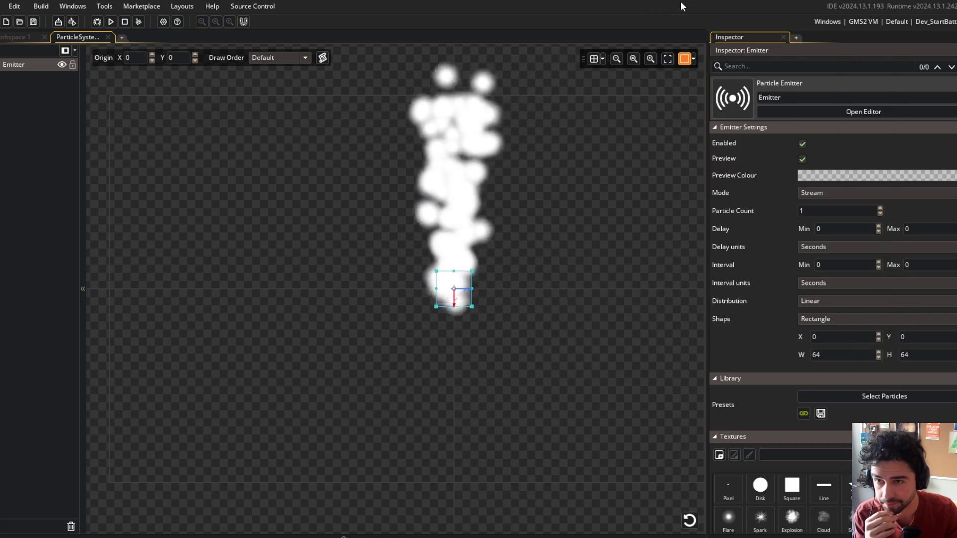
Give the particles a disk texture and a direction range of 0 to 360
left_click(757, 488)
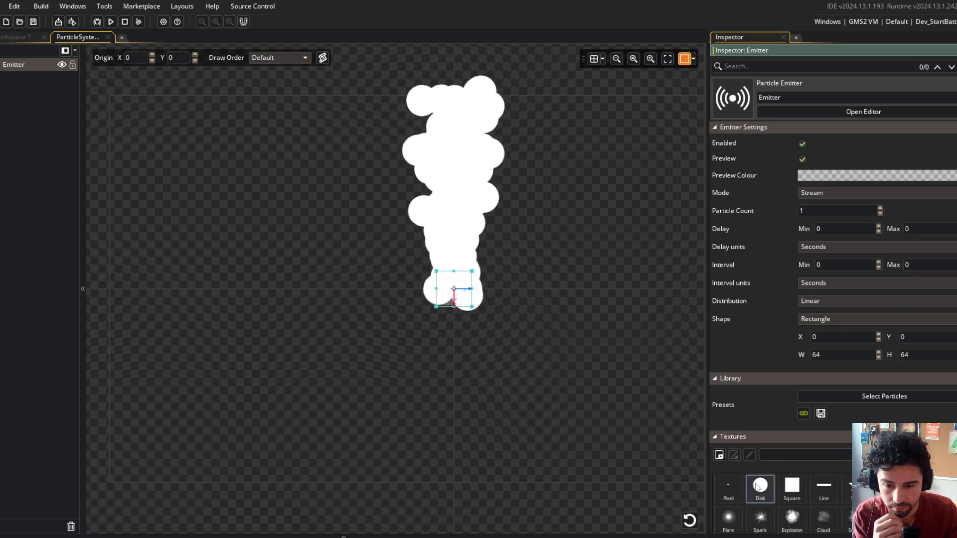
scroll(758, 280, "down", 15)
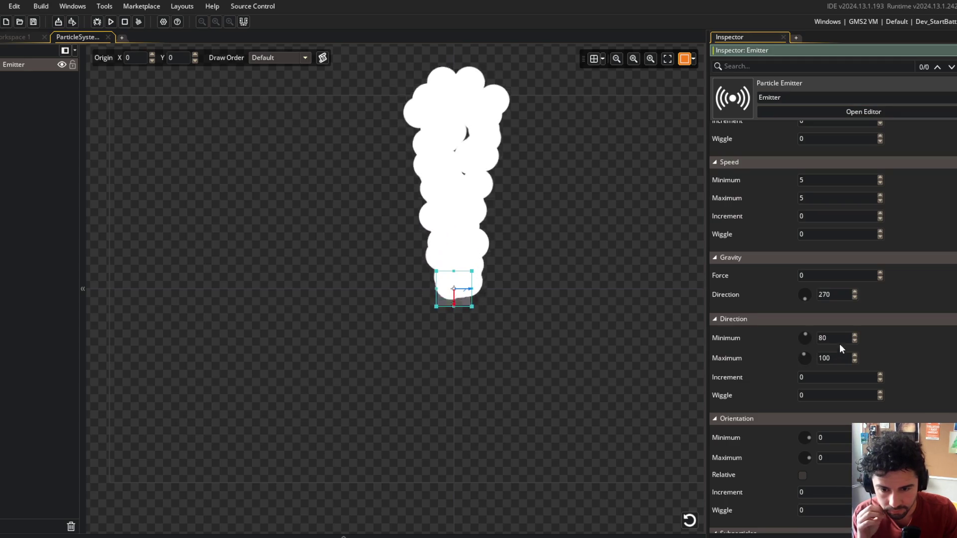
key("BackSpace")
key("BackSpace")
type("0")
key("Return")
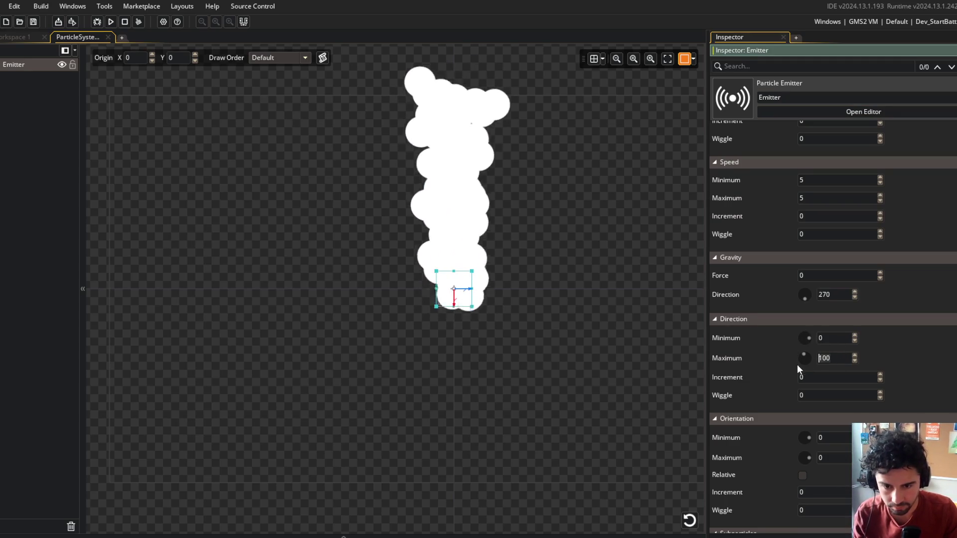
key("Tab")
type("360")
key("Return")
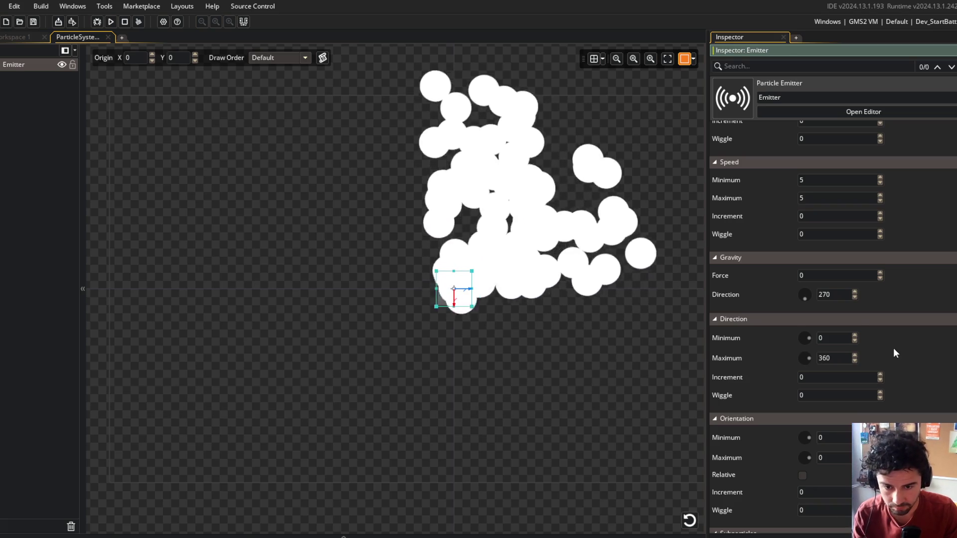
Set the maximum orientation to 360 and make particle orientation relative
scroll(878, 350, "down", 1)
scroll(878, 351, "down", 1)
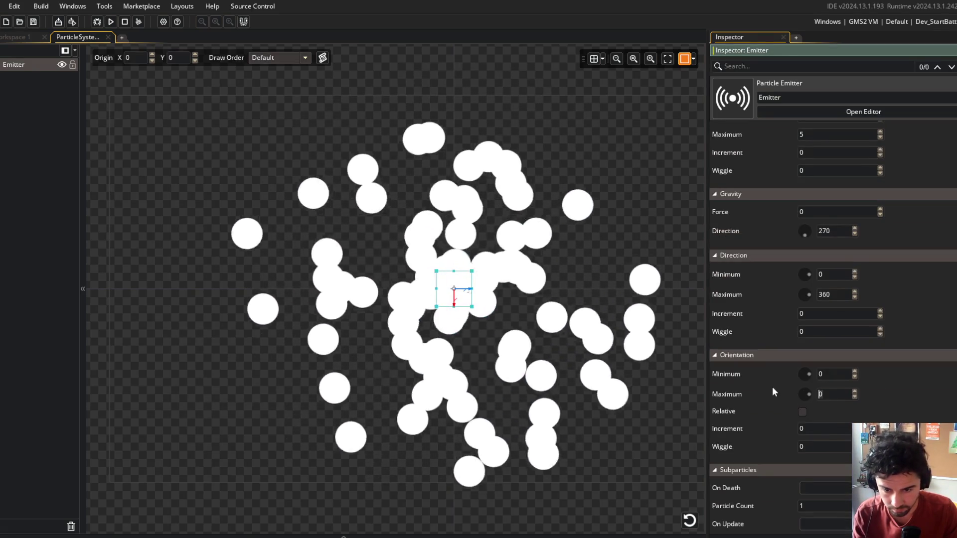
left_click(832, 394)
type("360")
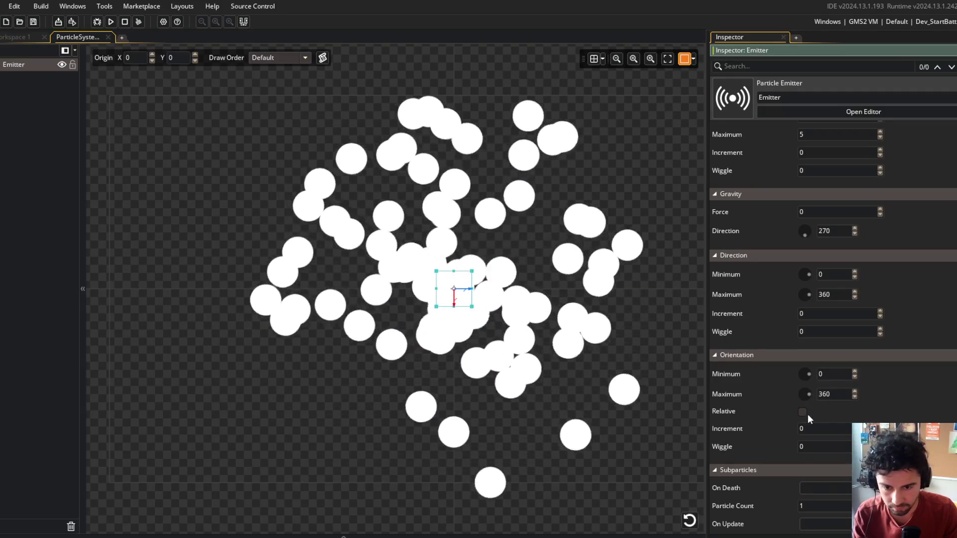
left_click(803, 412)
Set the particle size range to 0.2 minimum and 0.5 maximum
scroll(773, 385, "up", 10)
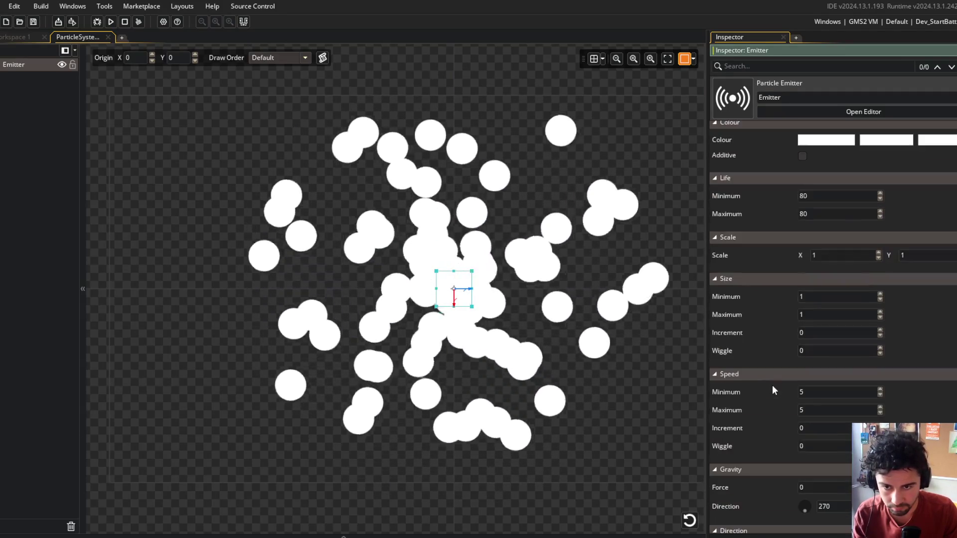
scroll(772, 385, "up", 5)
scroll(768, 252, "down", 5)
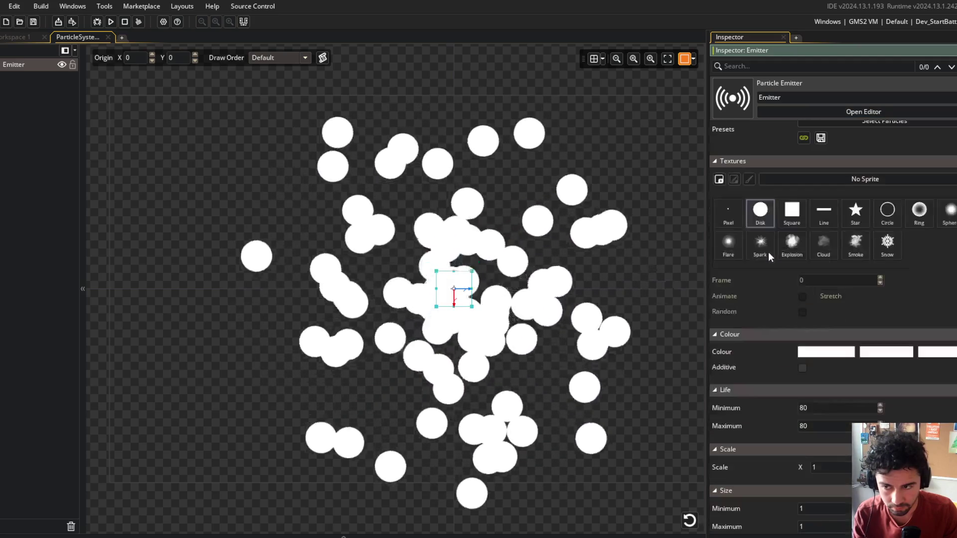
scroll(761, 297, "down", 3)
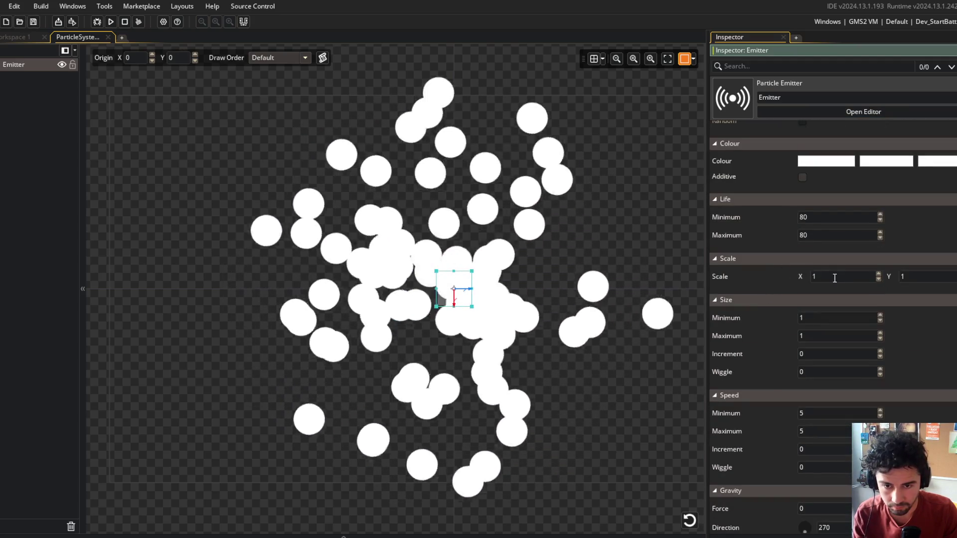
scroll(774, 255, "down", 2)
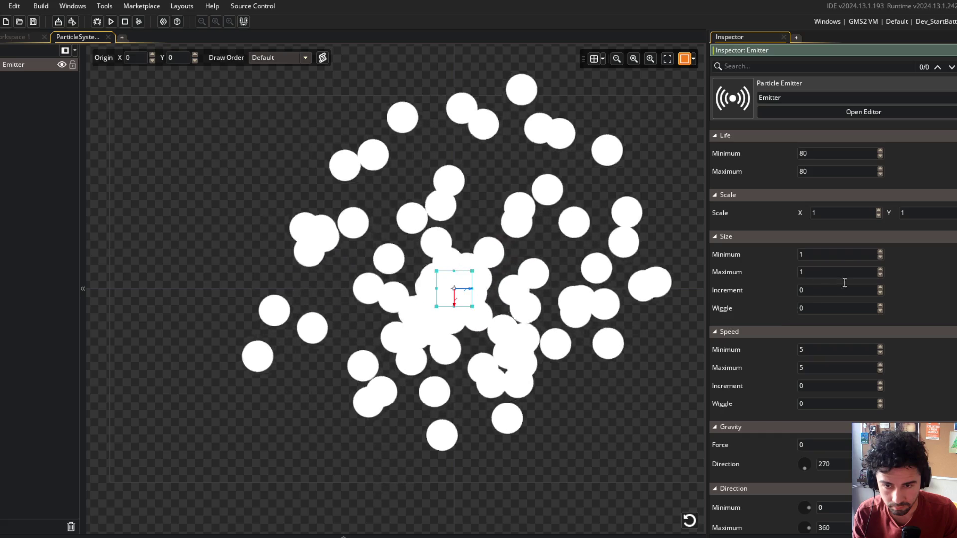
key("BackSpace")
type("0.2")
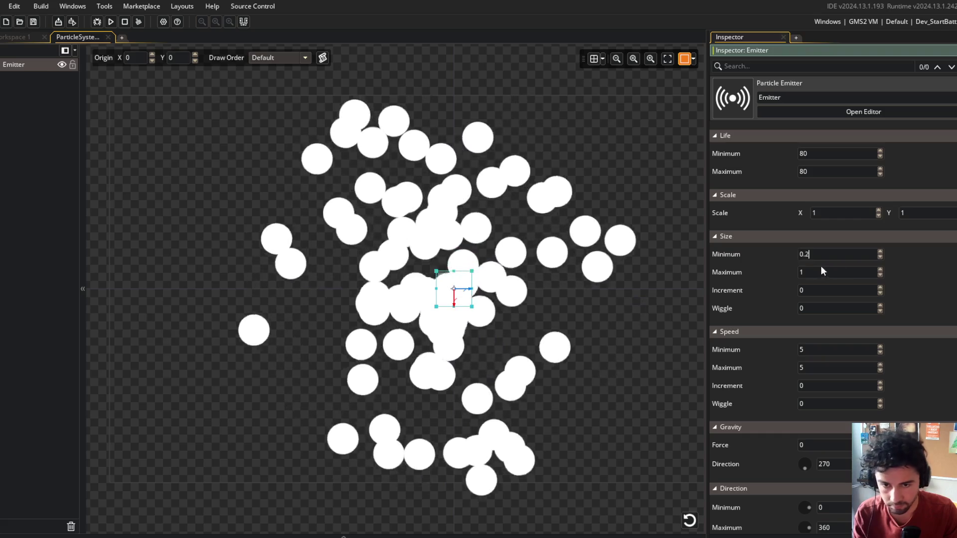
left_click(809, 269)
type("0.2")
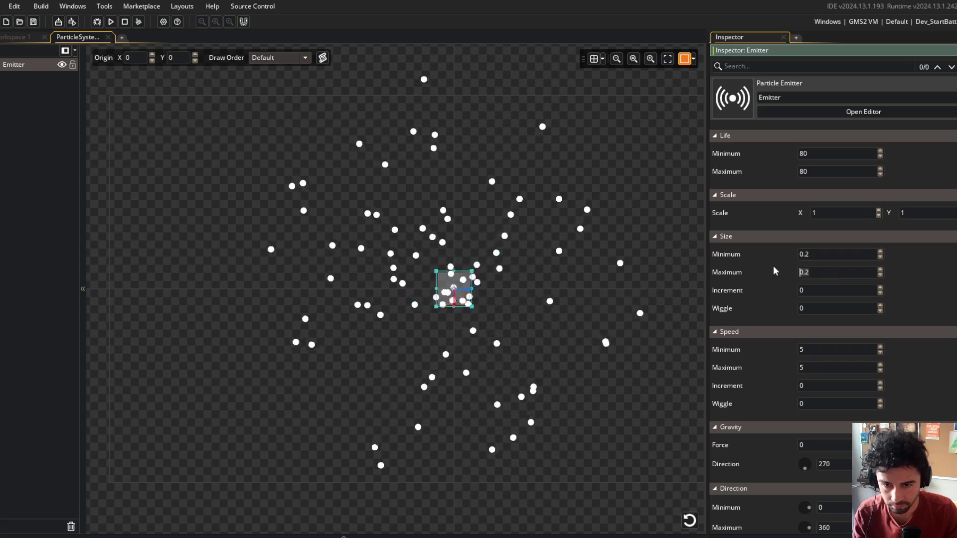
key("BackSpace")
type("3")
key("Return")
type("05")
key("Left")
key("BackSpace")
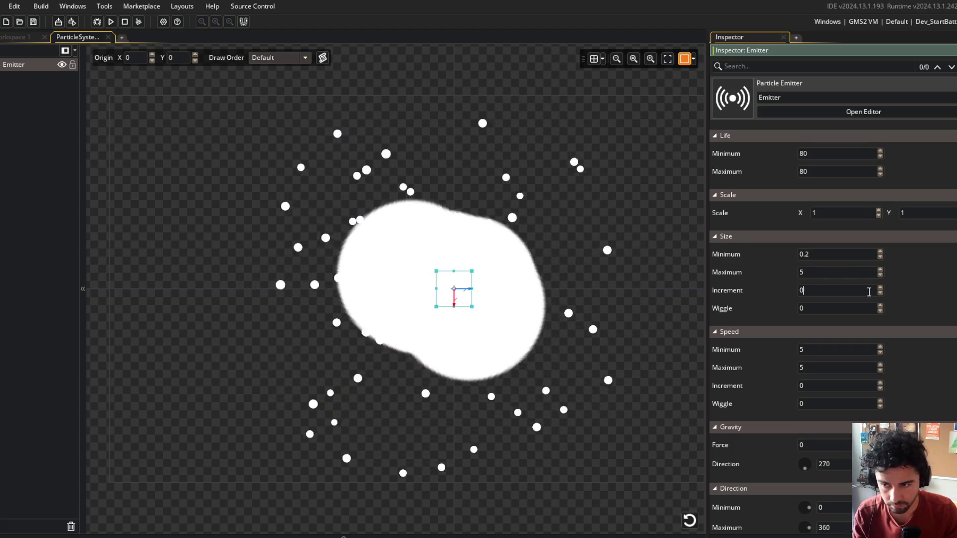
type("0.")
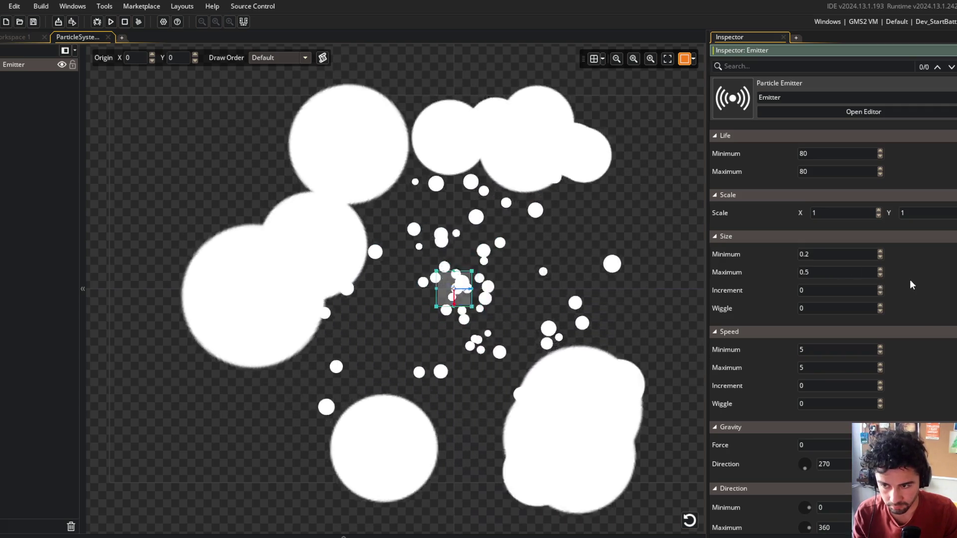
Make particles shrink by -0.01 and move at speed 2–3, slowing by -0.01
left_click(801, 290)
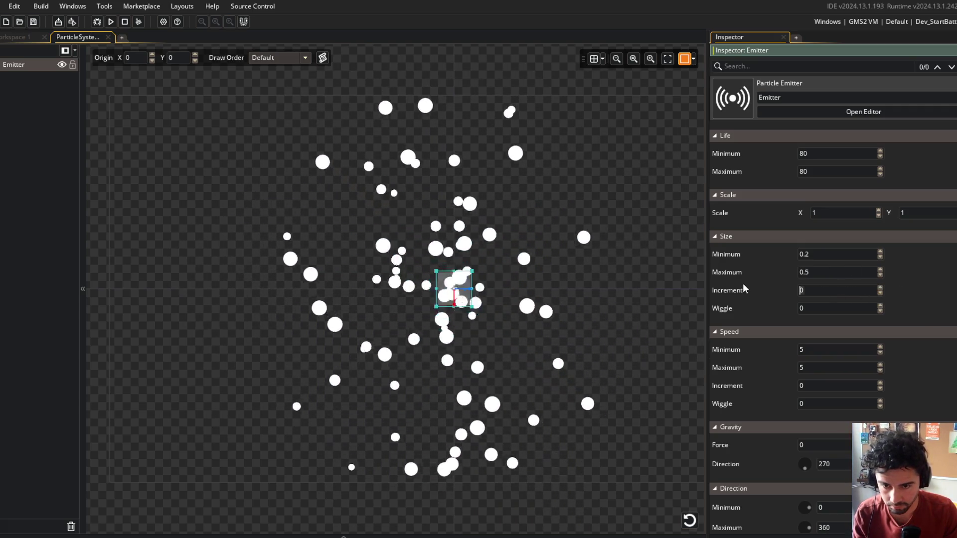
type("-0.01")
key("Return")
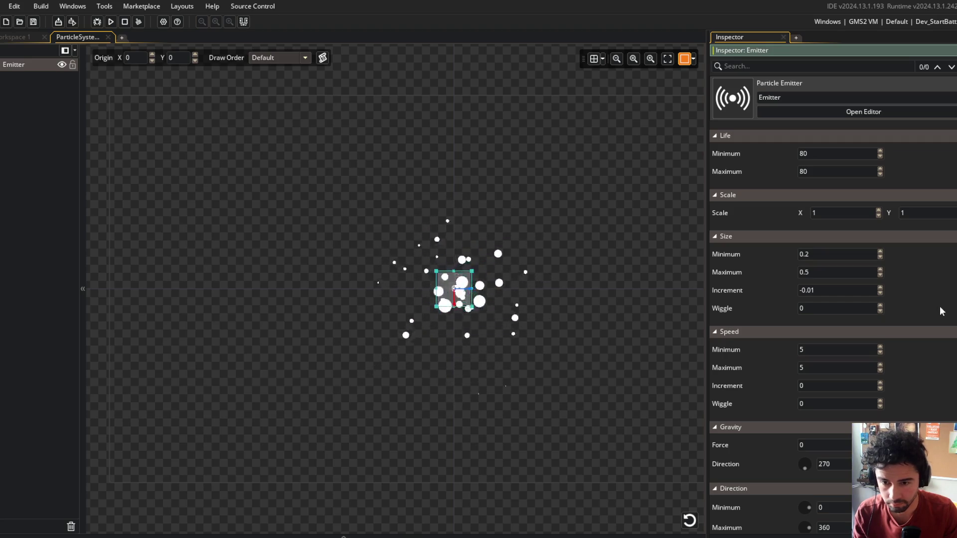
scroll(854, 303, "down", 2)
left_click_drag(827, 291, 763, 290)
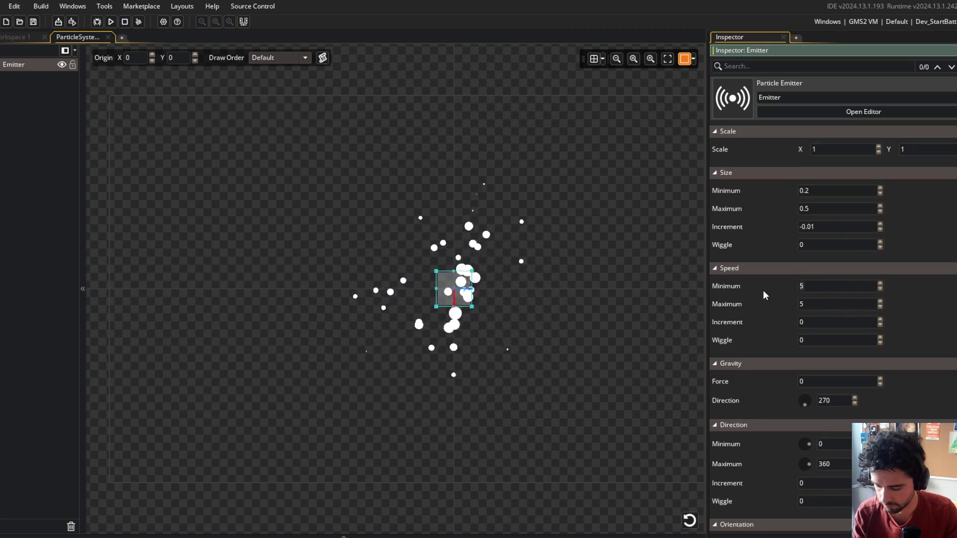
type("2")
double_click(807, 304)
type("3")
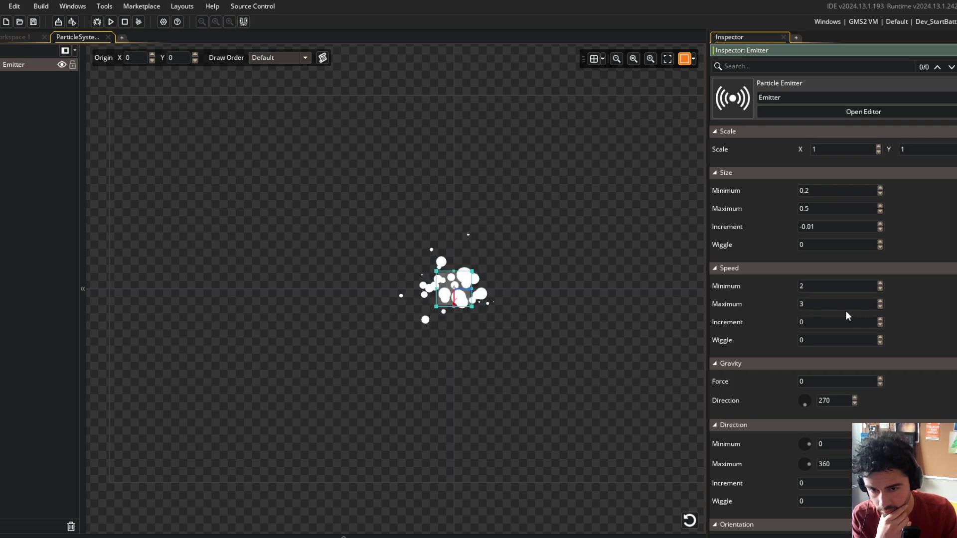
double_click(817, 324)
type("-0.01")
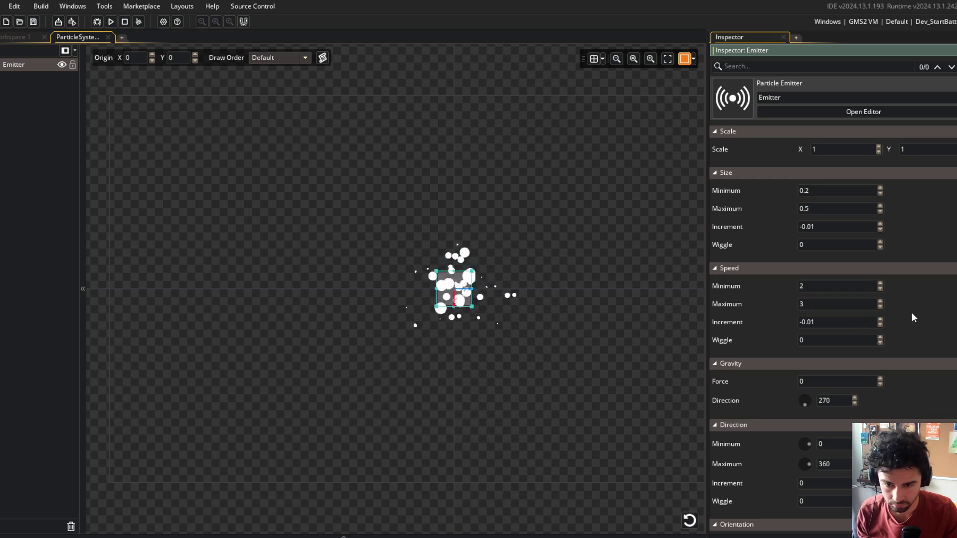
scroll(908, 319, "up", 3)
left_click(826, 203)
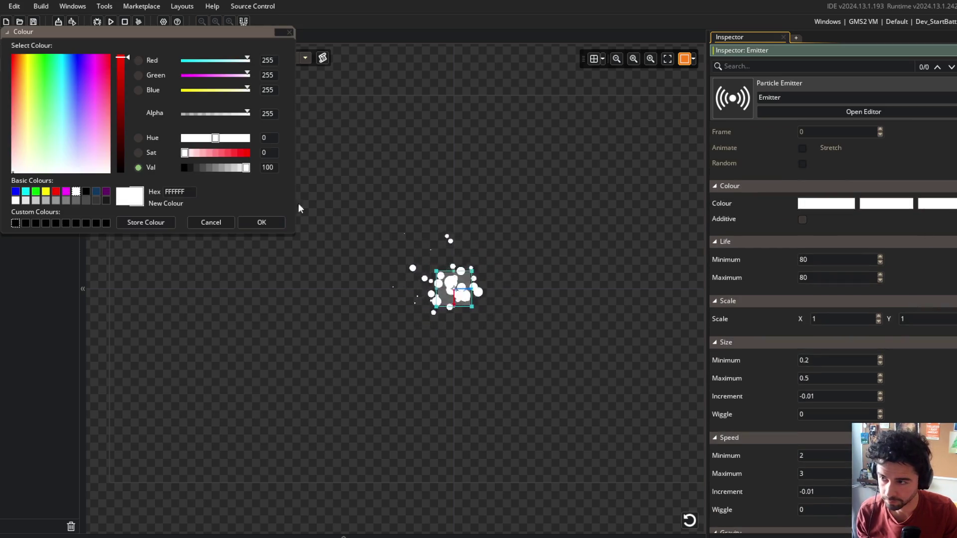
Make the end colour fully transparent with alpha 0
left_click_drag(234, 116, 184, 115)
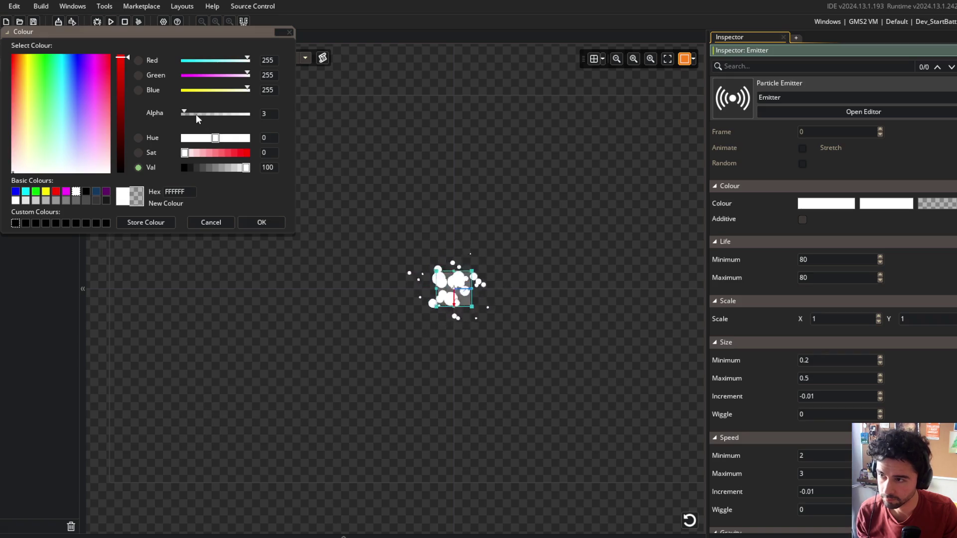
left_click(260, 222)
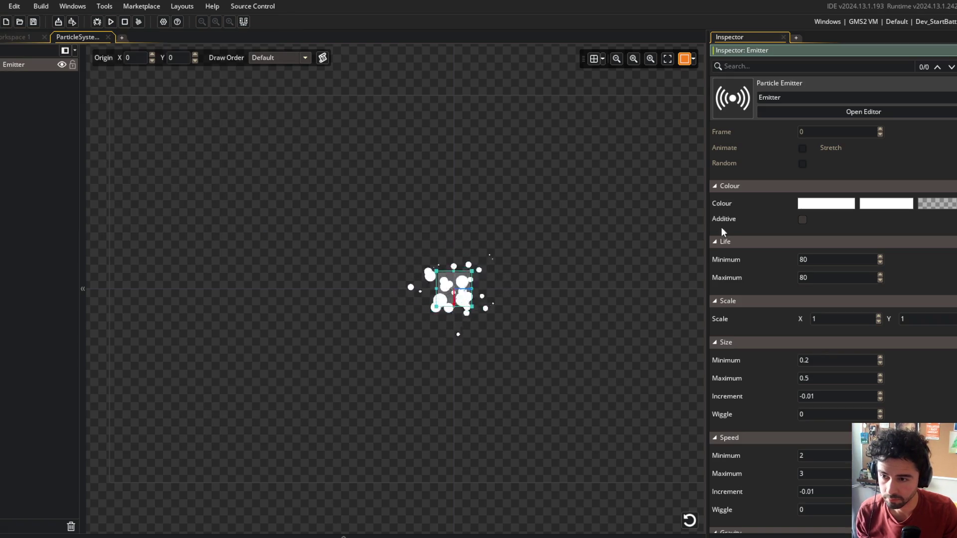
scroll(888, 273, "down", 3)
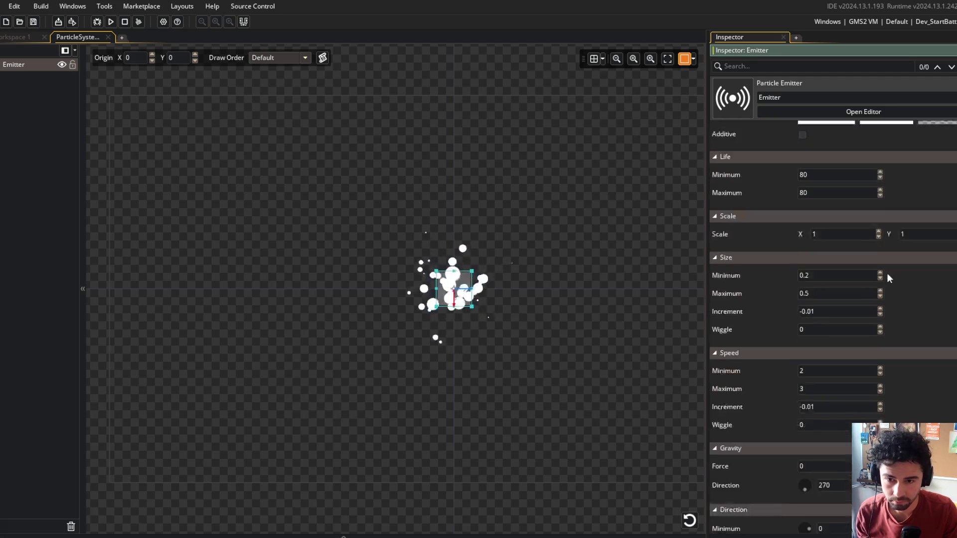
scroll(753, 260, "up", 5)
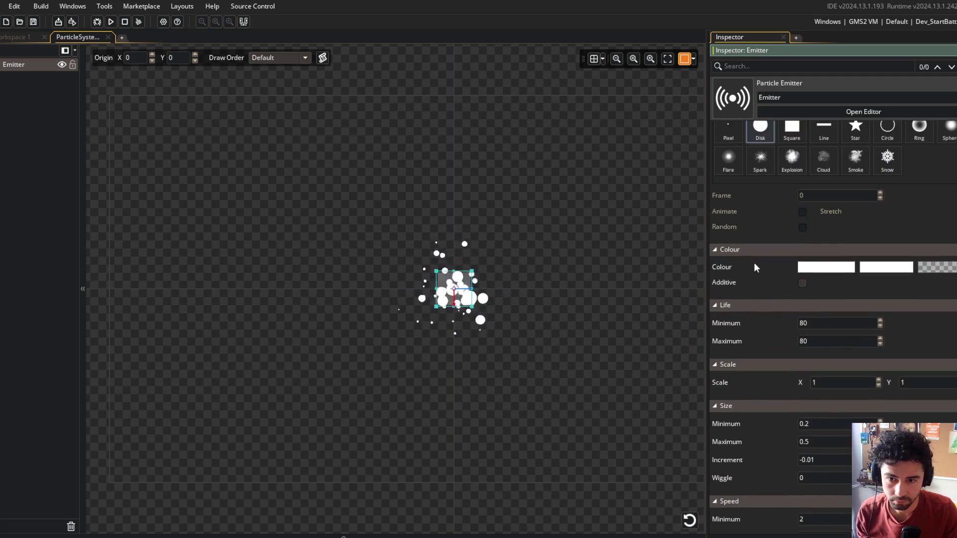
Set particle life to a minimum of 10 and maximum of 40
left_click(819, 324)
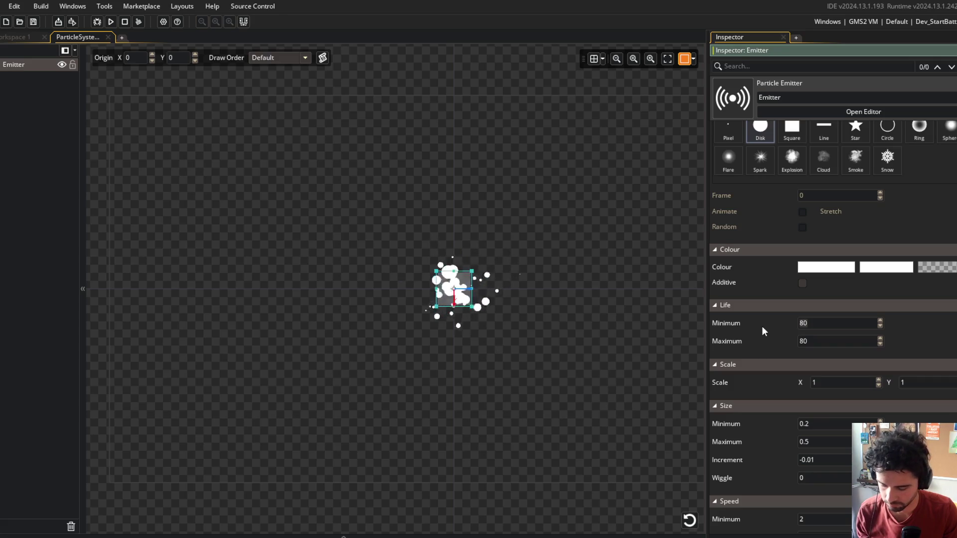
type("30")
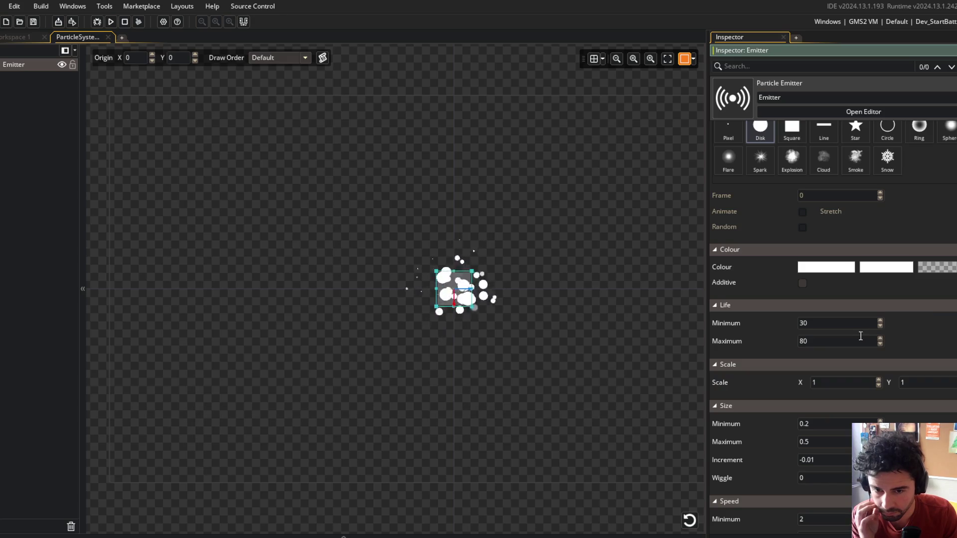
left_click(828, 341)
type("40")
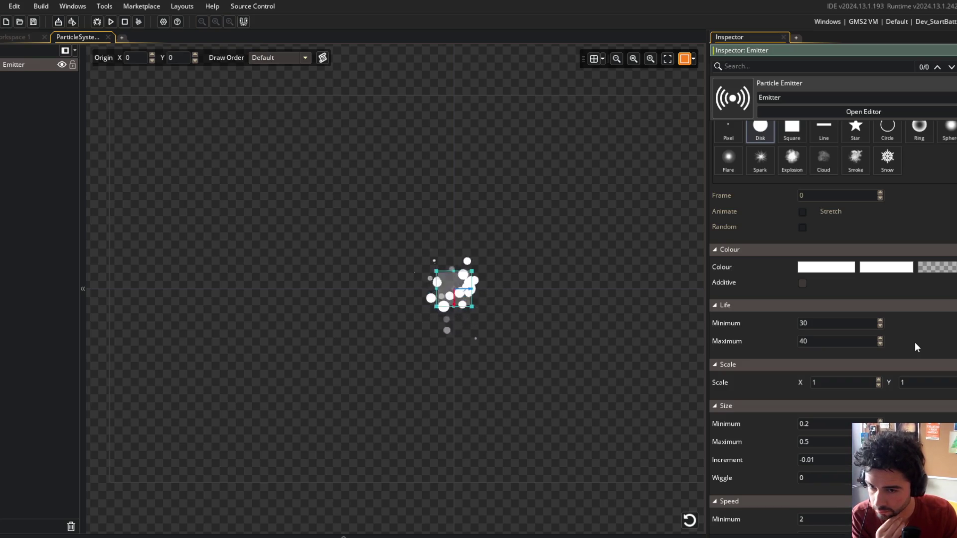
left_click(825, 325)
type("10")
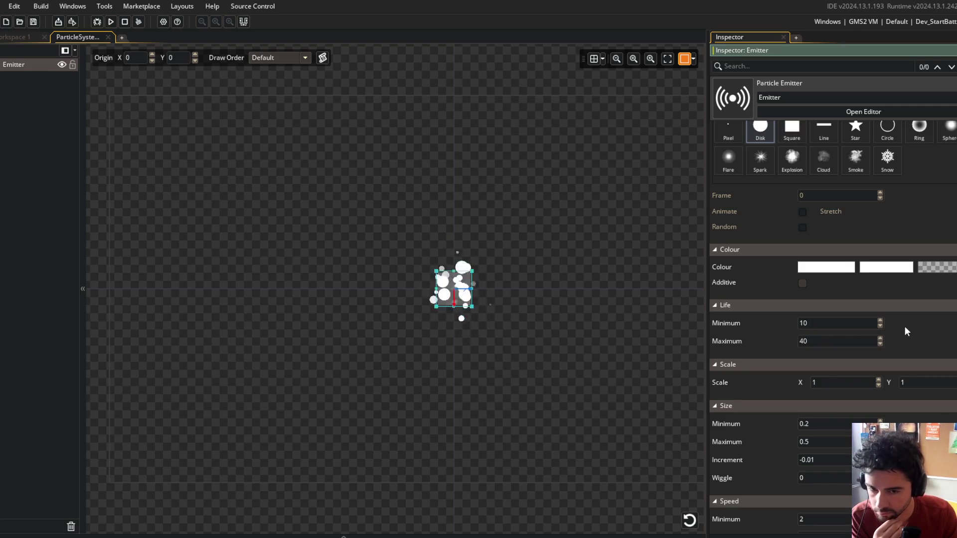
Turn off relative orientation for the particles
scroll(925, 325, "down", 5)
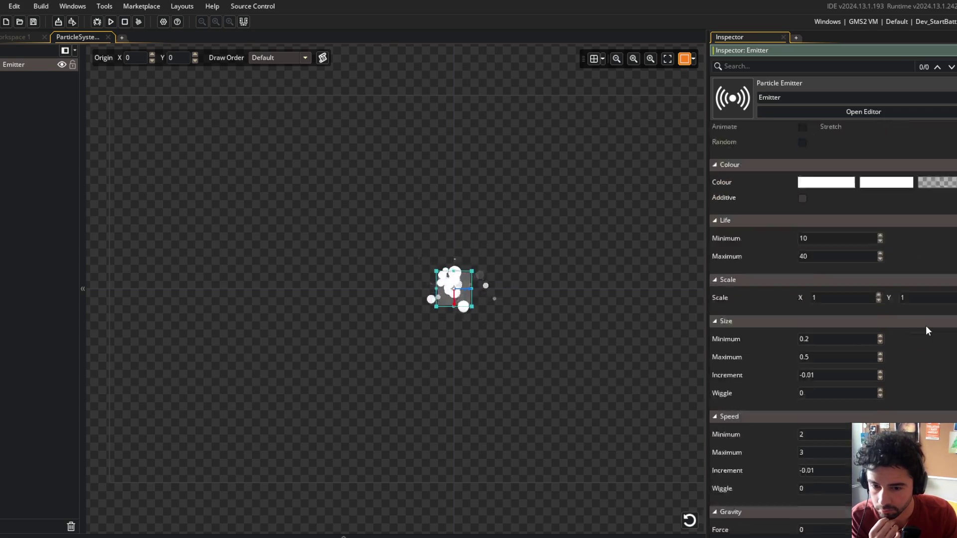
scroll(779, 360, "down", 2)
left_click(802, 473)
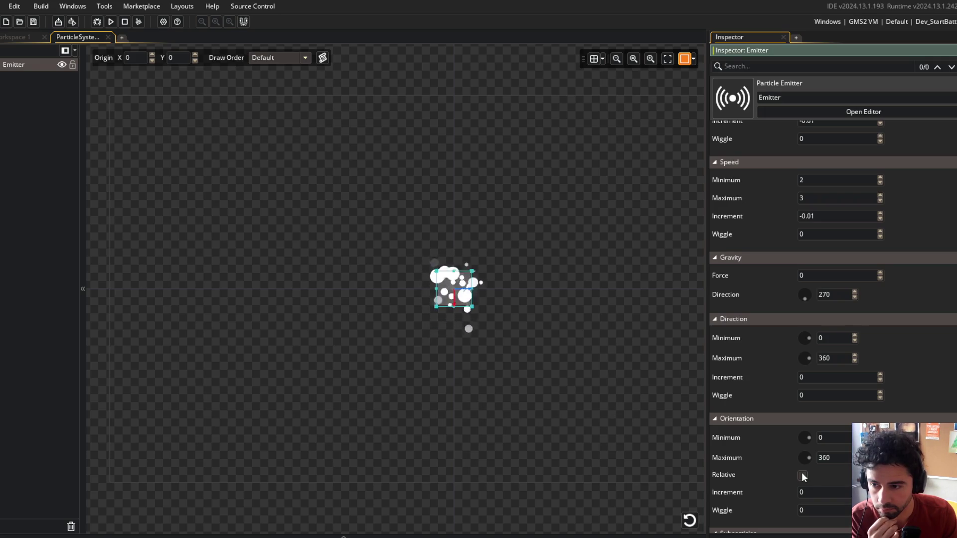
Shrink the emitter area to 16 by 16 and recentre the preview
scroll(897, 368, "up", 3)
scroll(897, 365, "up", 10)
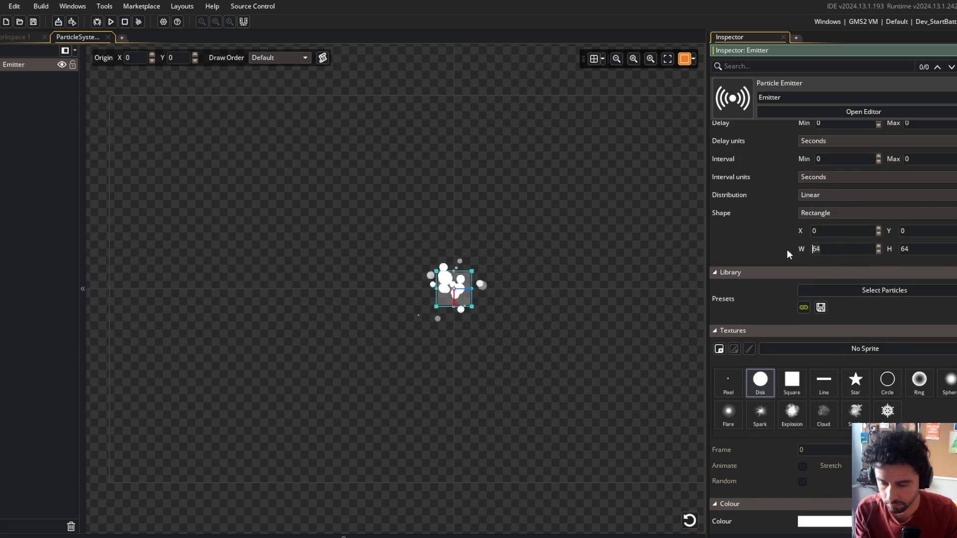
type("16")
key("Tab")
type("16")
key("Return")
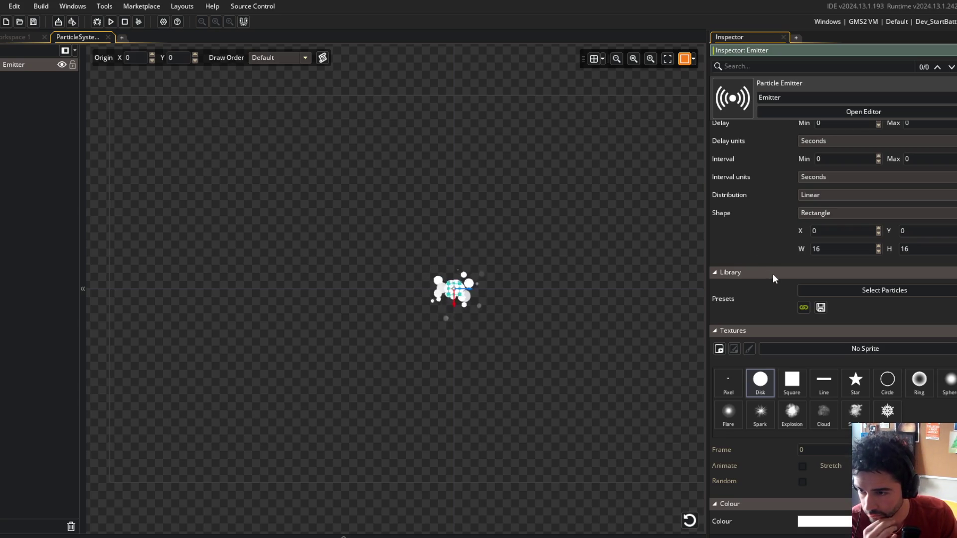
scroll(774, 278, "down", 5)
scroll(773, 275, "down", 3)
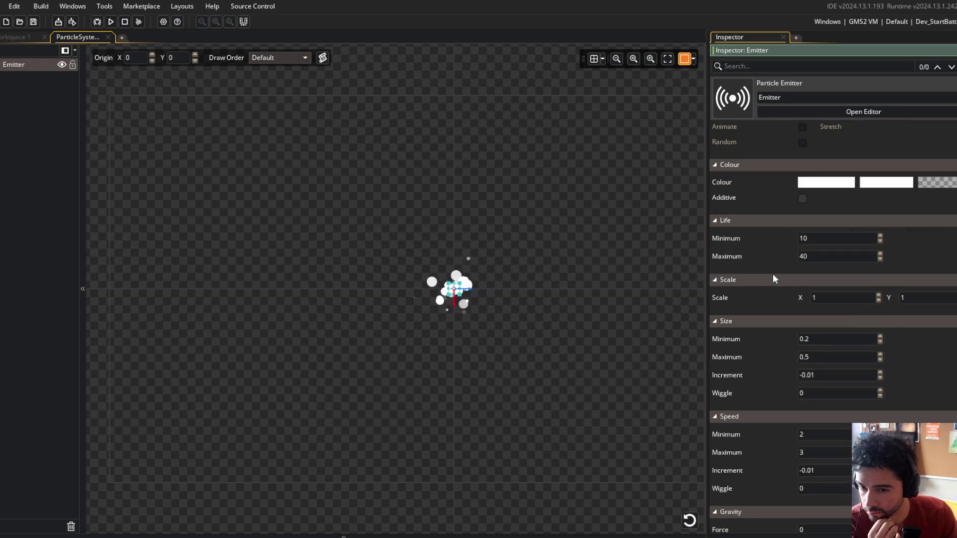
mouse_move(530, 216)
left_mouse_down()
mouse_move(412, 162)
mouse_move(483, 190)
left_mouse_up()
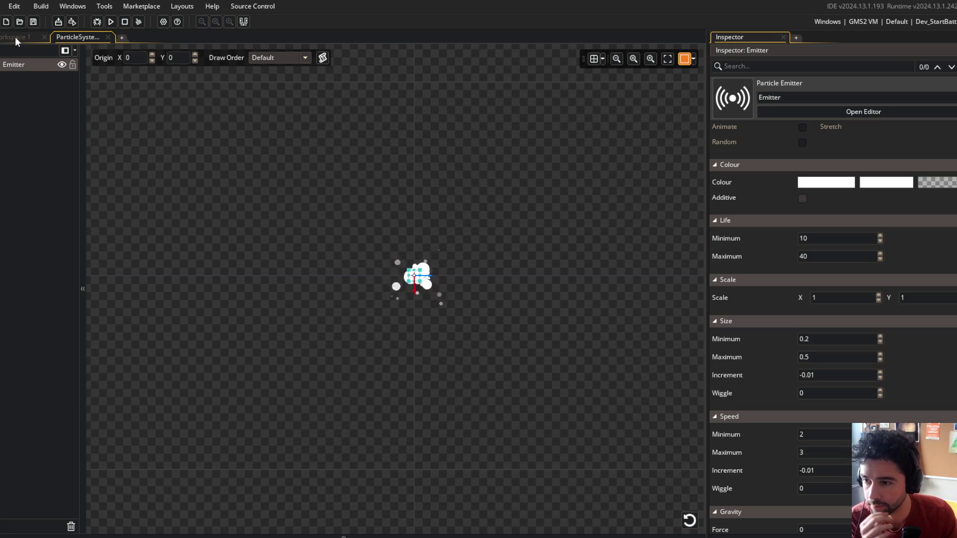
left_click(15, 36)
Open obj_projectile's Create code in its own tab via asset search
left_click(76, 37)
left_click(31, 36)
key("ctrl+t")
type("obj_project")
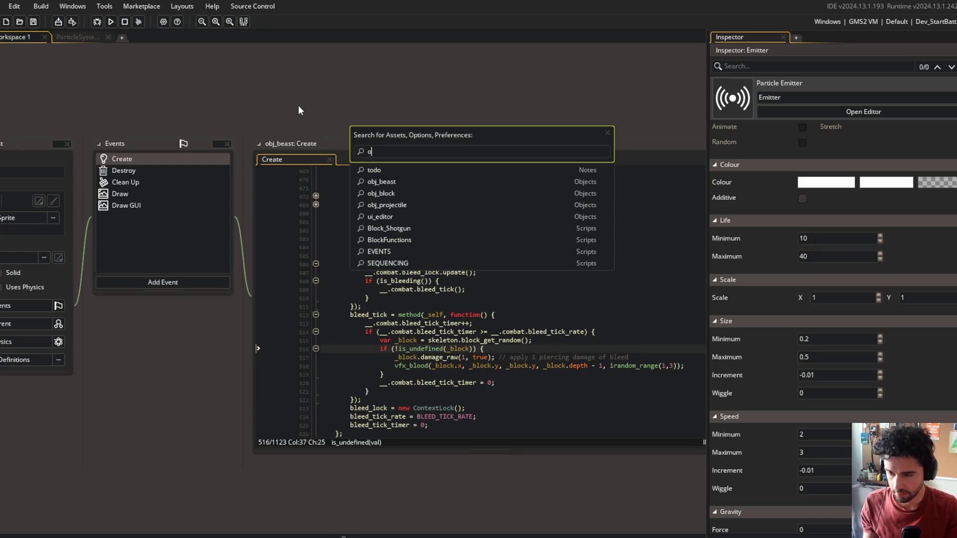
key("Return")
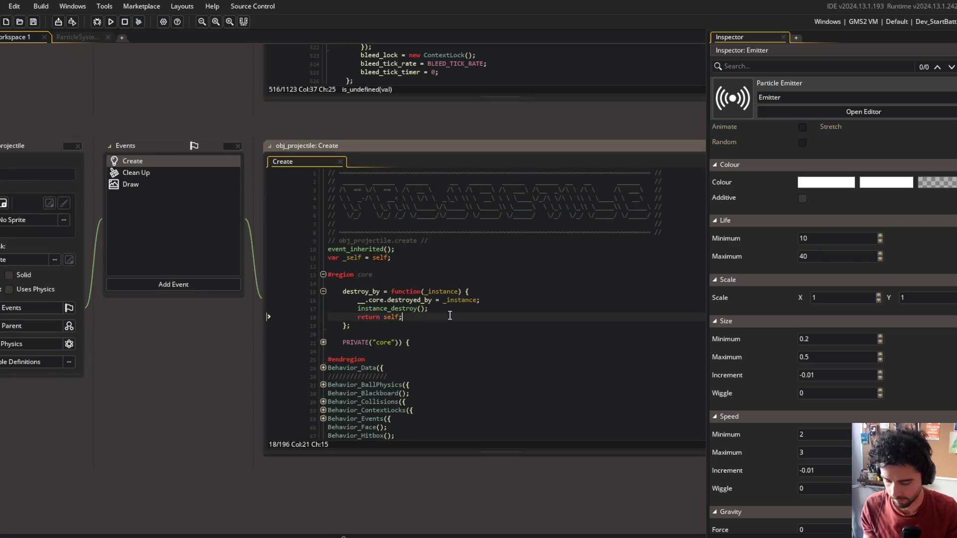
left_click(323, 274)
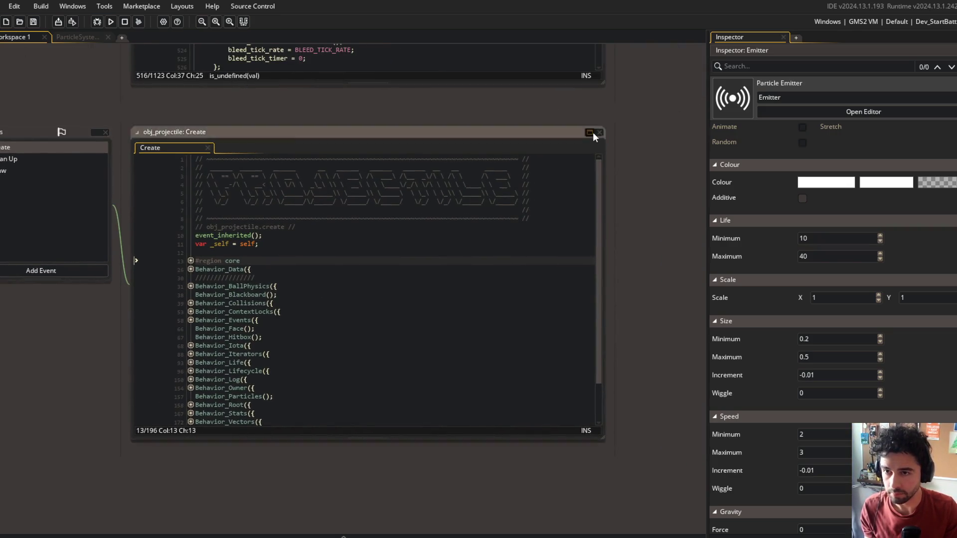
left_click(591, 133)
left_click(415, 341)
Pass Behavior_Particles a config with systems: { impact: BB_System_Projectile_Impact }
left_click(129, 306)
key("Up")
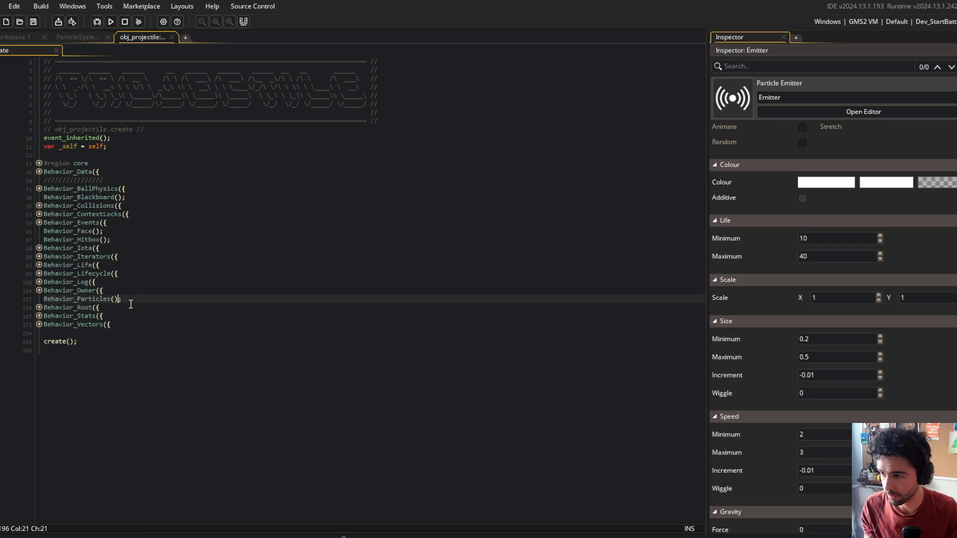
type("{")
key("Return")
type("syst")
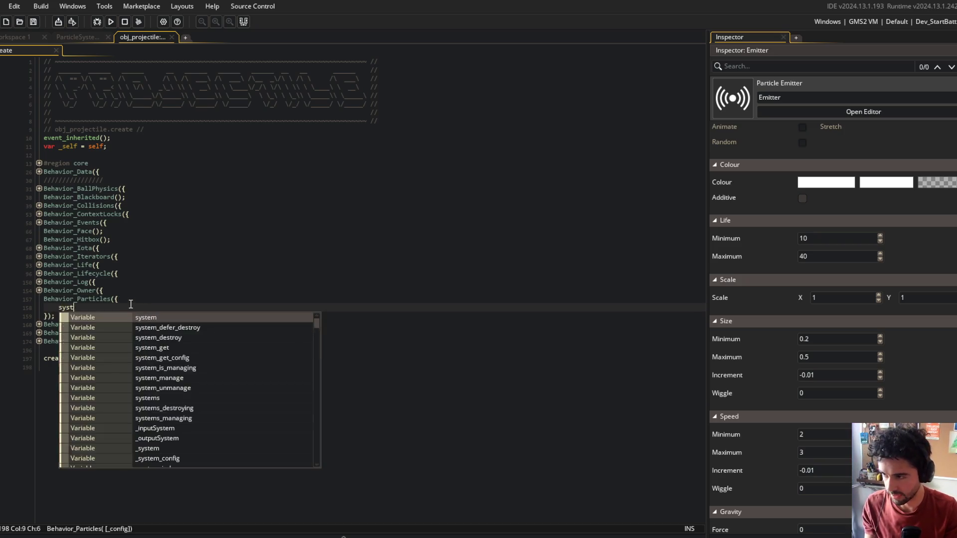
type("ems: {")
key("Return")
key("Down")
type(",")
key("Up")
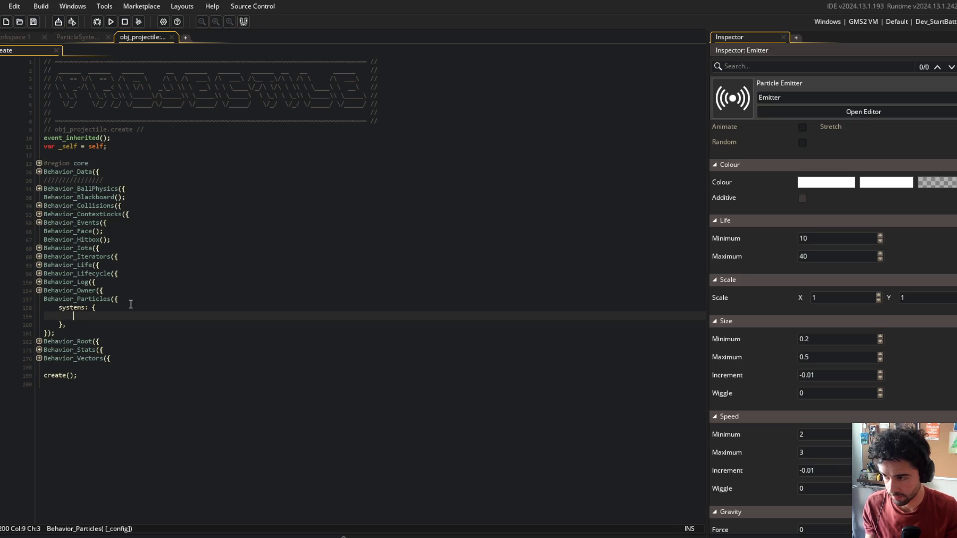
type("impact: BB_S")
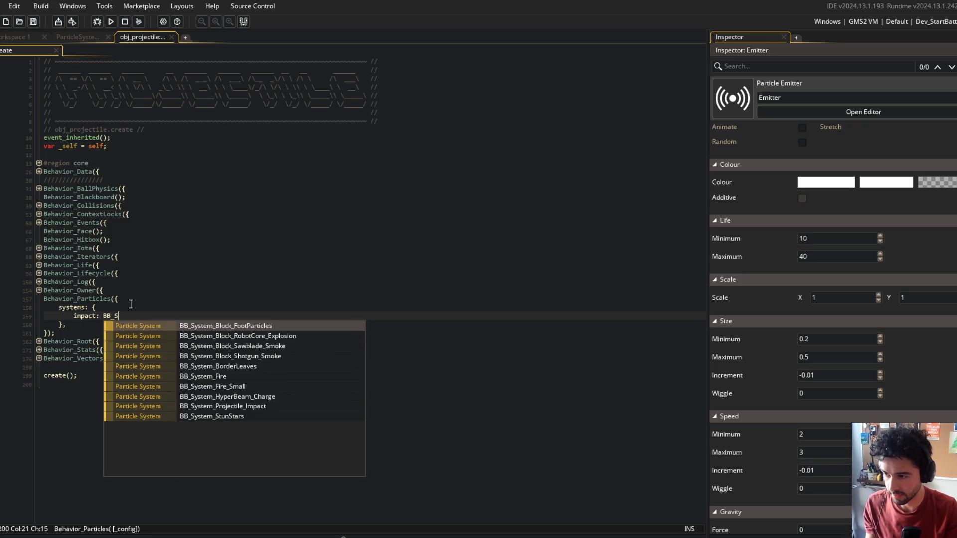
key("Down")
key("Down")
key("Down")
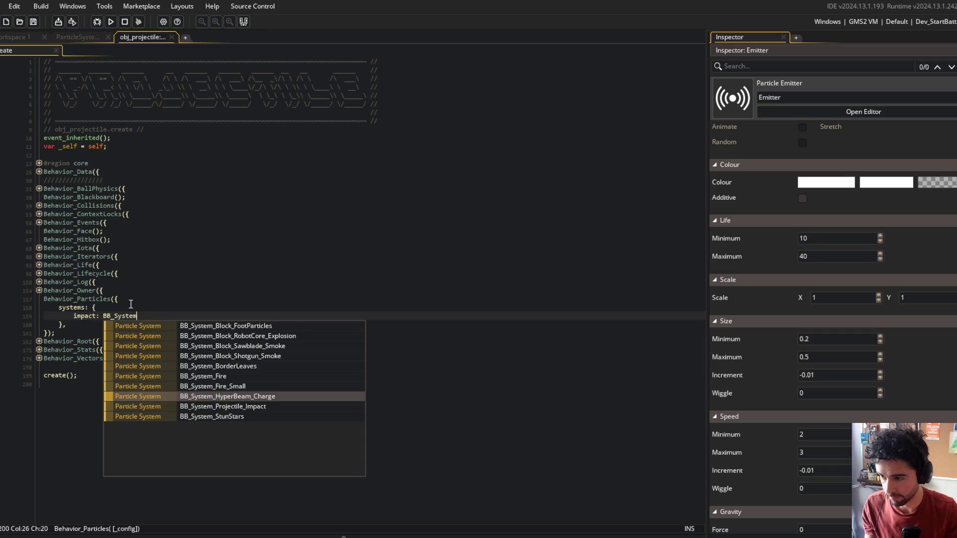
key("Return")
type(".,")
Expand the destroy_by function and add a blank line after the destroyed_by assignment
left_click(237, 299)
left_click(39, 171)
left_click(39, 172)
left_click(39, 163)
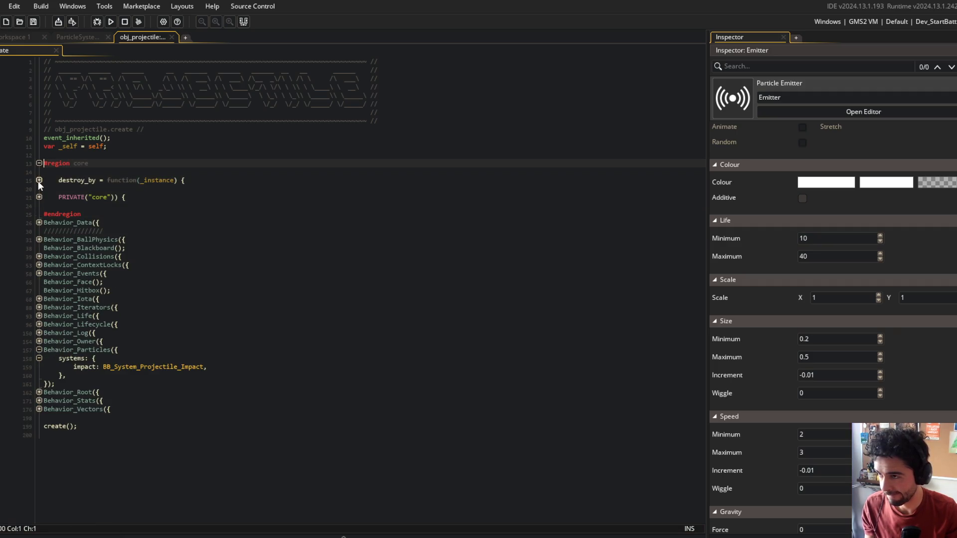
left_click(37, 181)
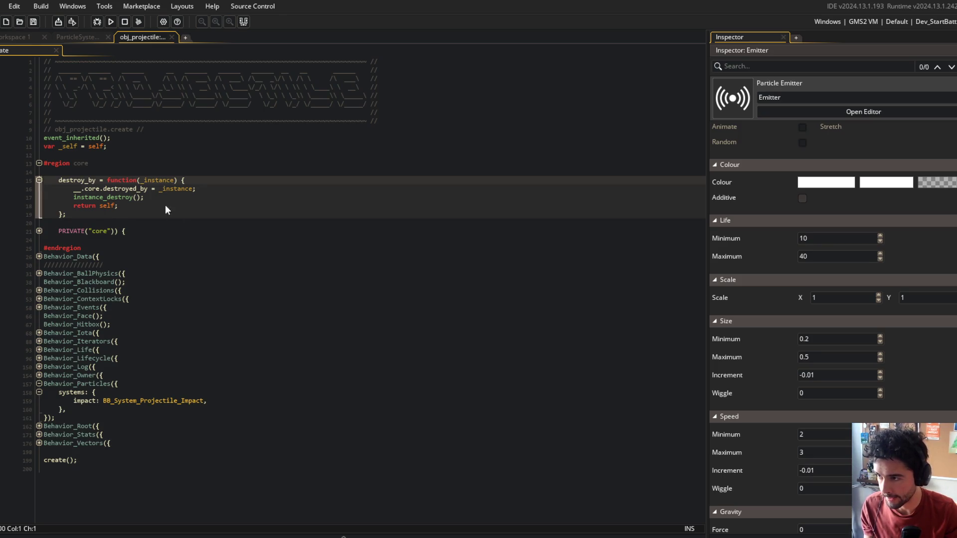
left_click(209, 189)
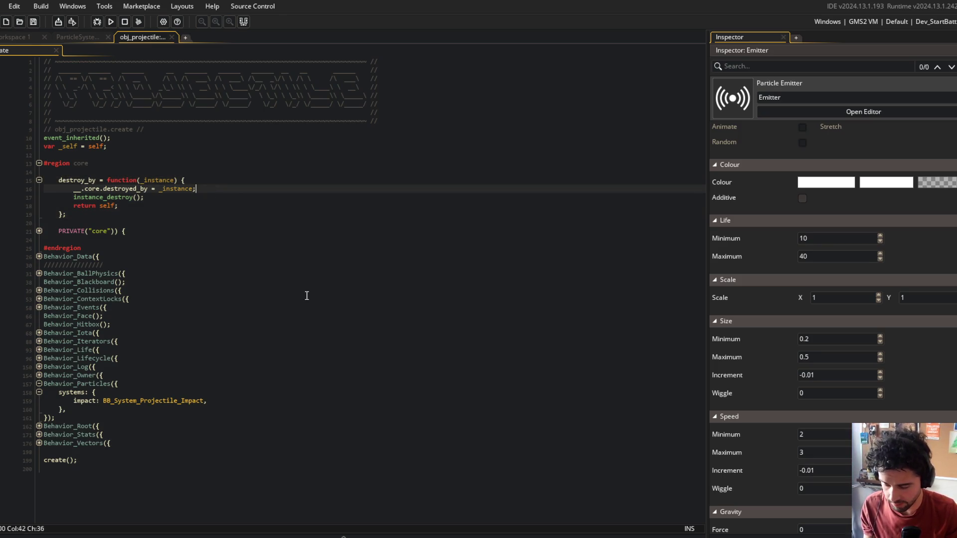
key("Return")
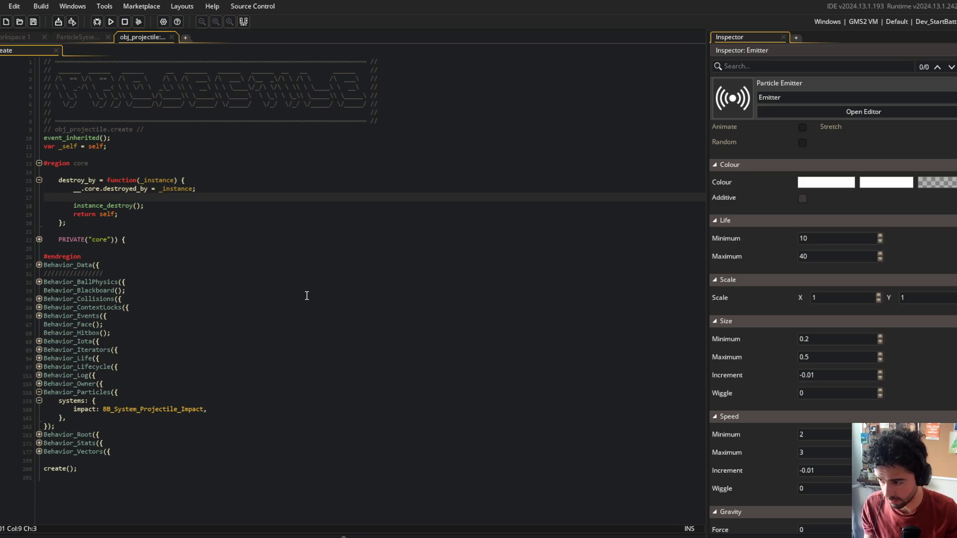
Inspect the Behavior_Particles definition to see how the systems config is read
left_click(226, 409)
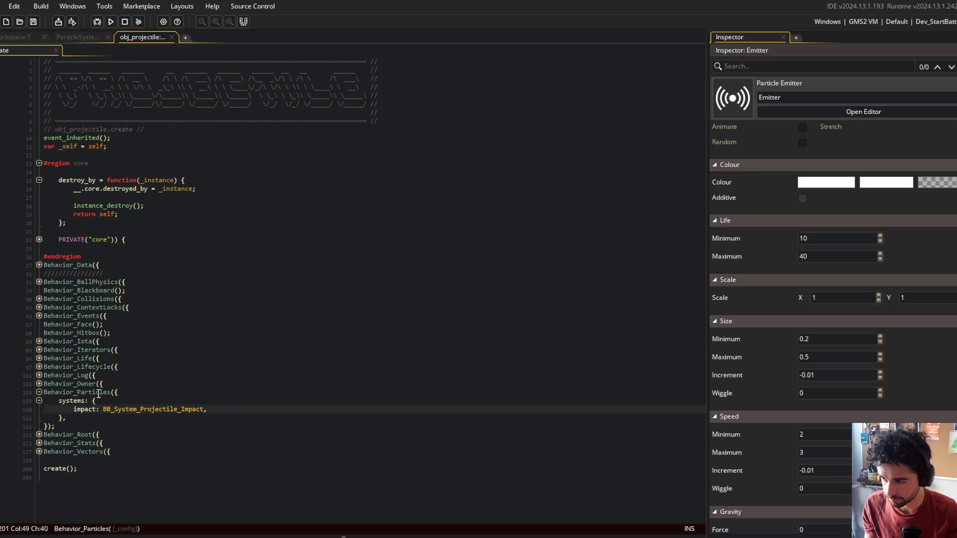
left_click(99, 394)
key("F12")
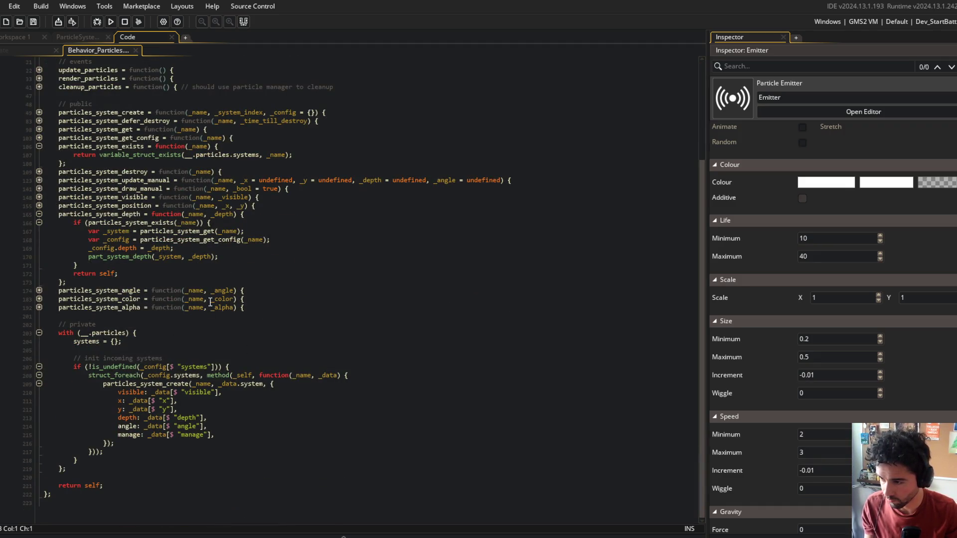
left_click(200, 375)
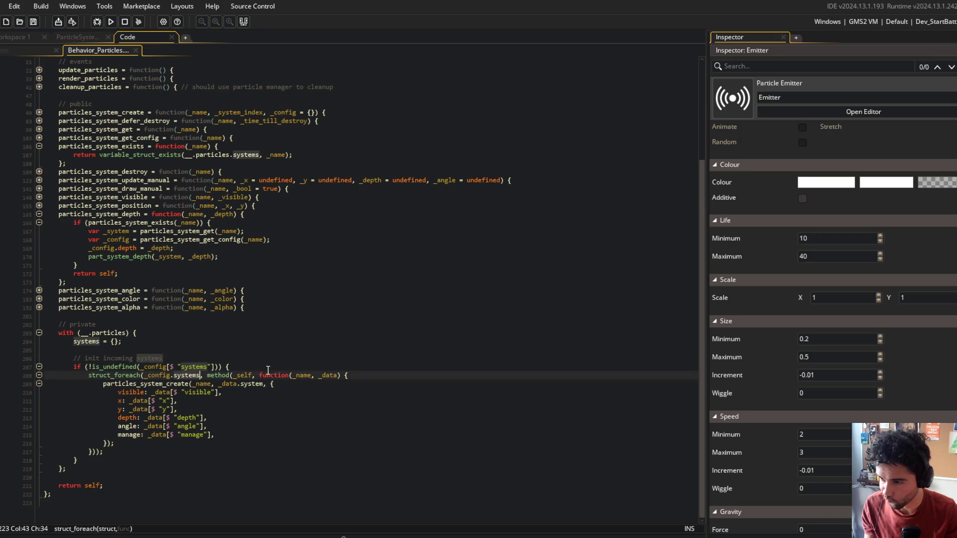
left_click(52, 50)
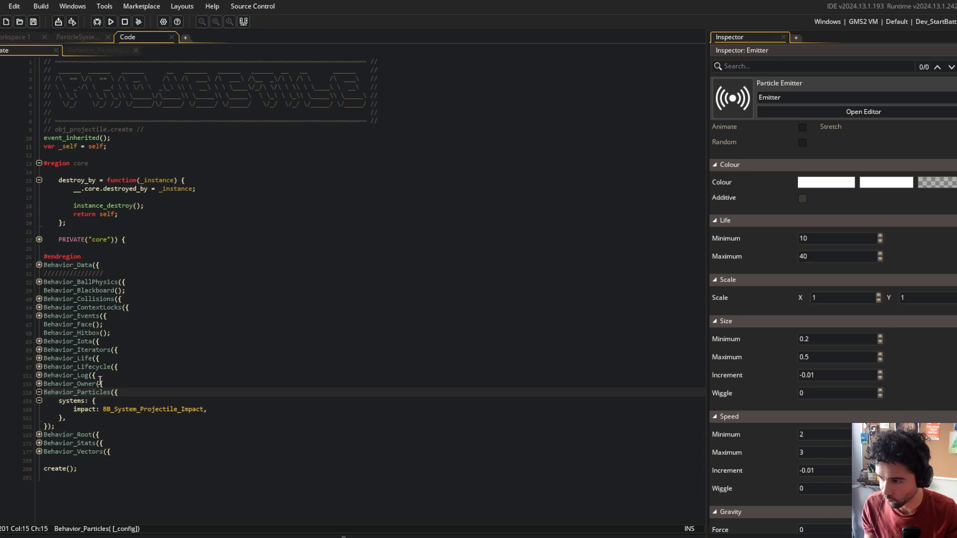
Wrap the impact value in a struct with system: BB_System_Projectile_Impact
left_click(103, 409)
key("Return")
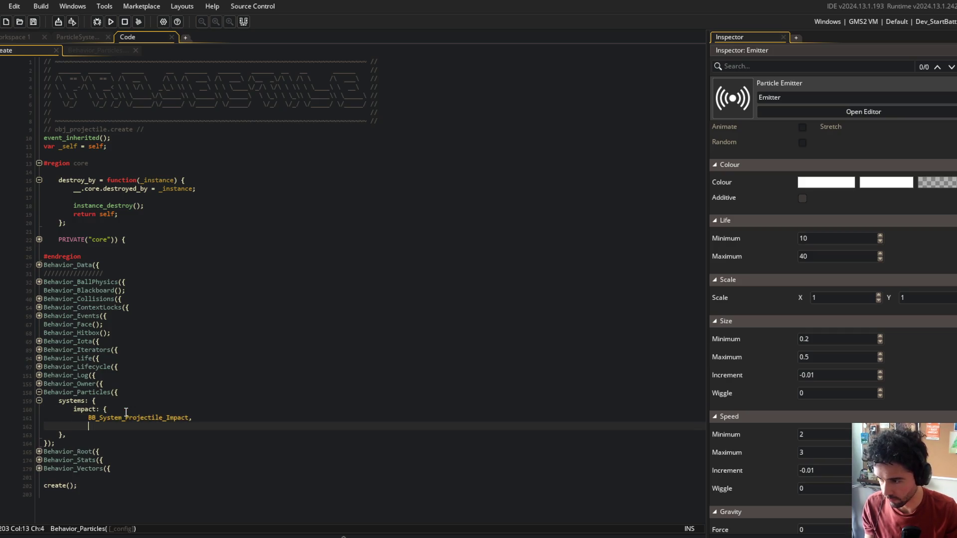
key("Tab")
type("ystem:")
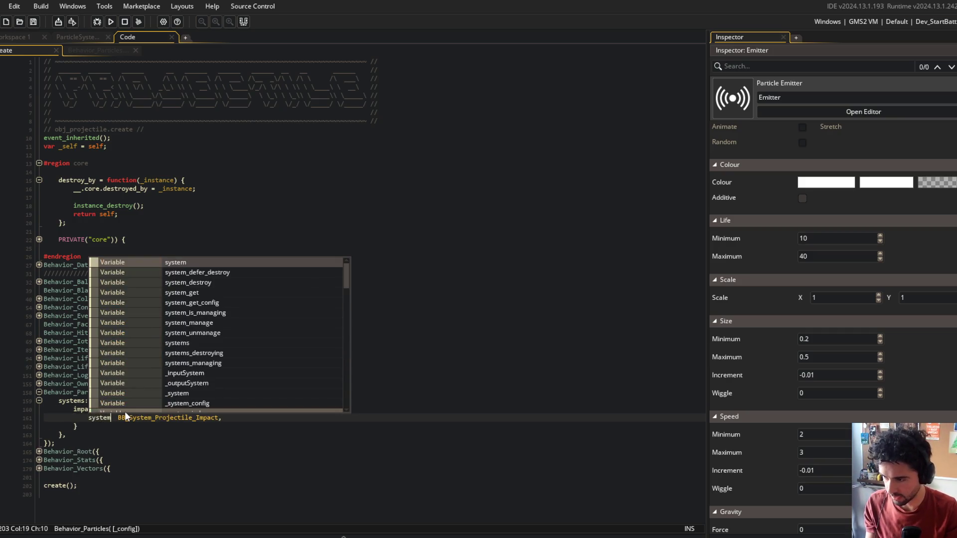
key("End")
key("Return")
Set visible: false in the impact particle config
type("visible: fal")
left_click(203, 349)
left_click(264, 316)
key("Down")
Add particles_system_visible and particles_system_defer_destroy calls inside destroy_by
left_click(166, 196)
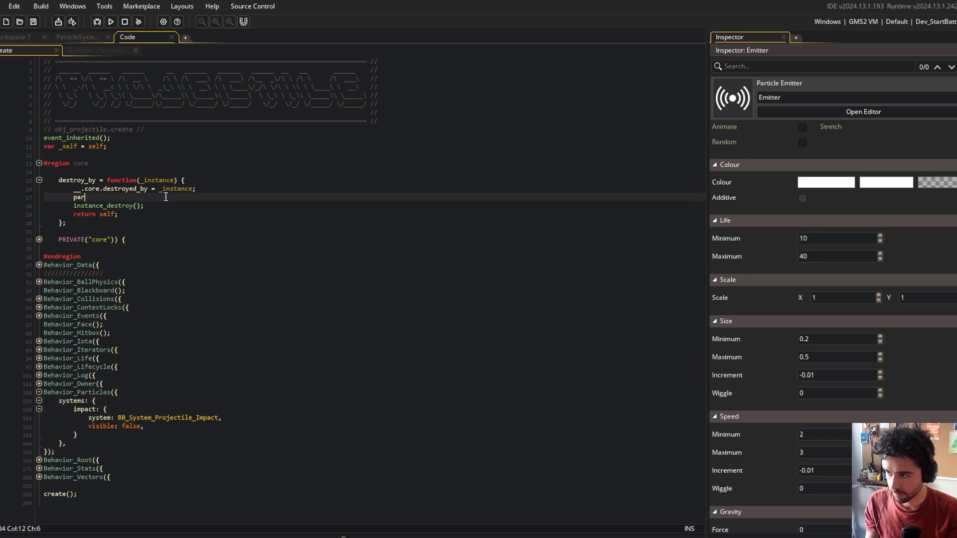
type("ticles_system_")
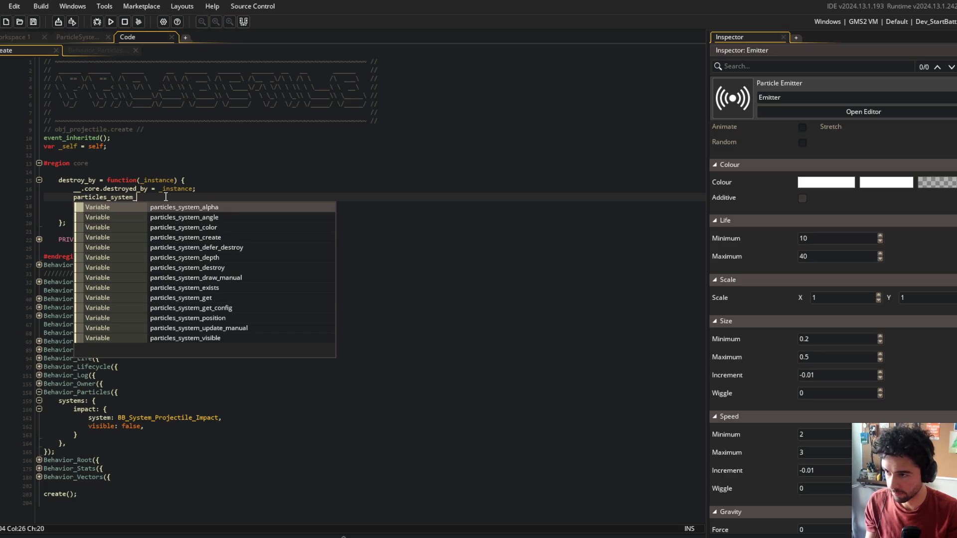
type("visib")
key("Return")
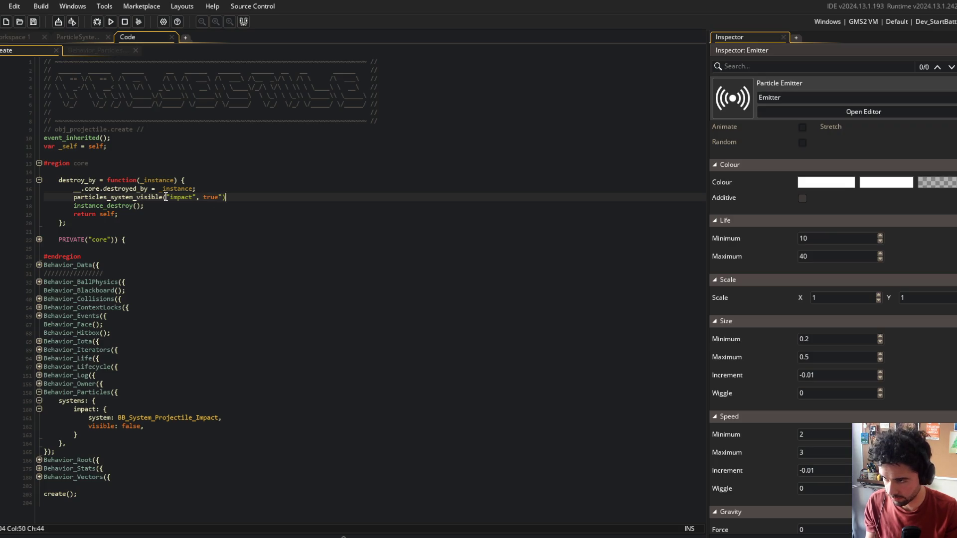
key("Return")
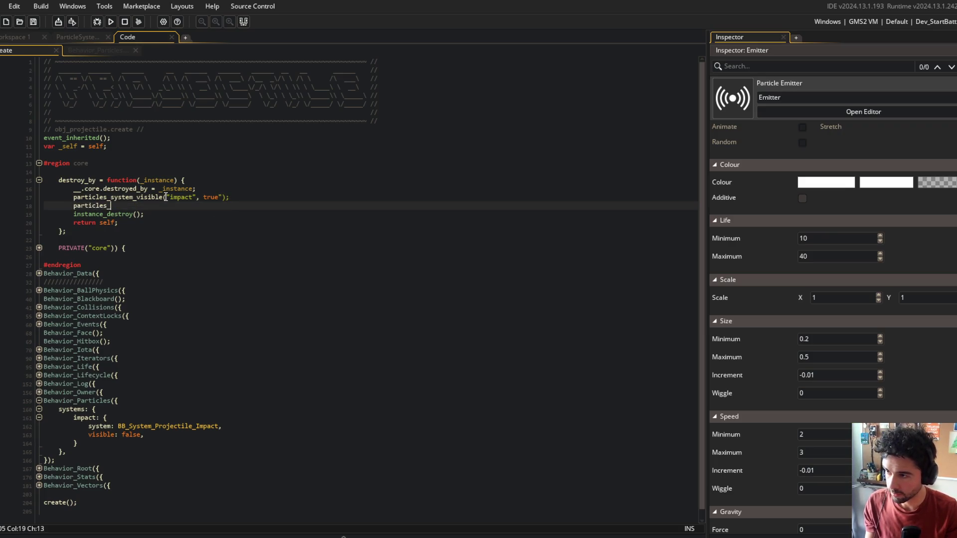
type("_system_def")
key("Return")
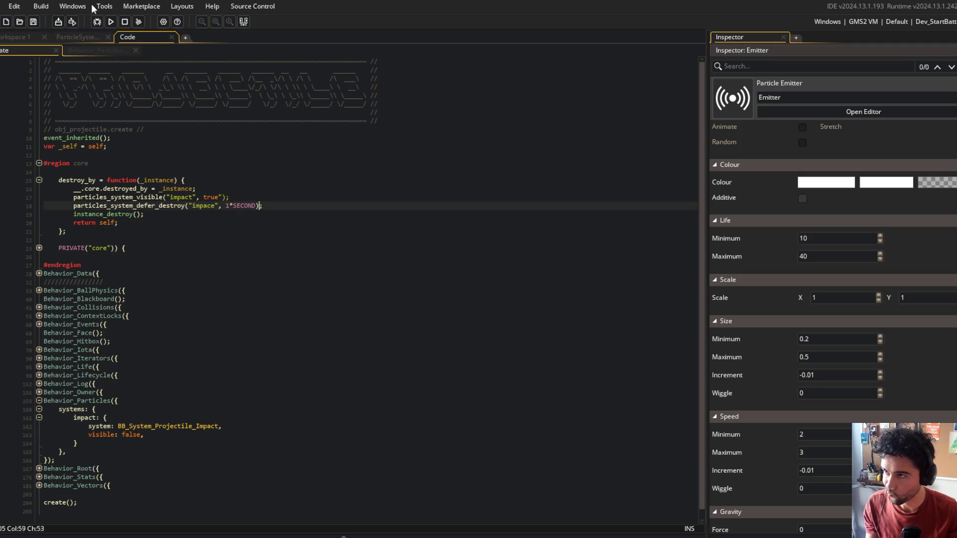
Run the game, stop the failing build, and jump to the flagged error line
left_click(111, 21)
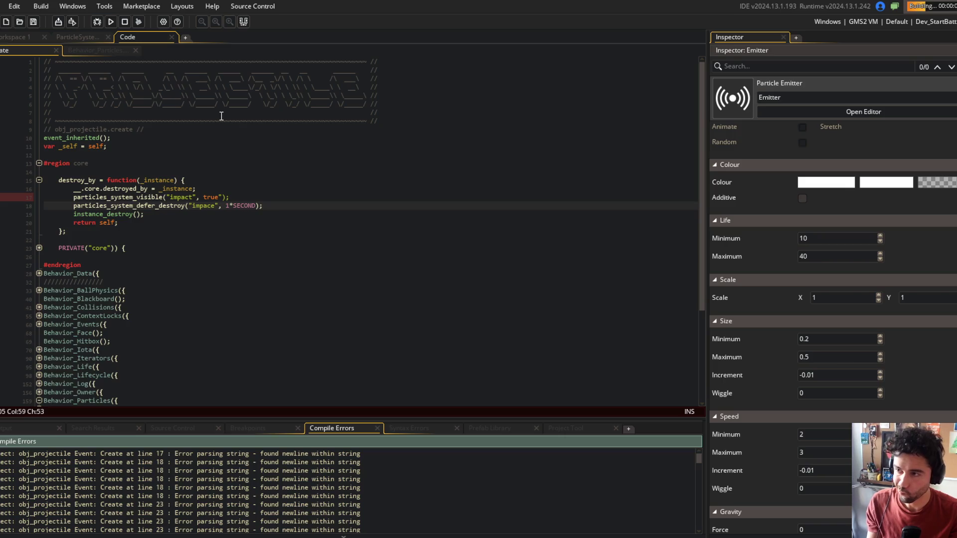
left_click(123, 21)
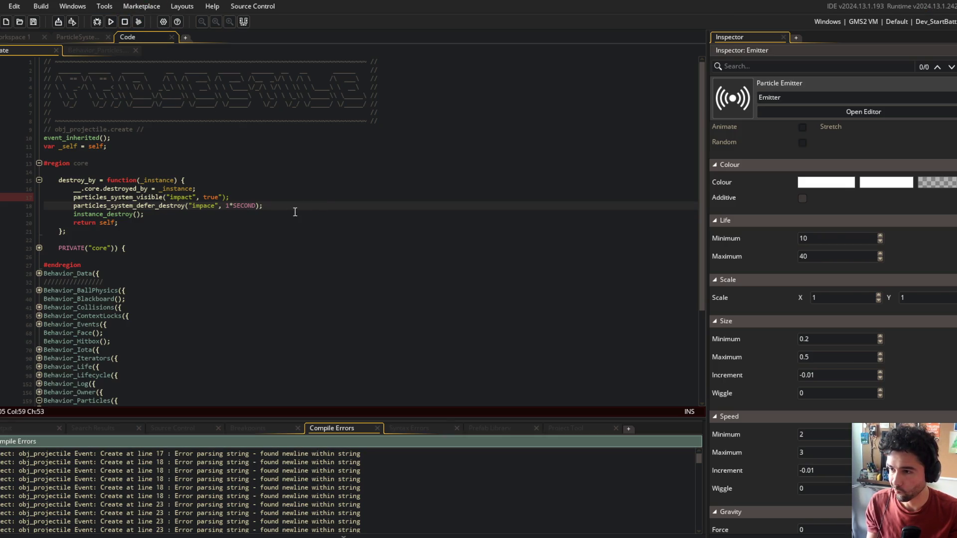
left_click(221, 195)
left_click(294, 130)
double_click(241, 38)
Add a particle_system_position("impact", x, y) call in destroy_by
left_click(296, 203)
key("Return")
type("pa")
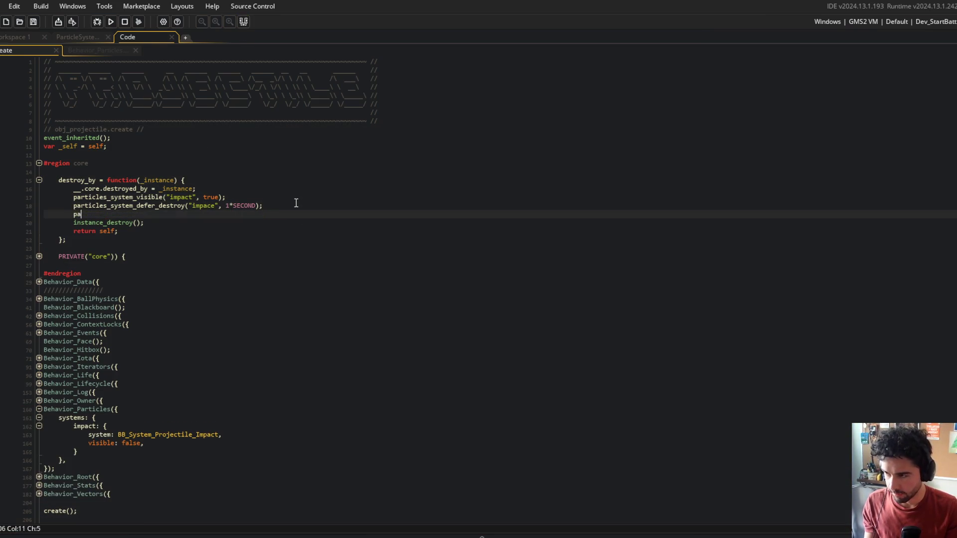
type("rticle_system_position(\"impact")
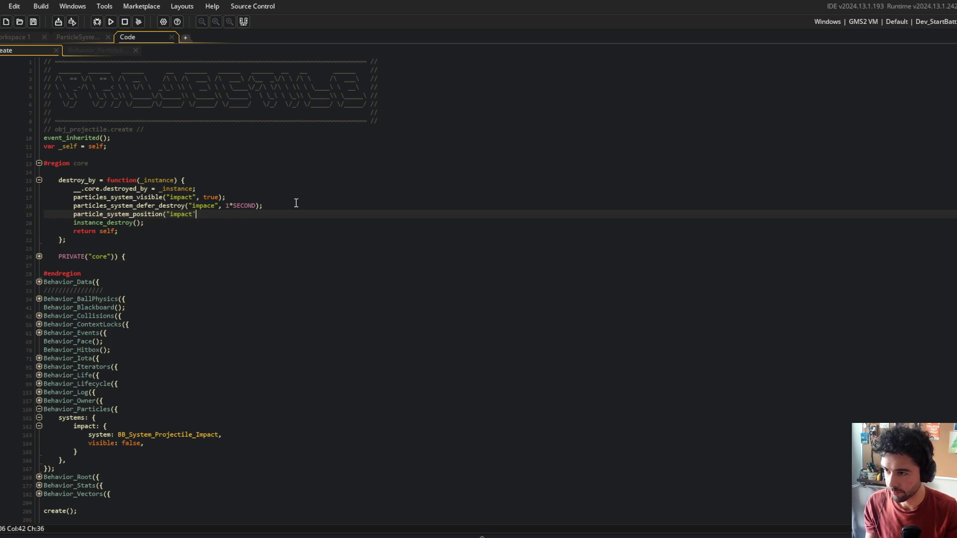
type("y);")
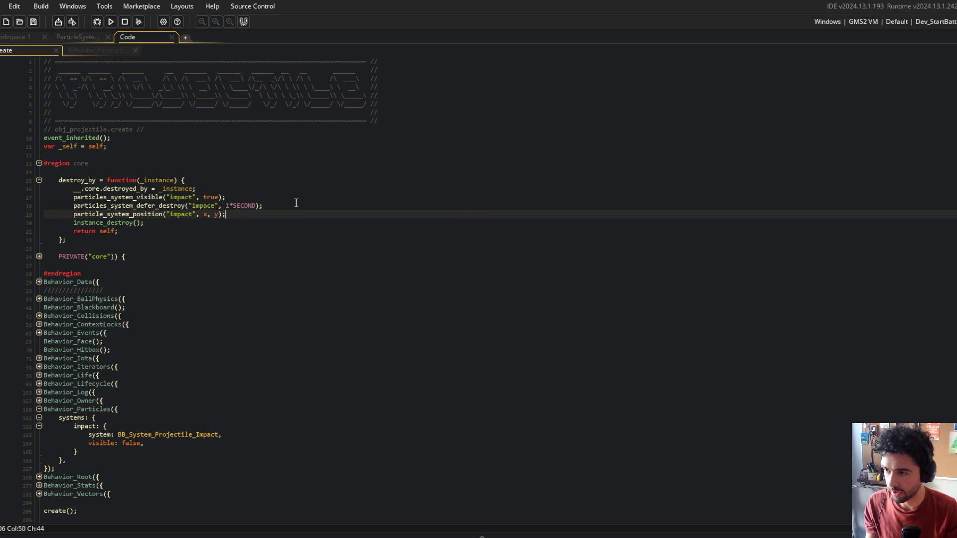
Move the position call above the defer destroy line and begin a depth call
key("Up")
key("Left")
key("Left")
key("Down")
key("shift+Home")
key("ctrl+x")
key("Up")
key("Home")
key("ctrl+v")
key("Return")
key("Down")
key("ctrl+z")
key("ctrl+z")
key("ctrl+z")
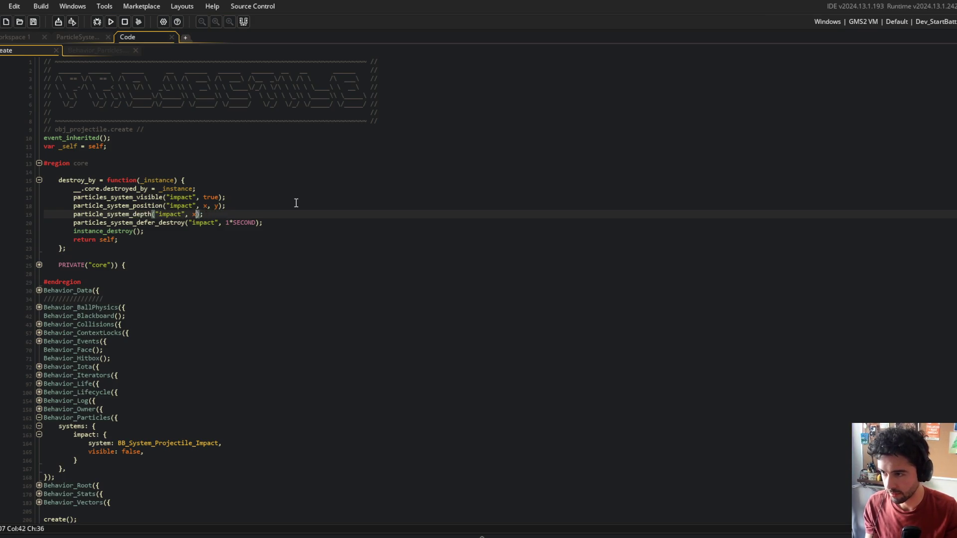
left_click(292, 238)
Run Block Beast to test the impact particles, then abort at the code error
left_click(358, 118)
left_click(248, 184)
left_click(235, 263)
left_click(208, 325)
left_click(110, 21)
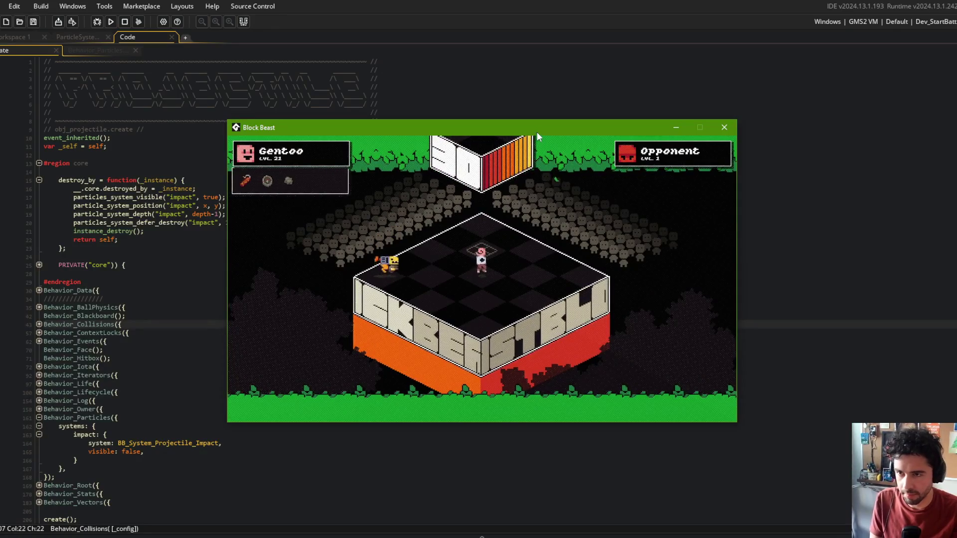
left_click_drag(536, 132, 650, 124)
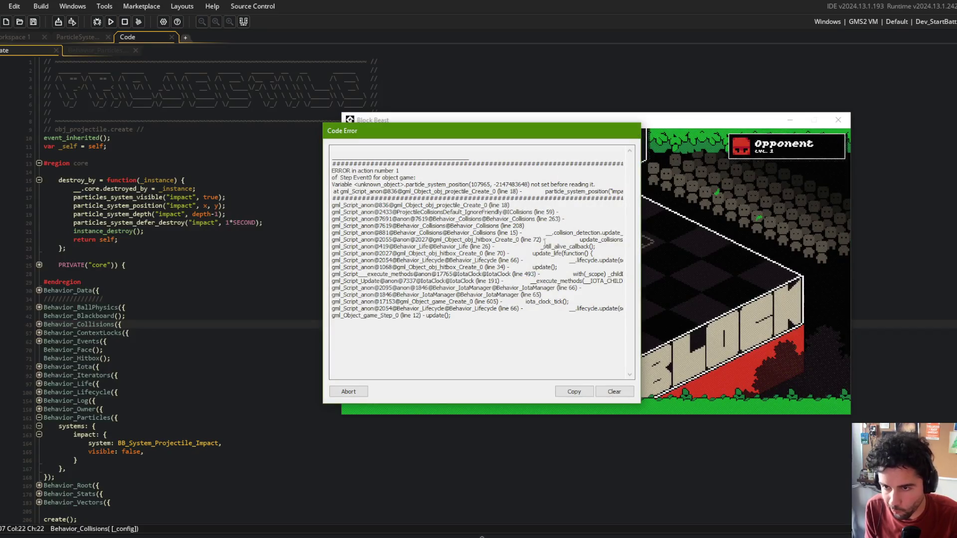
left_click(359, 395)
Rename the misspelled particle_ calls to particles_, rerun the game, and return to the destroy delay
left_click(105, 205)
type("s")
left_click(104, 214)
type("s")
left_click(149, 163)
left_click(111, 22)
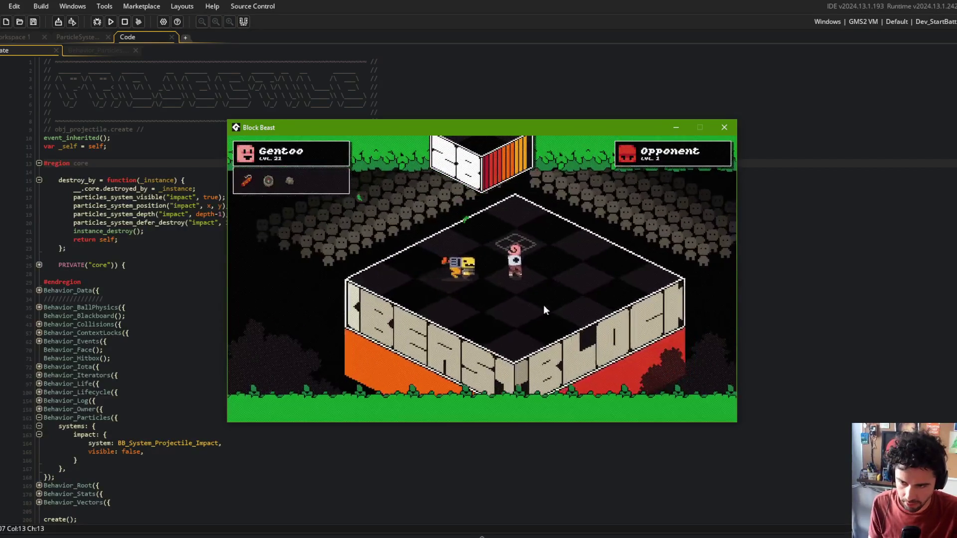
left_click(488, 86)
left_click(232, 224)
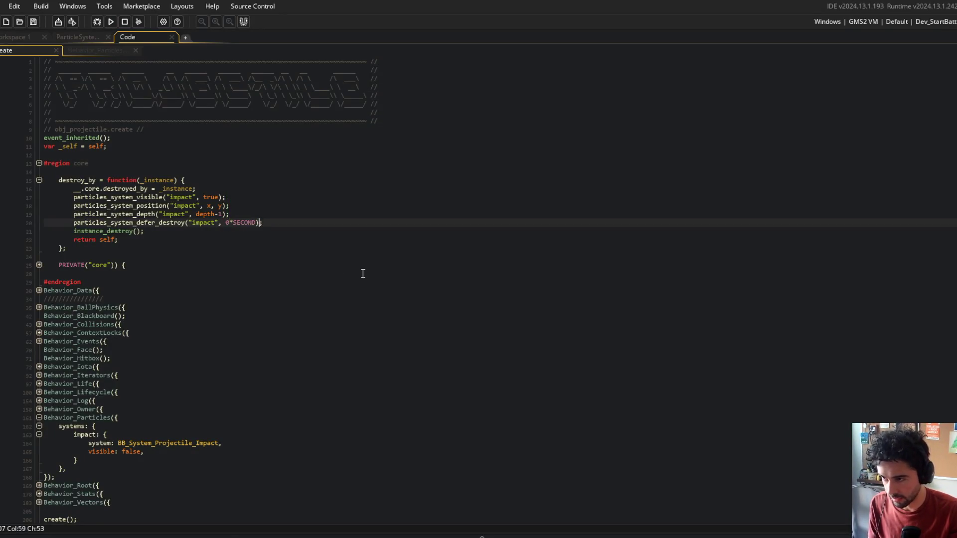
Shorten the impact particles' deferred destroy to 0.5*SECOND and test it in a game run
type("5")
key("F5")
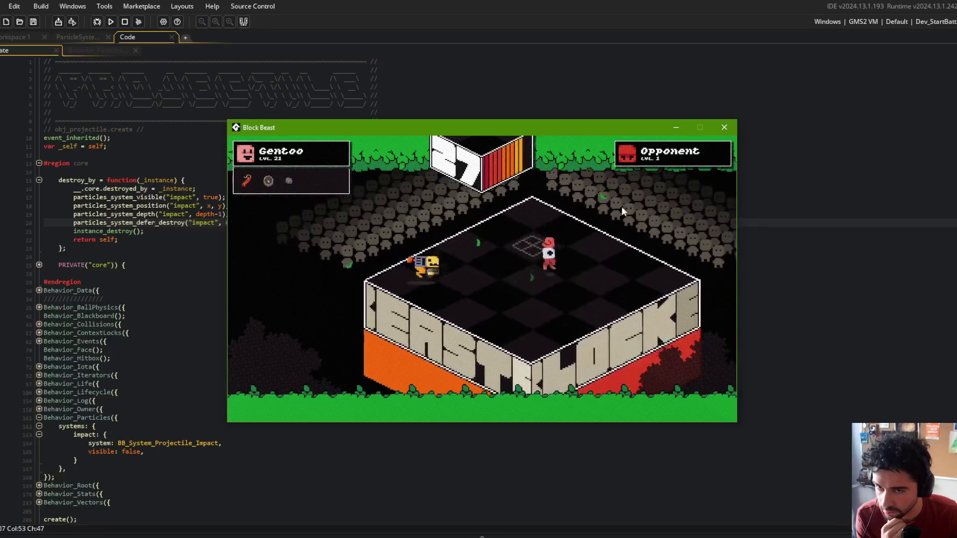
key("Escape")
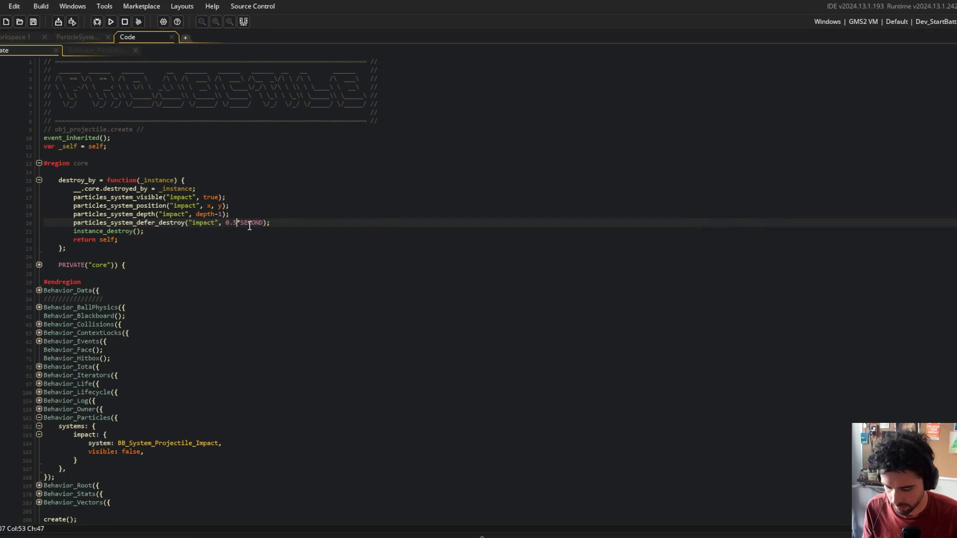
Check the Behavior_Particles code during another Block Beast test run, then close it
left_click(98, 52)
left_click(111, 21)
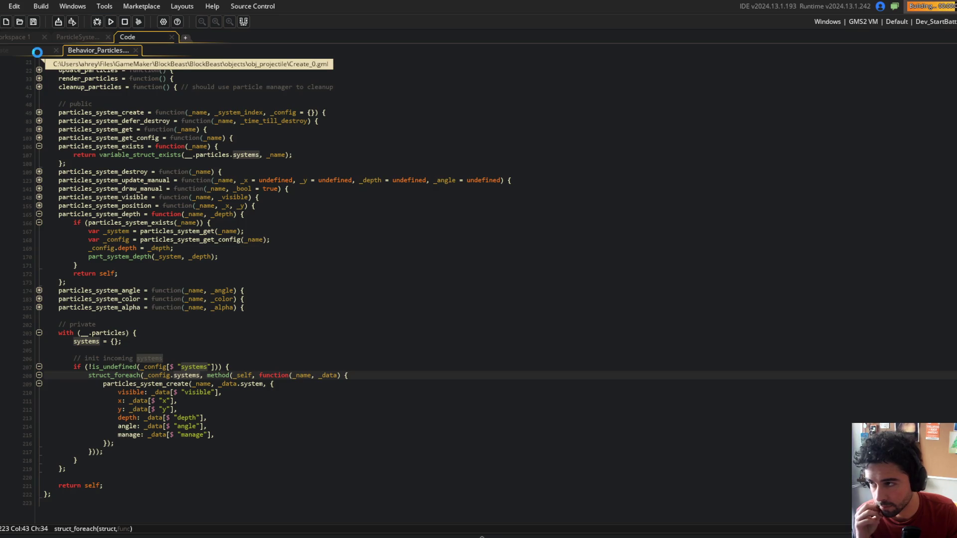
middle_click(99, 51)
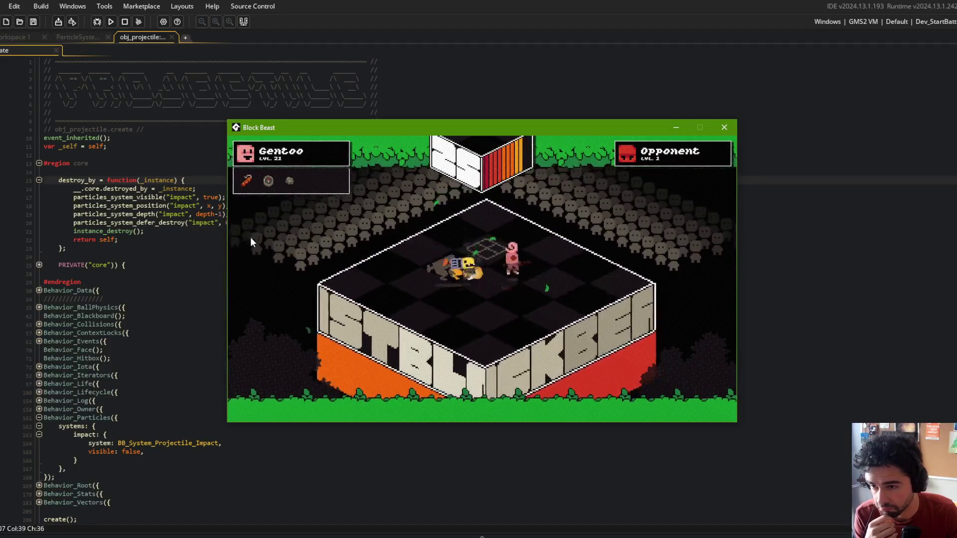
key("Escape")
left_click(78, 37)
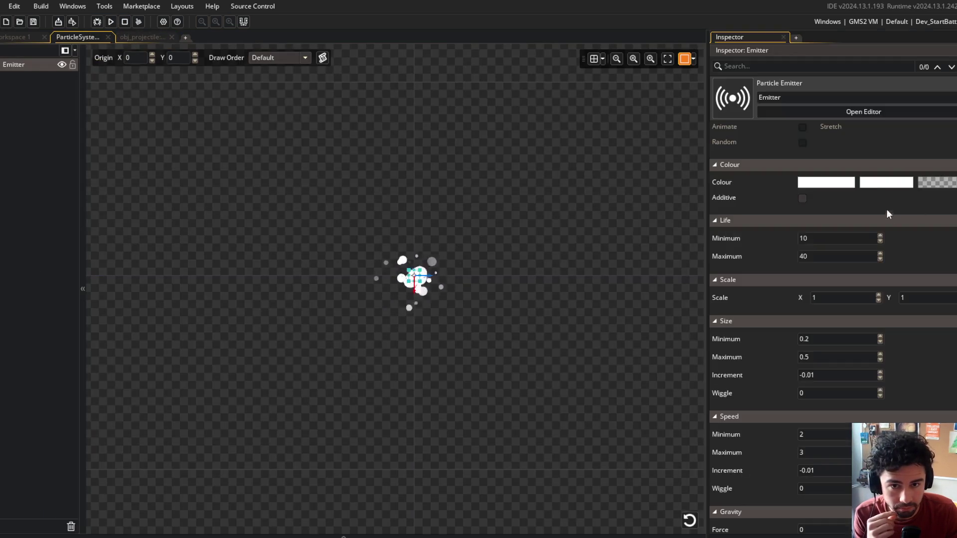
Set the impact emitter's Scale X and Y to 0.25 and run the game
scroll(817, 288, "down", 1)
double_click(817, 276)
type("0.25")
key("Tab")
type("0.25")
key("Return")
left_click(521, 197)
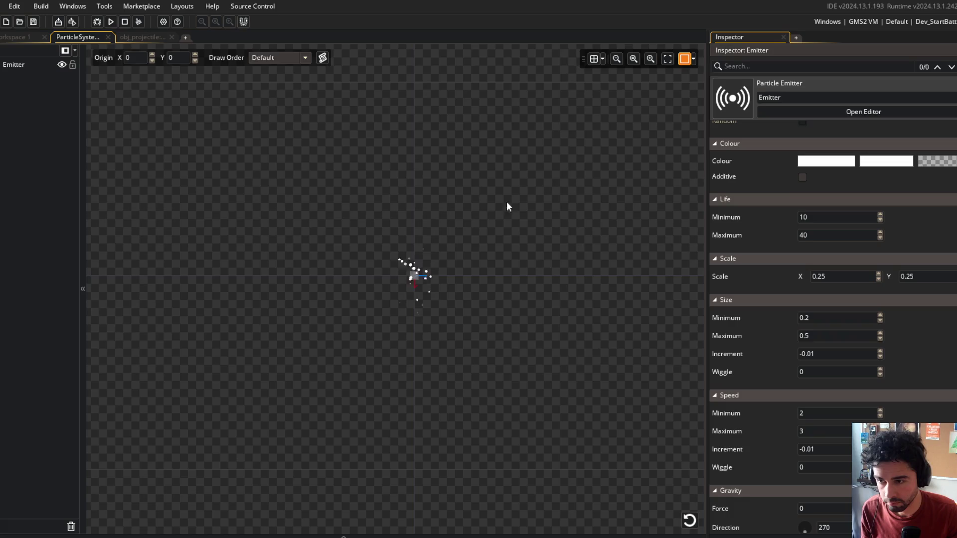
left_click(111, 22)
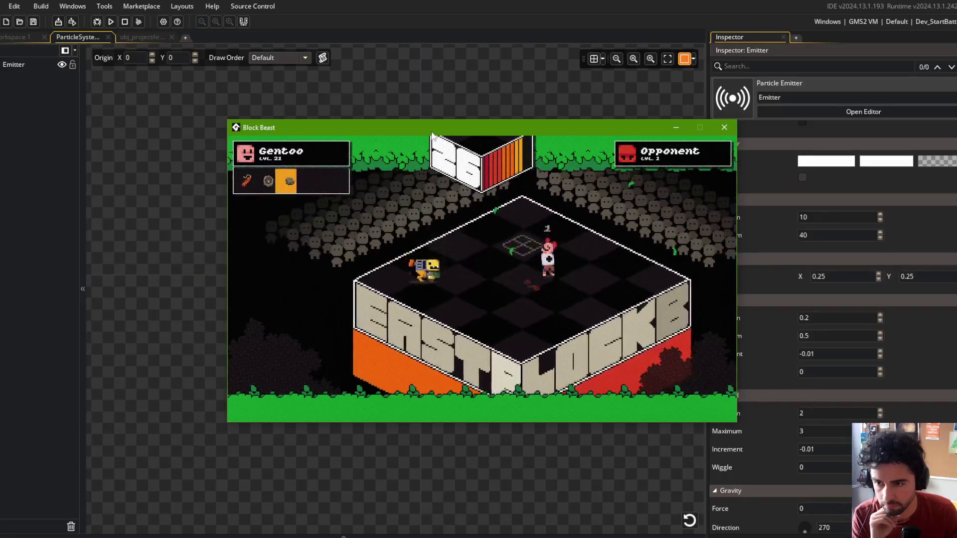
Open the obj_projectile Create code at the particle destroy line and rerun the game
left_click(406, 11)
left_click(150, 37)
left_click(245, 222)
key("F5")
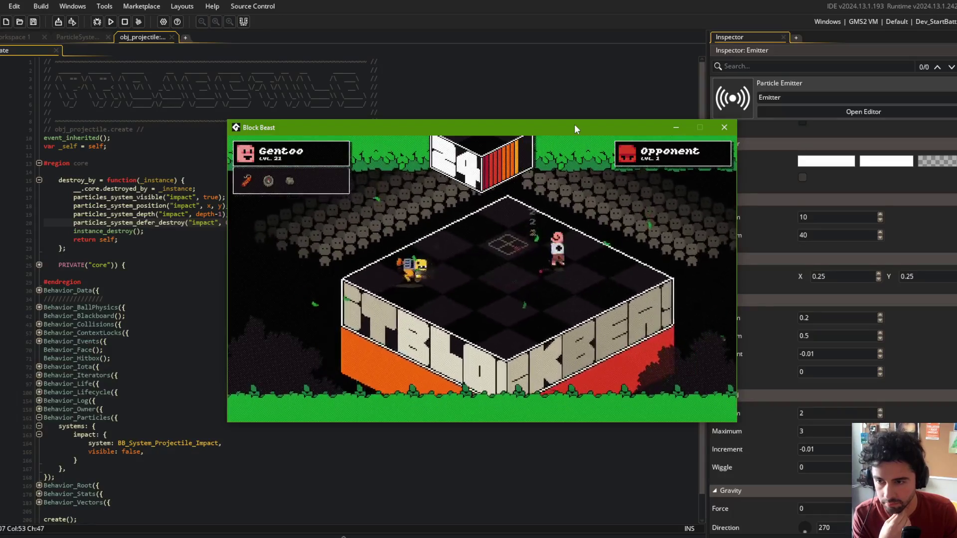
Change the impact system's destroy delay to 10 and the emitter scale to 0.5
left_click(724, 128)
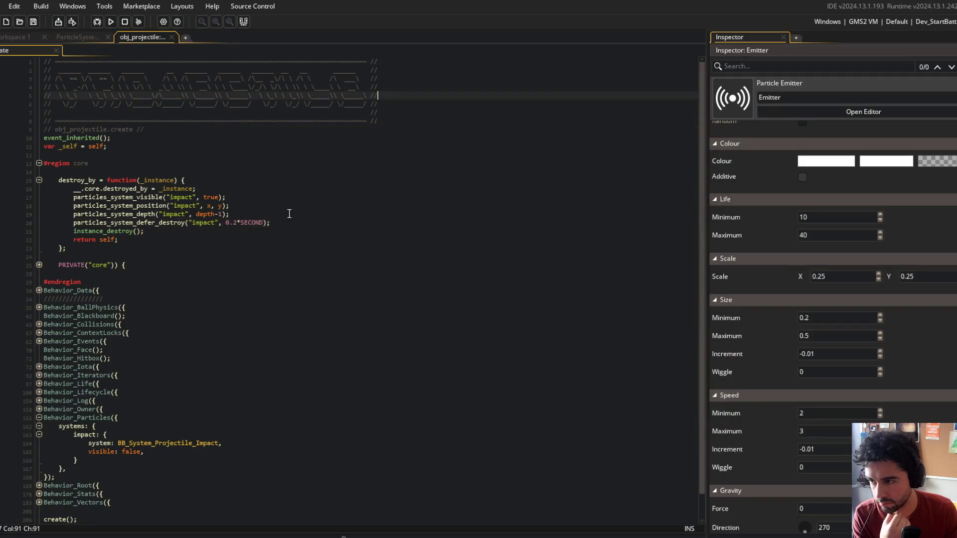
left_click(226, 221)
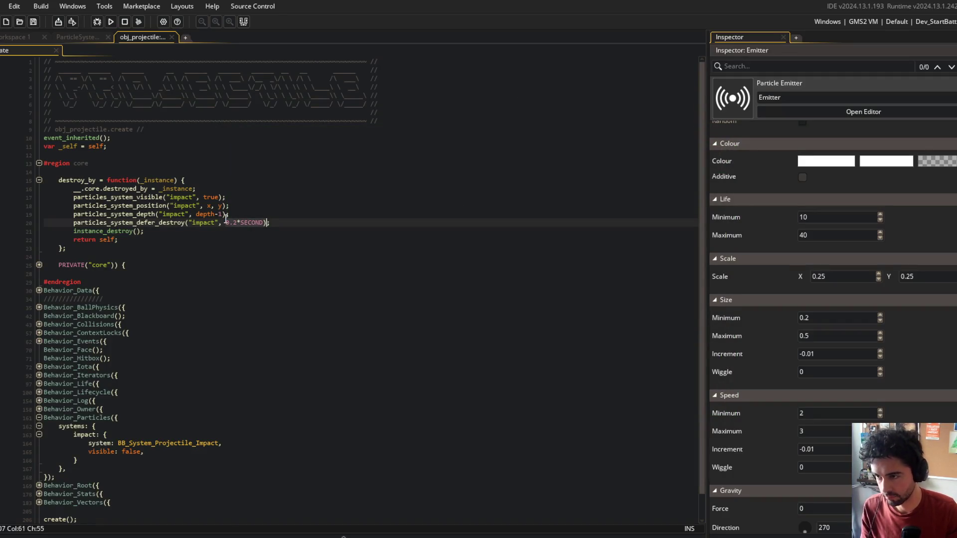
type("1")
left_click(361, 179)
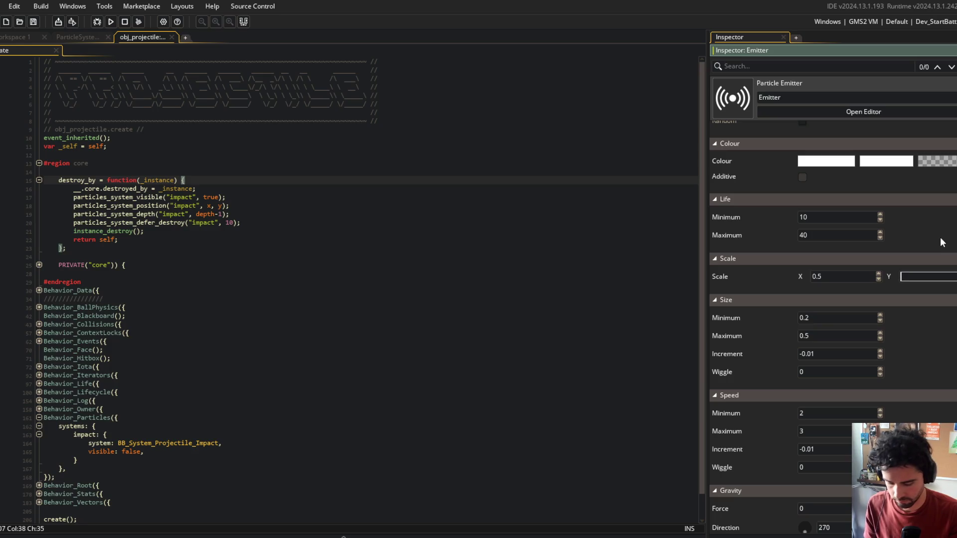
left_click(927, 276)
type("0.5")
left_click(458, 207)
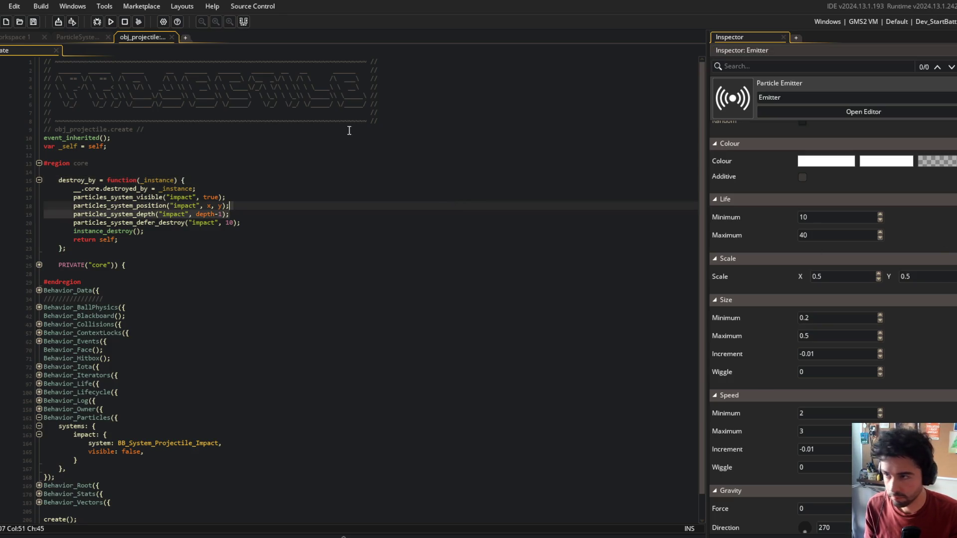
Launch another Block Beast test battle with the new delay and scale
left_click(110, 22)
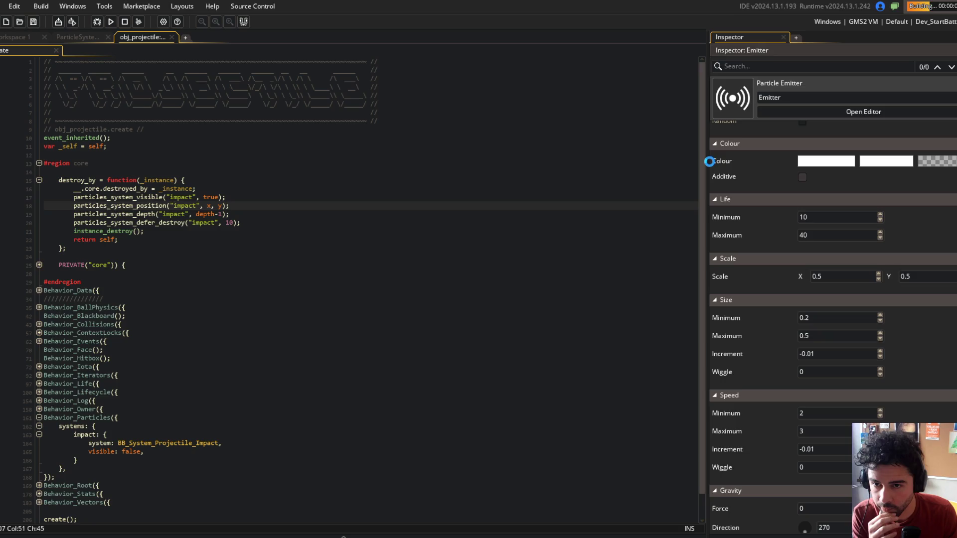
left_click_drag(709, 158, 679, 158)
scroll(785, 260, "up", 5)
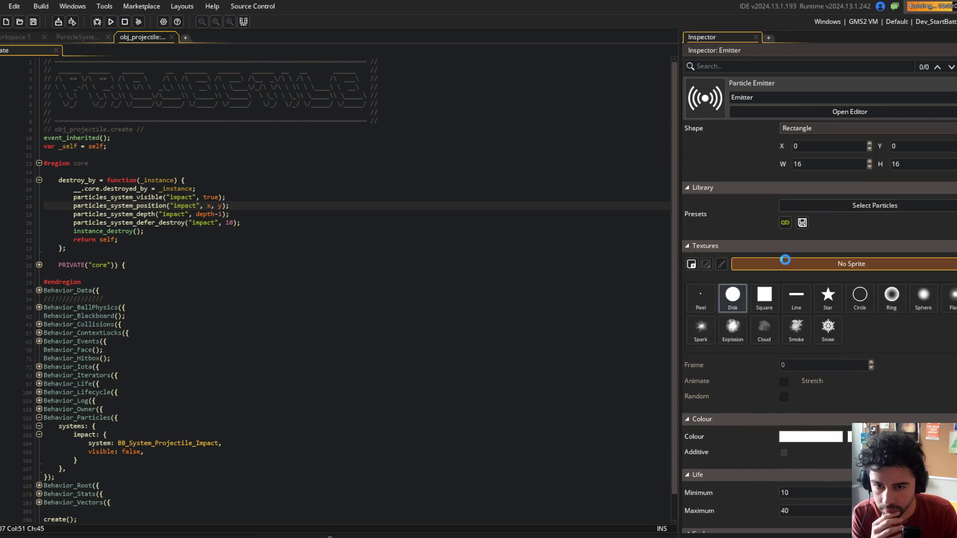
left_click(80, 37)
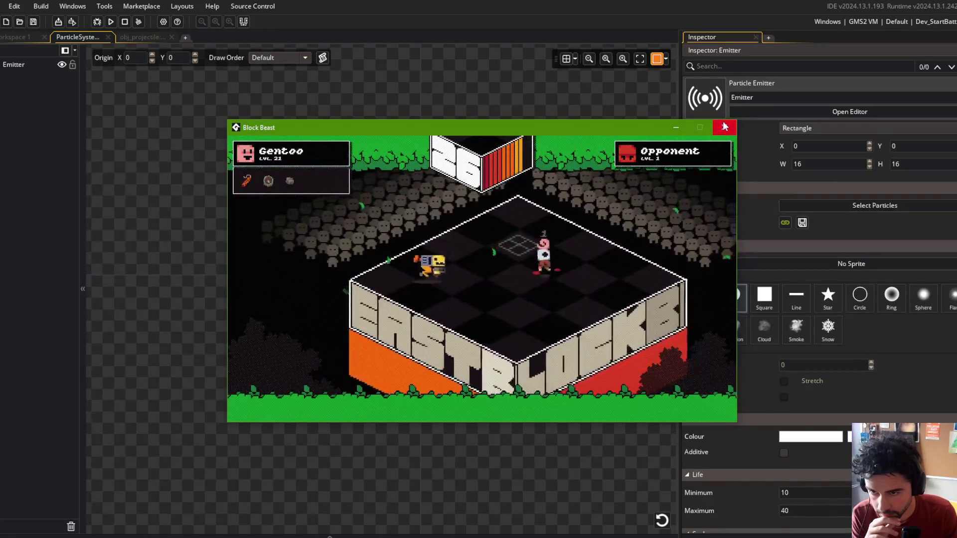
Close the game, switch the particle texture to Pixel, and edit the emitter scale values
key("Escape")
left_click(702, 299)
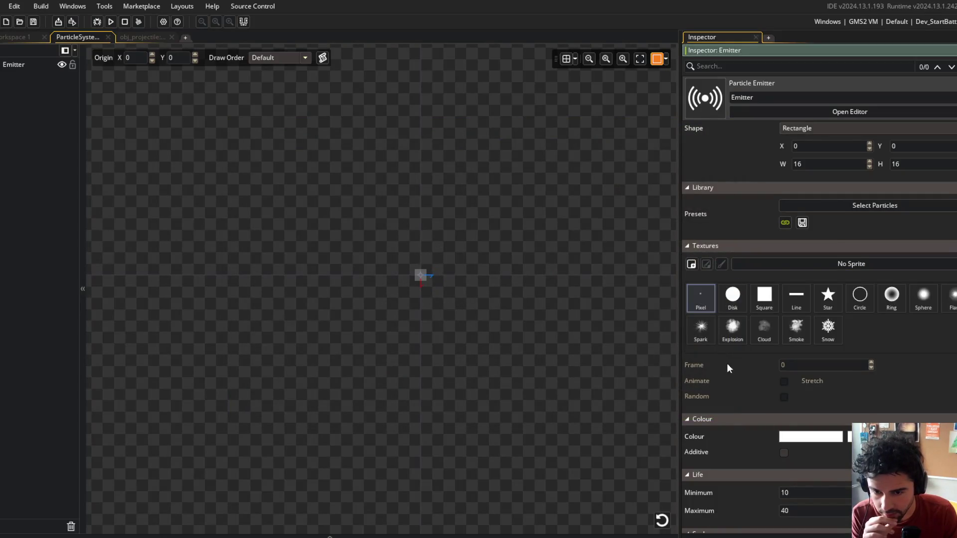
scroll(728, 364, "down", 5)
scroll(725, 358, "up", 2)
left_click(797, 362)
key("Tab")
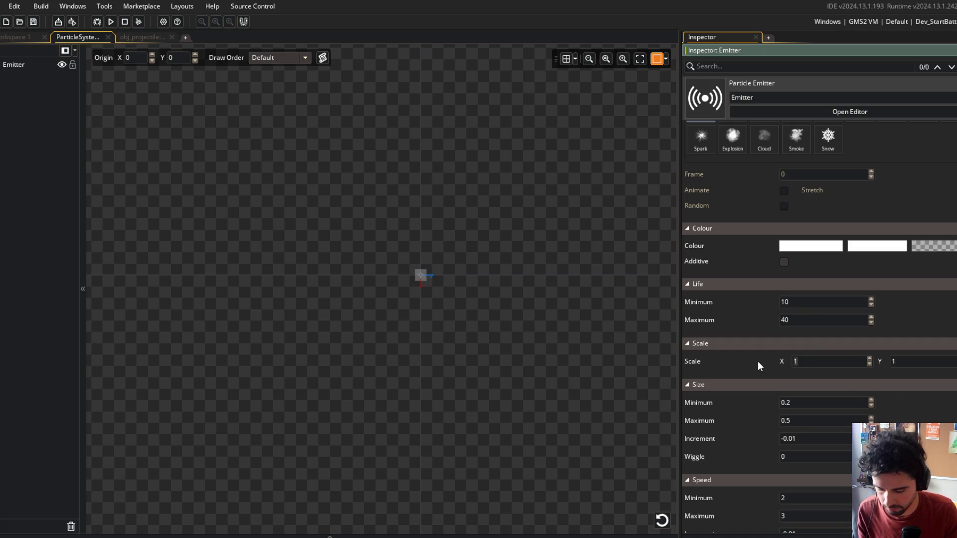
type("0.")
type("0")
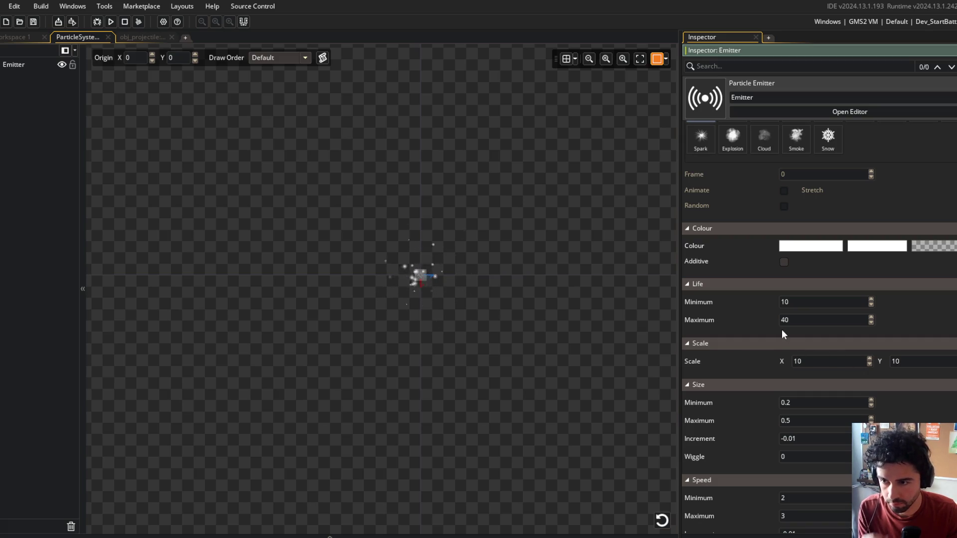
Set particle Size Min and Max to 1, reset vertical scale to 1, and run the game
double_click(798, 402)
type("11")
double_click(827, 362)
type("1")
double_click(907, 361)
type("1")
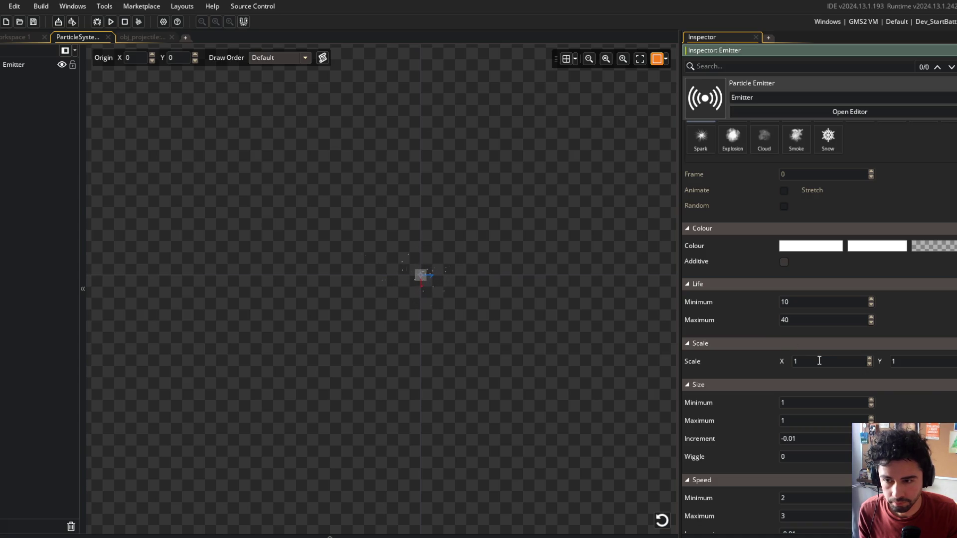
left_click(111, 21)
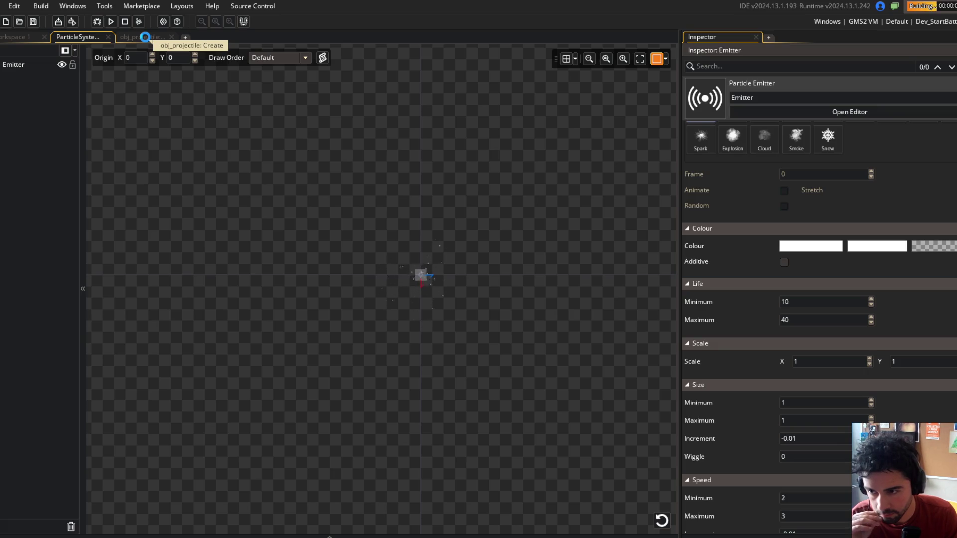
Switch the emitter's particle texture to Disk and close the running game
scroll(706, 240, "up", 2)
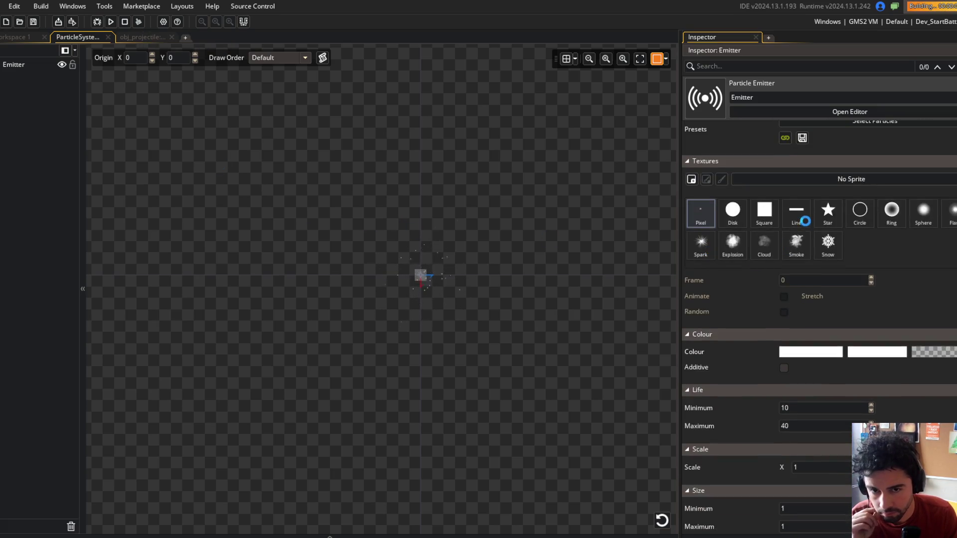
left_click(888, 213)
left_click(702, 212)
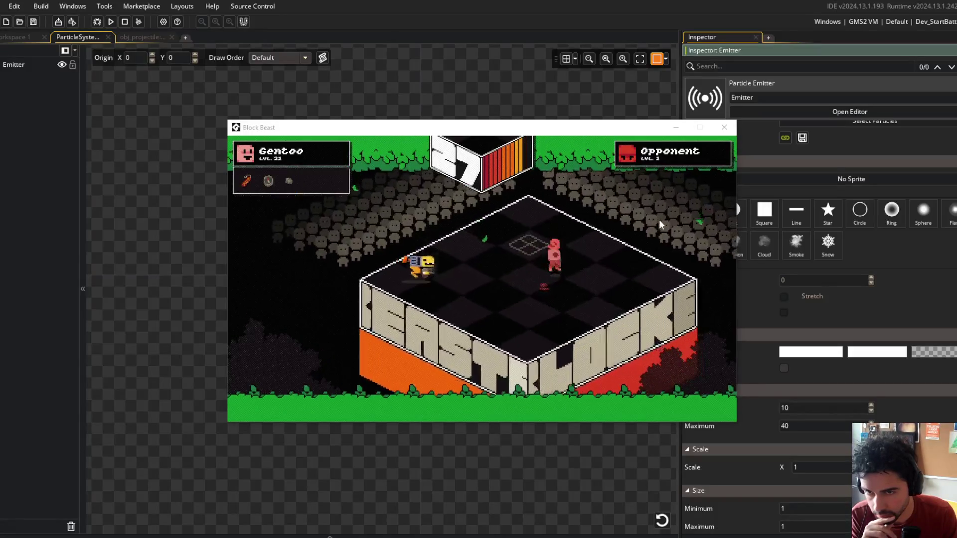
left_click(731, 219)
key("alt+F4")
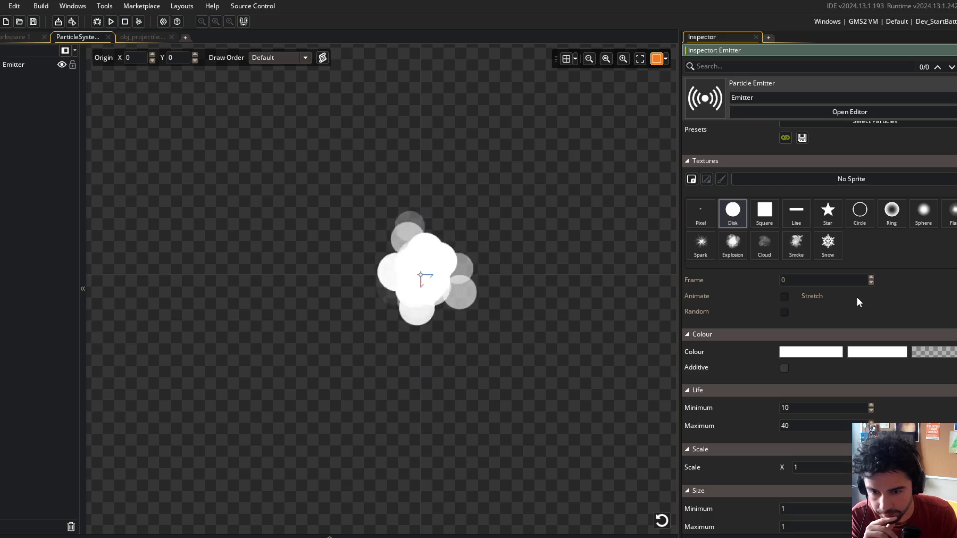
Set the emitter scale to 0.1 and run Block Beast twice to check the particles
left_click(797, 467)
type("0.1")
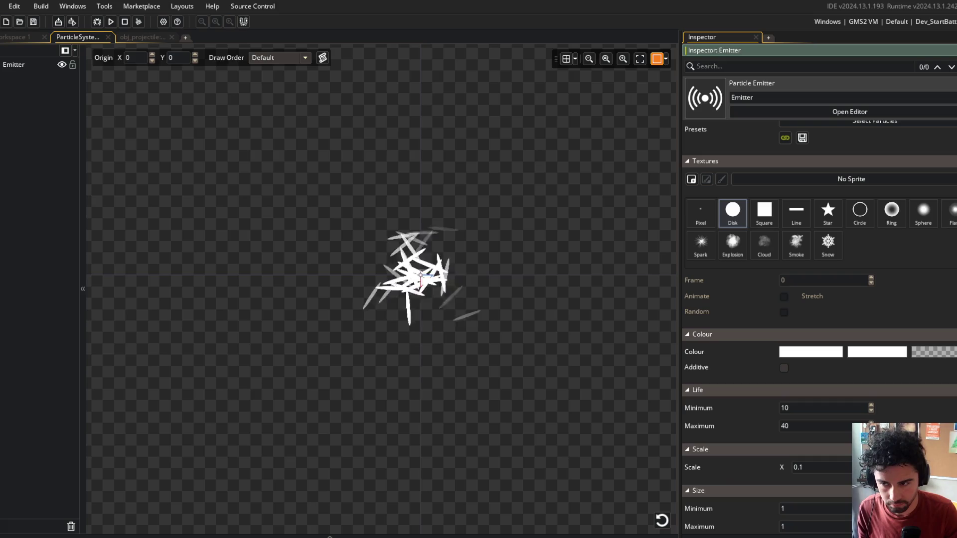
left_click(112, 22)
left_click(112, 22)
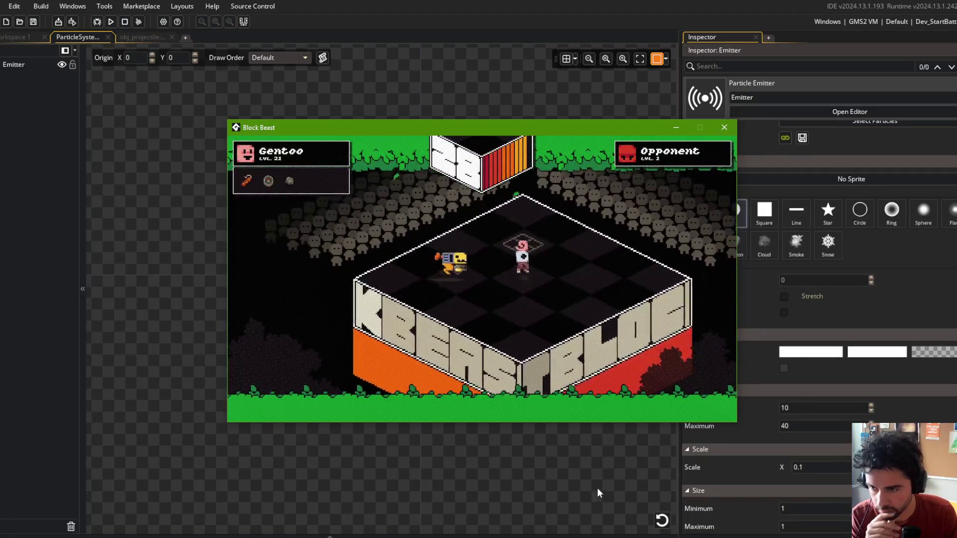
left_click(737, 250)
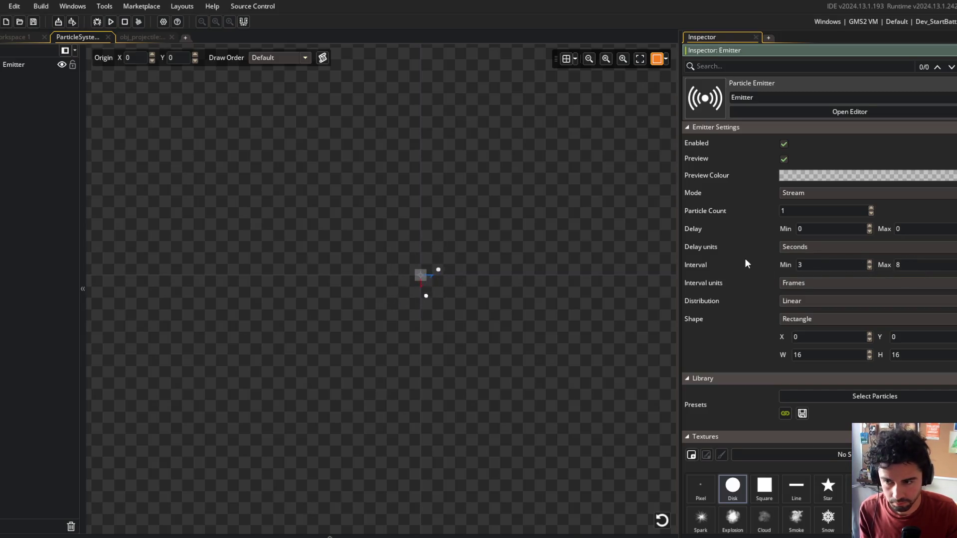
left_click(119, 22)
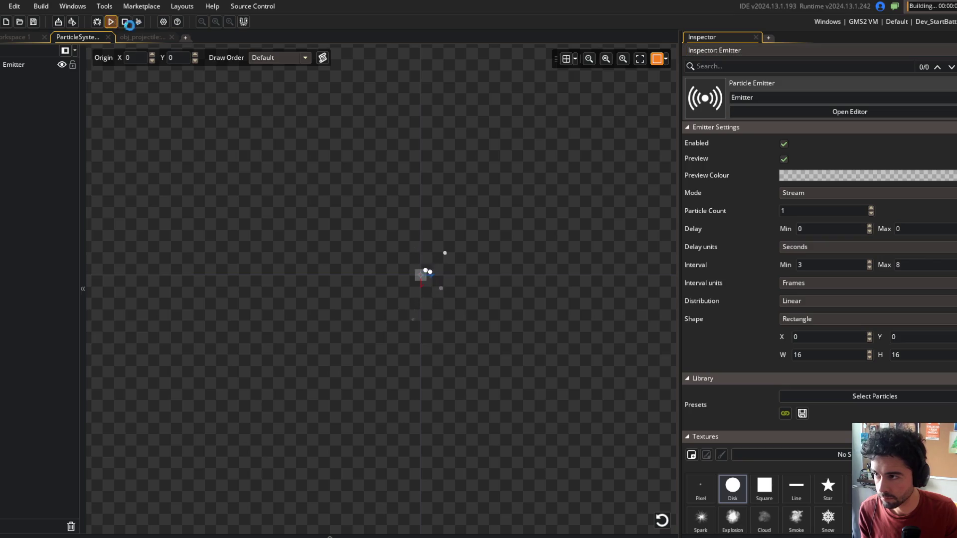
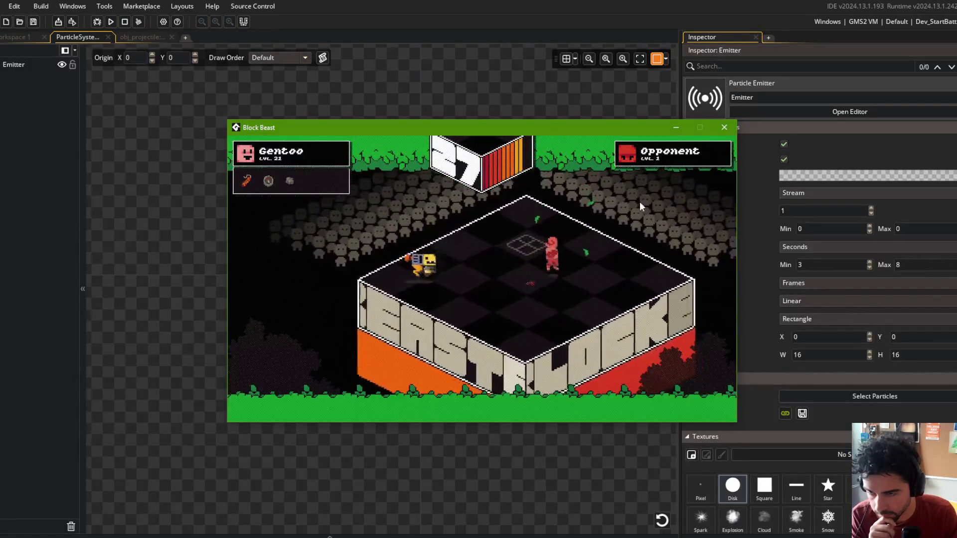
Close the running game and relaunch it with F5 from the obj_projectile code to test impacts
left_click(724, 128)
left_click(136, 37)
left_click(251, 219)
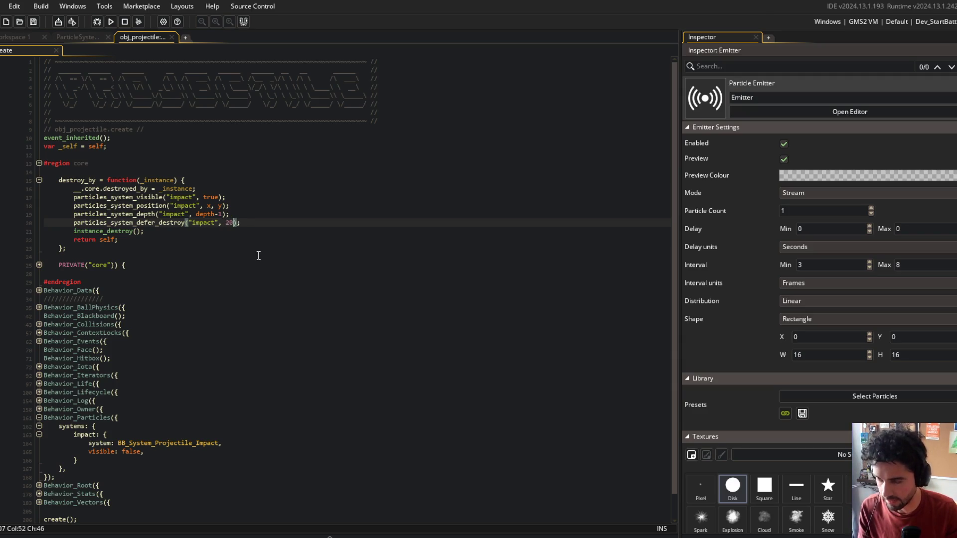
key("F5")
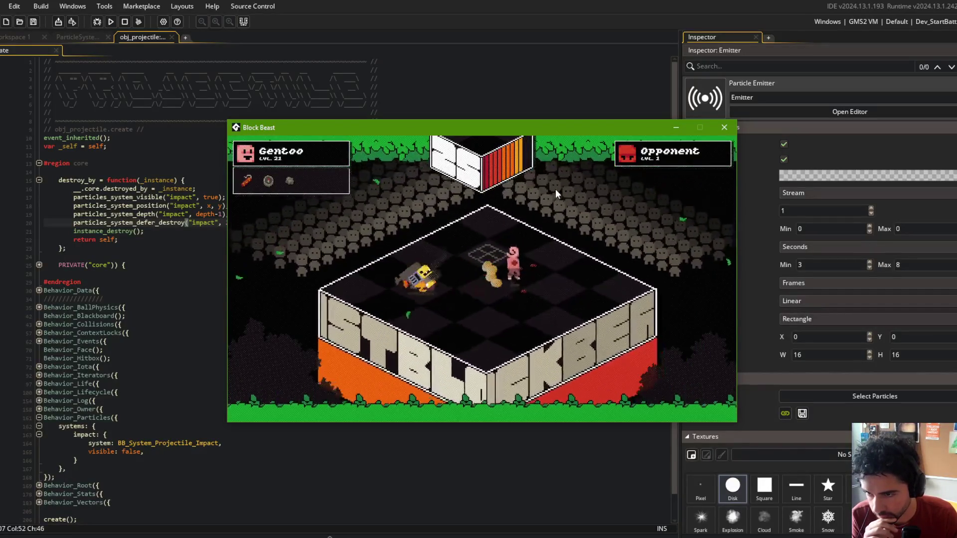
Close the test run and return to the ParticleSystem emitter settings
mouse_move(577, 129)
left_mouse_down()
mouse_move(492, 139)
mouse_move(544, 171)
left_mouse_up()
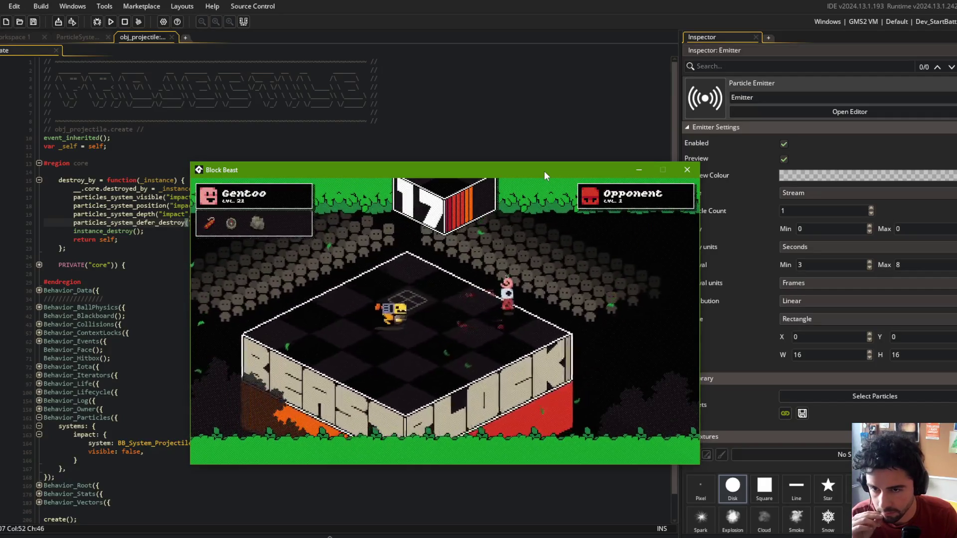
left_click(688, 170)
left_click(79, 37)
scroll(710, 306, "down", 8)
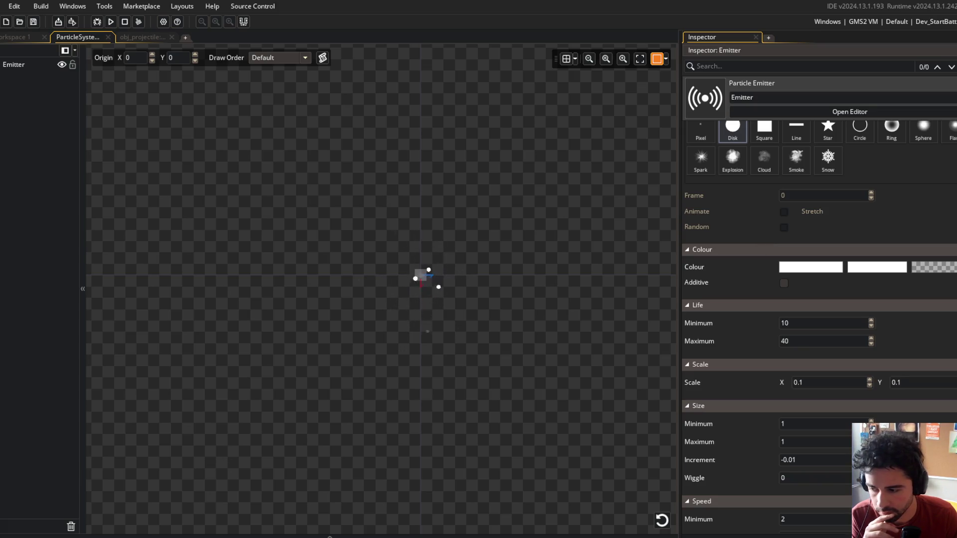
Search YouTube for 'nuclear throne' in a new browser tab
key("alt+Tab")
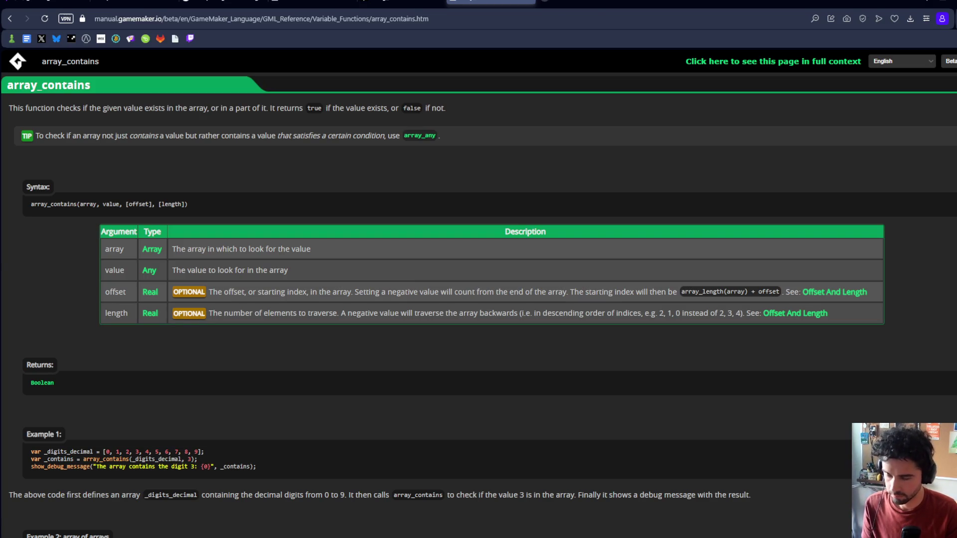
key("ctrl+t")
type("youtube.com")
key("Return")
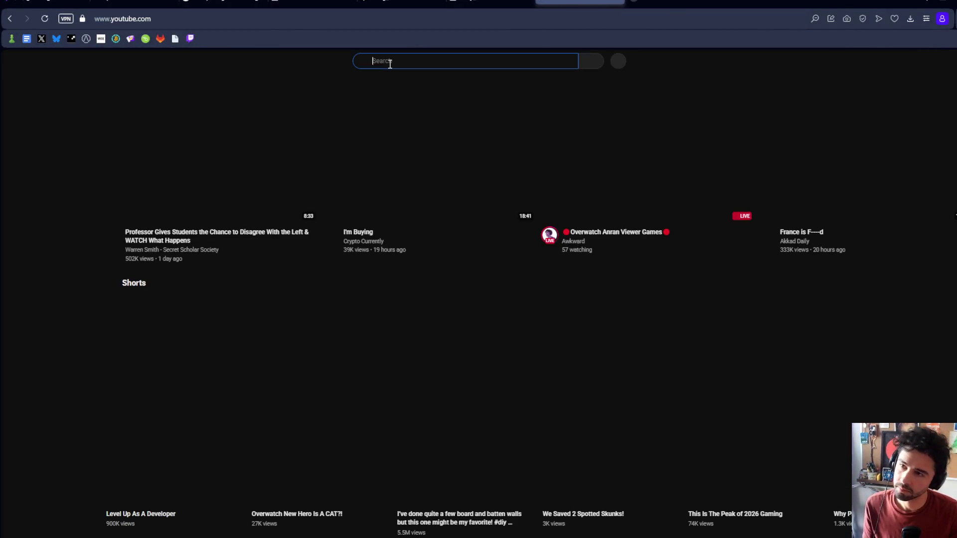
left_click(389, 62)
type("nuc")
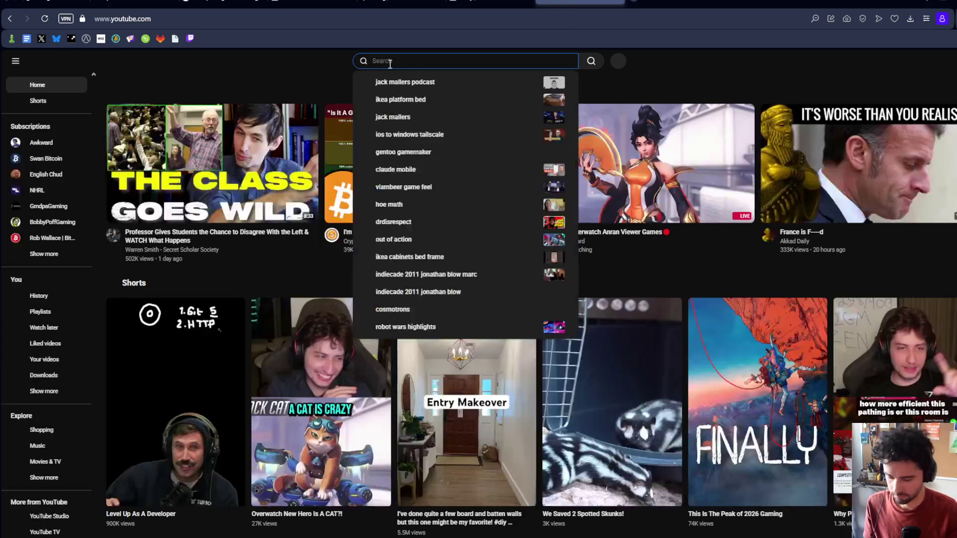
type("lea")
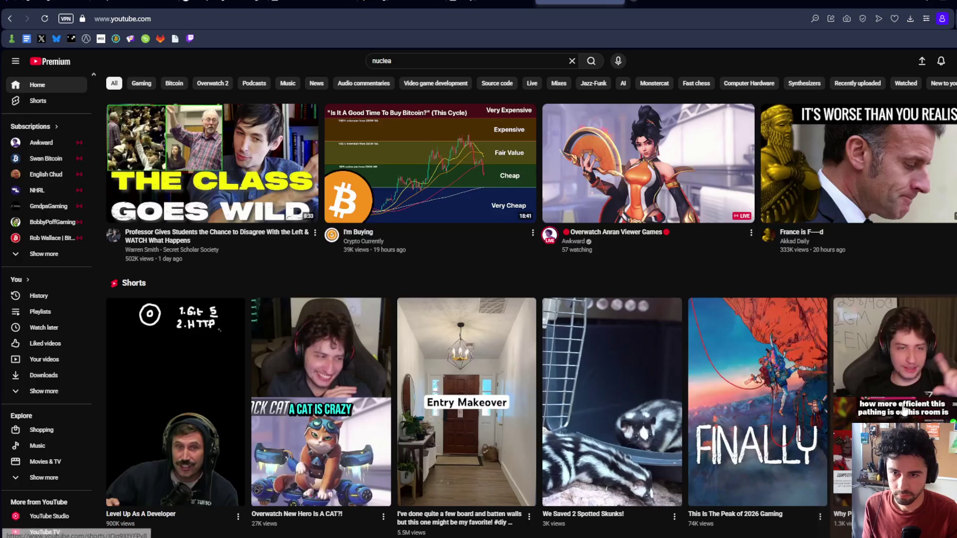
left_click(420, 61)
type("r throne")
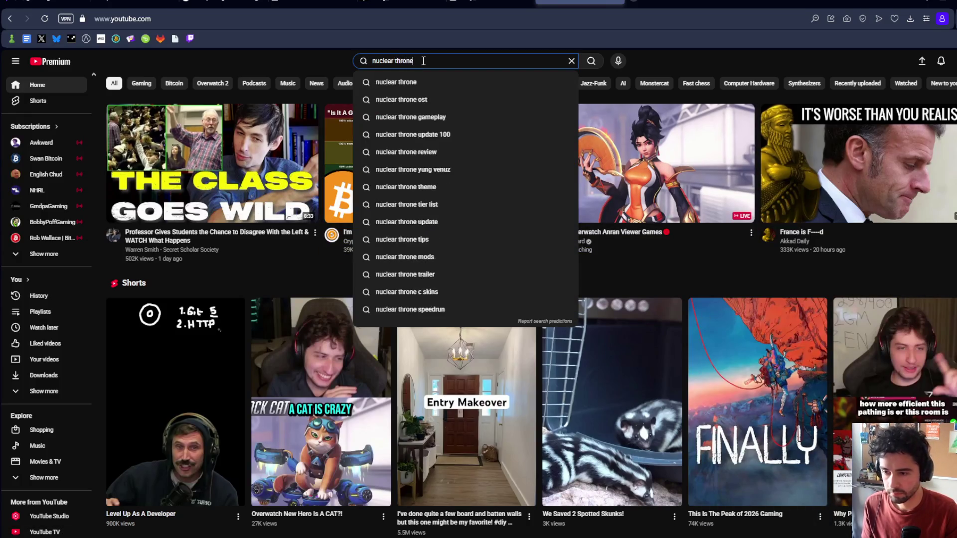
key("Return")
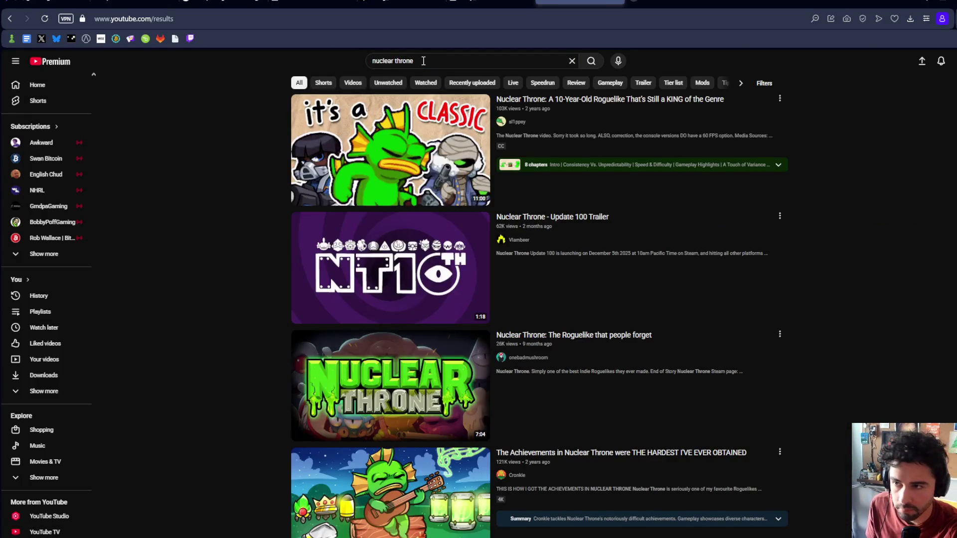
Open the first Nuclear Throne video, pause near 3:16, step it frame by frame, then resume
left_click(393, 184)
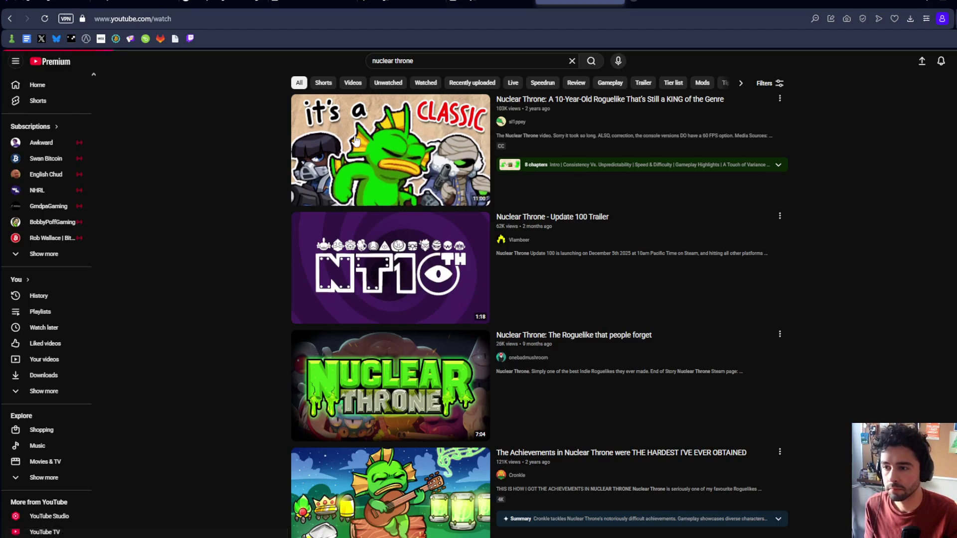
left_click(295, 475)
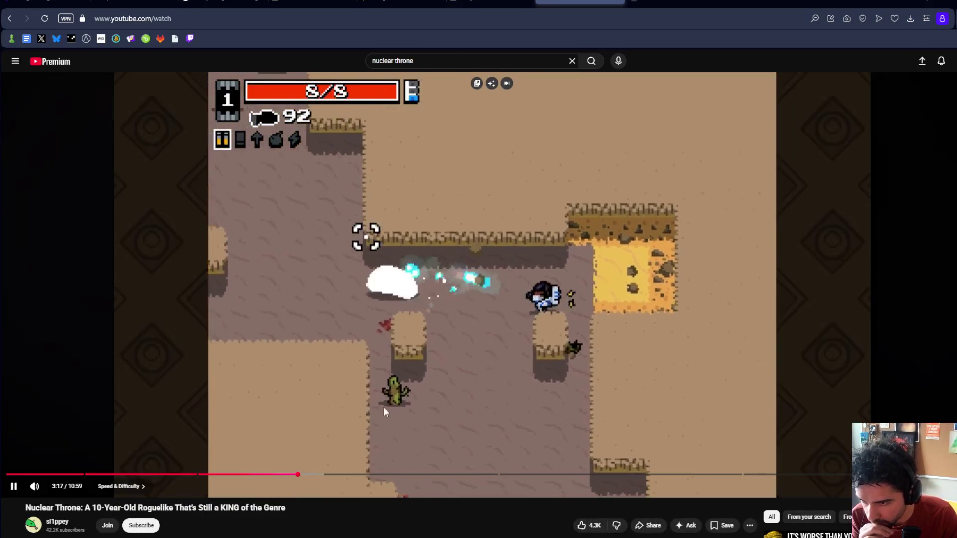
left_click(384, 408)
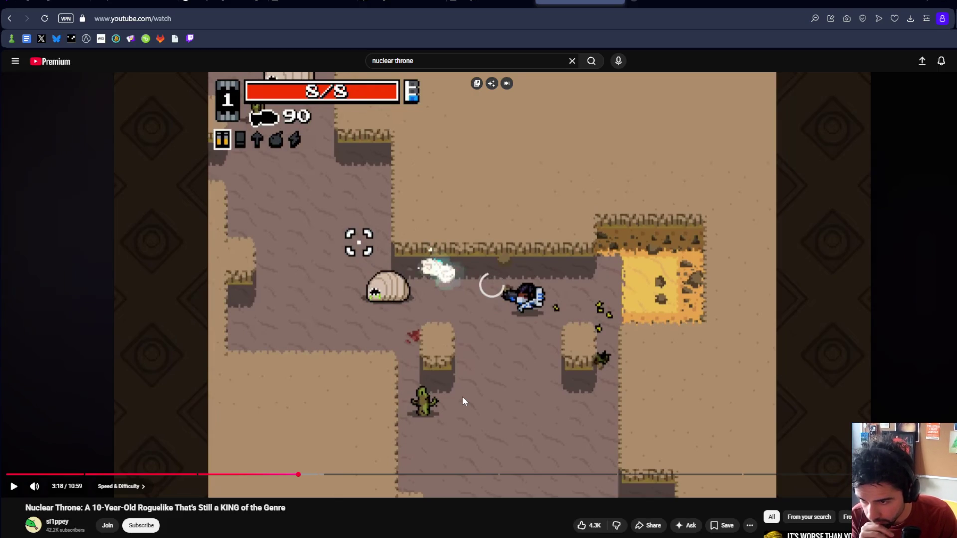
key("period")
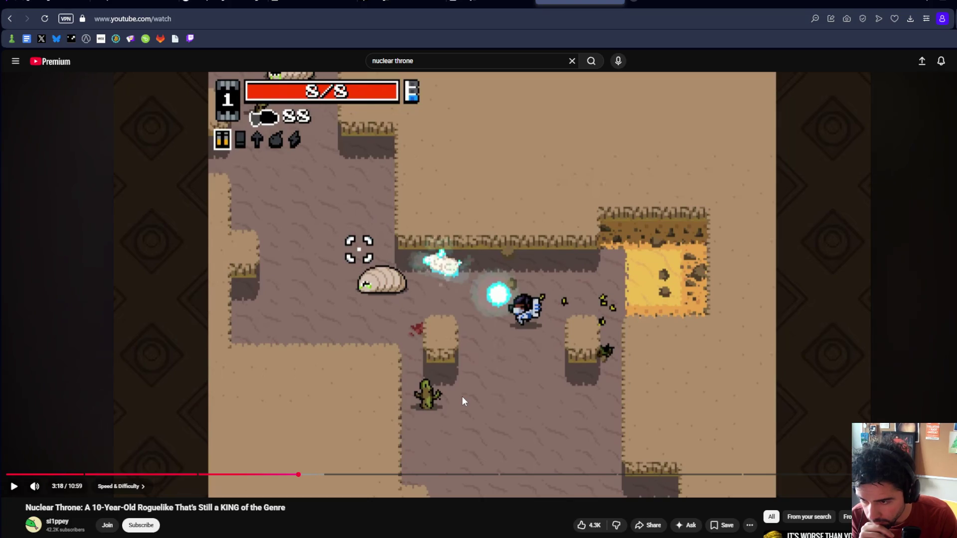
key("period")
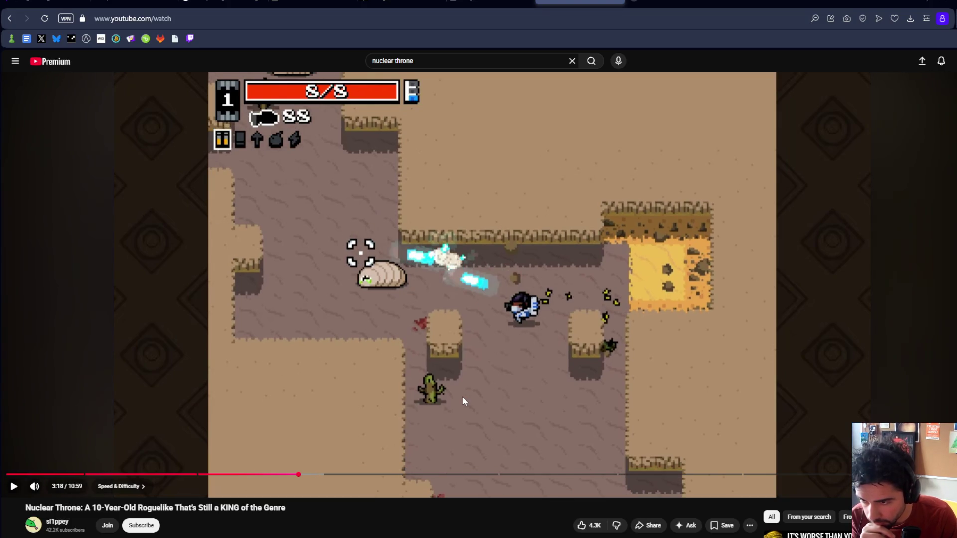
key("period")
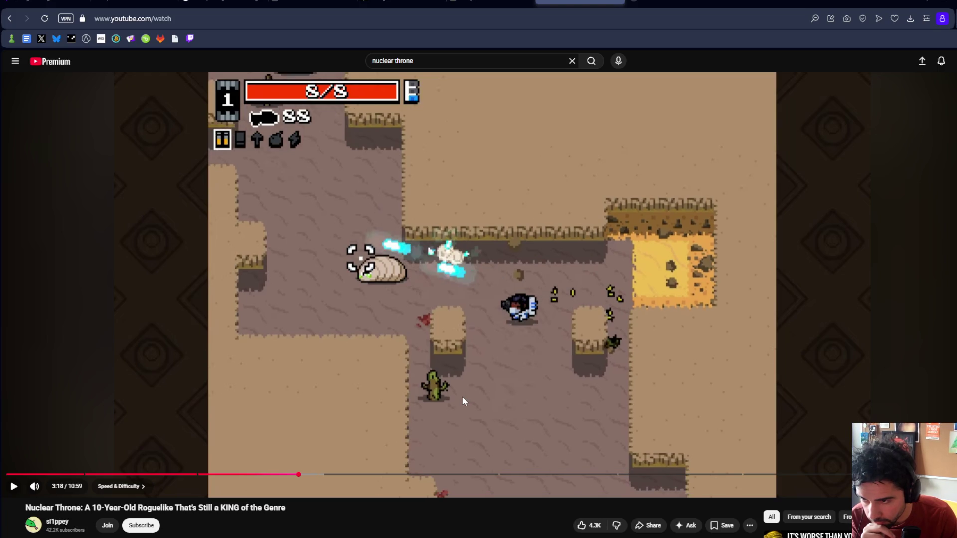
key("period")
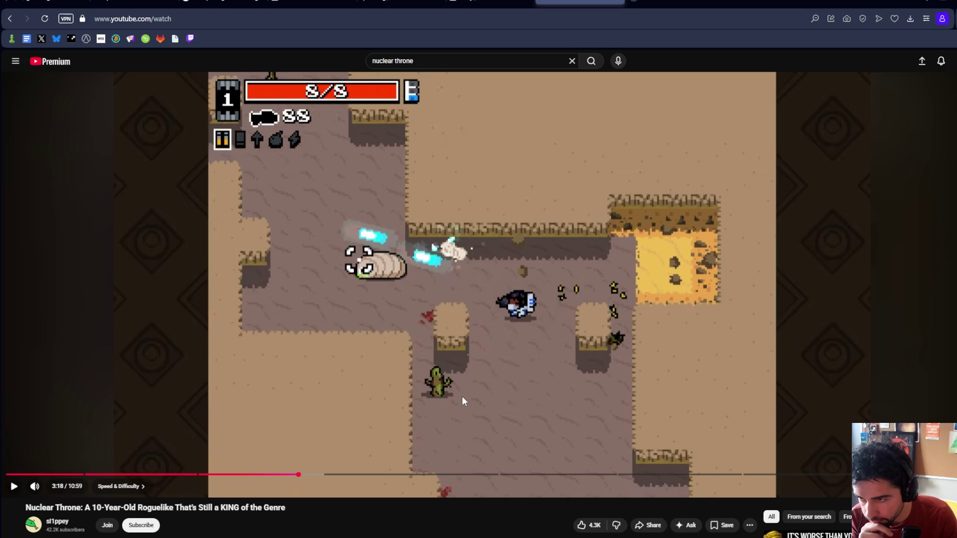
key("period")
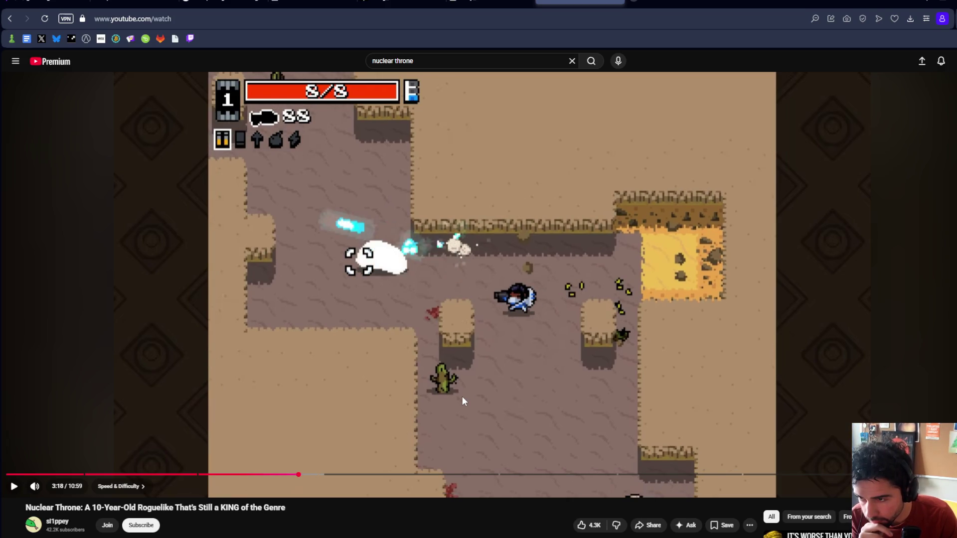
key("period")
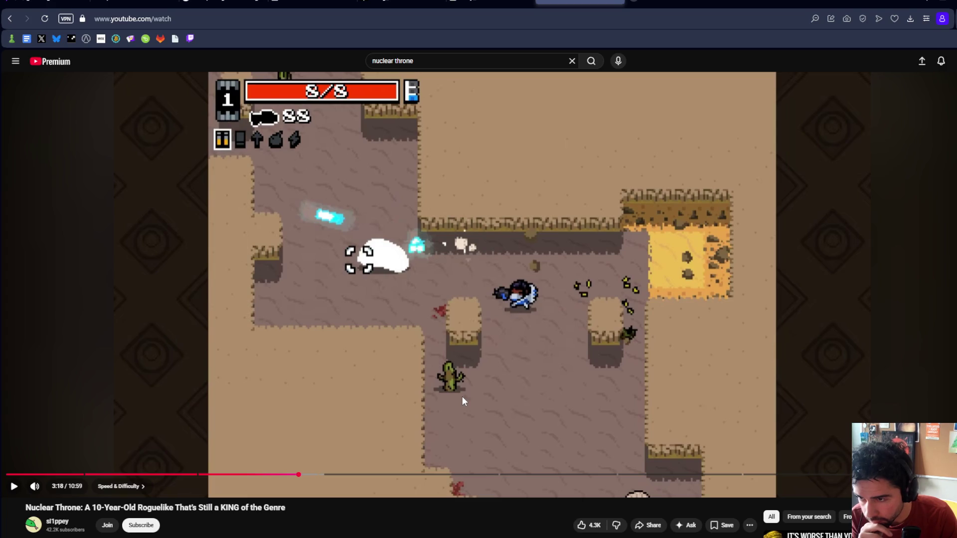
key("period")
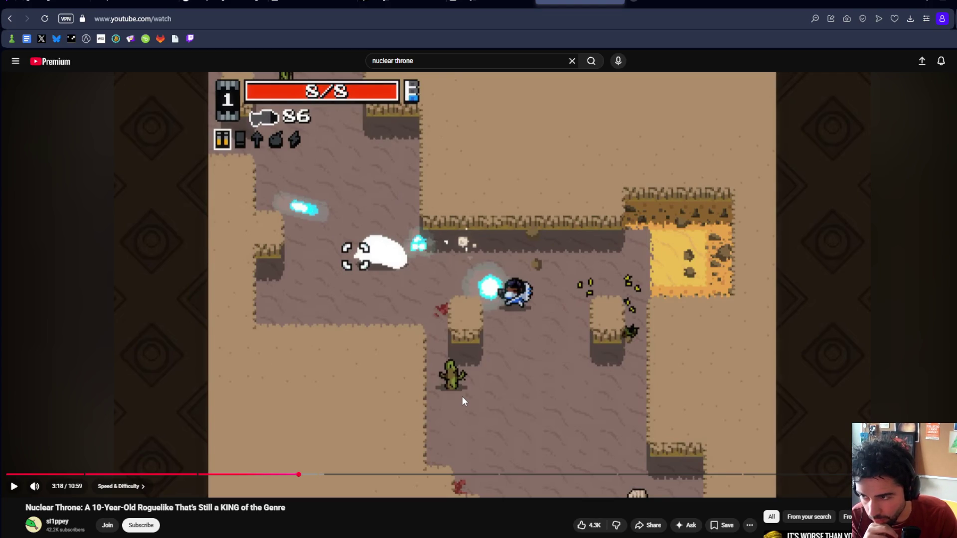
key("period")
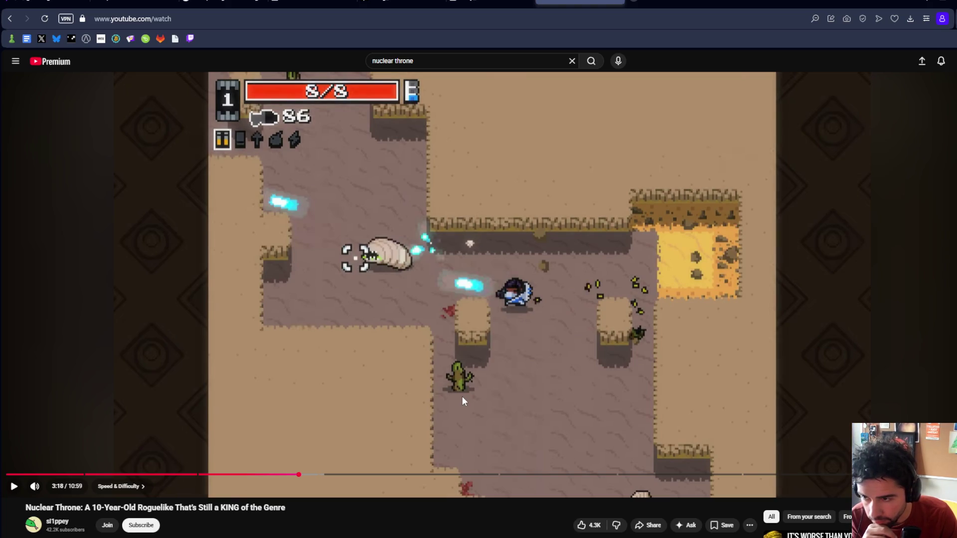
key("period")
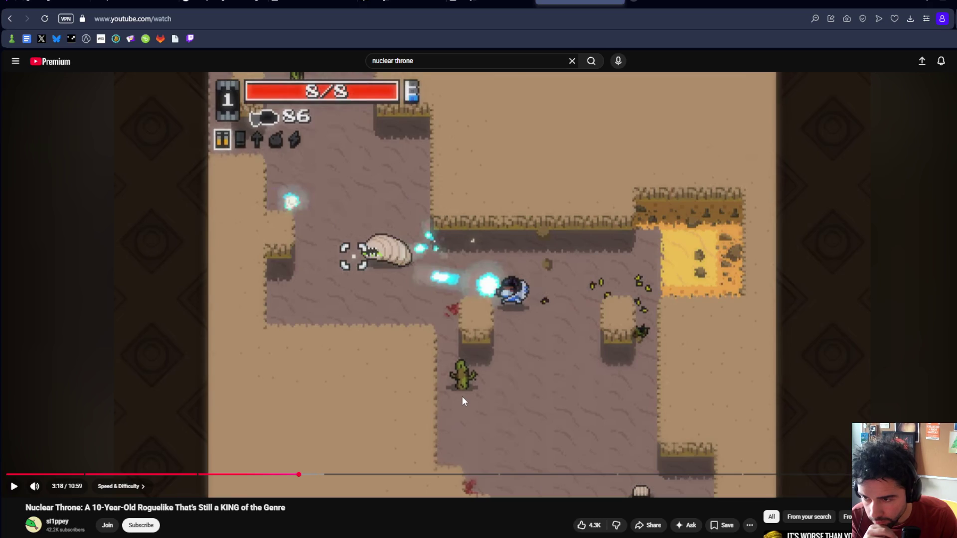
key("period")
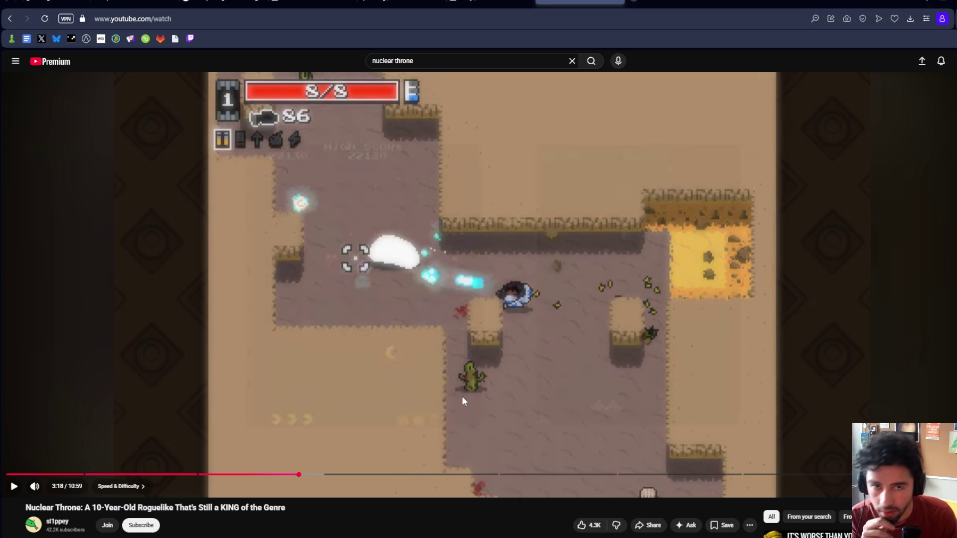
key("space")
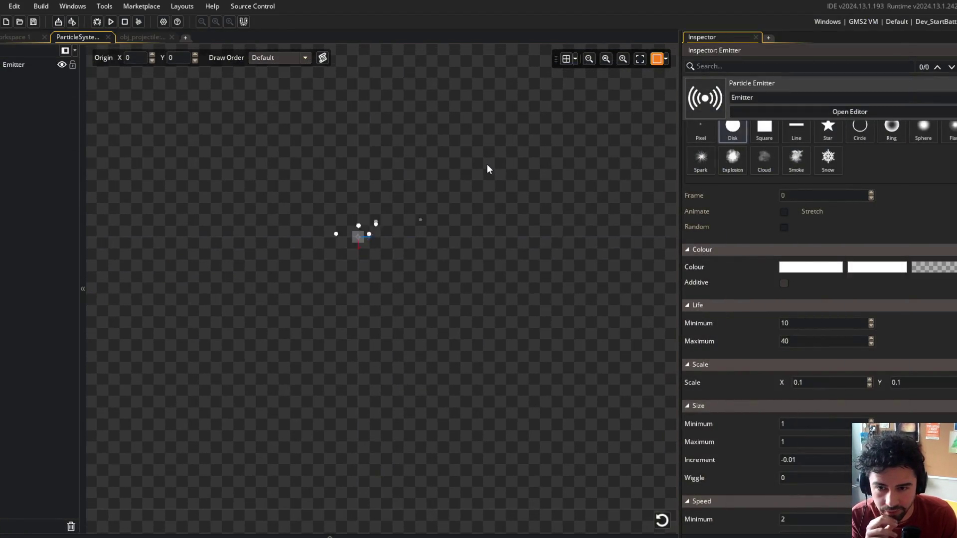
Move the emitter in the preview canvas and set Size Increment to 0
mouse_move(418, 227)
left_mouse_down()
mouse_move(348, 235)
mouse_move(449, 228)
mouse_move(482, 290)
left_mouse_up()
scroll(737, 277, "down", 2)
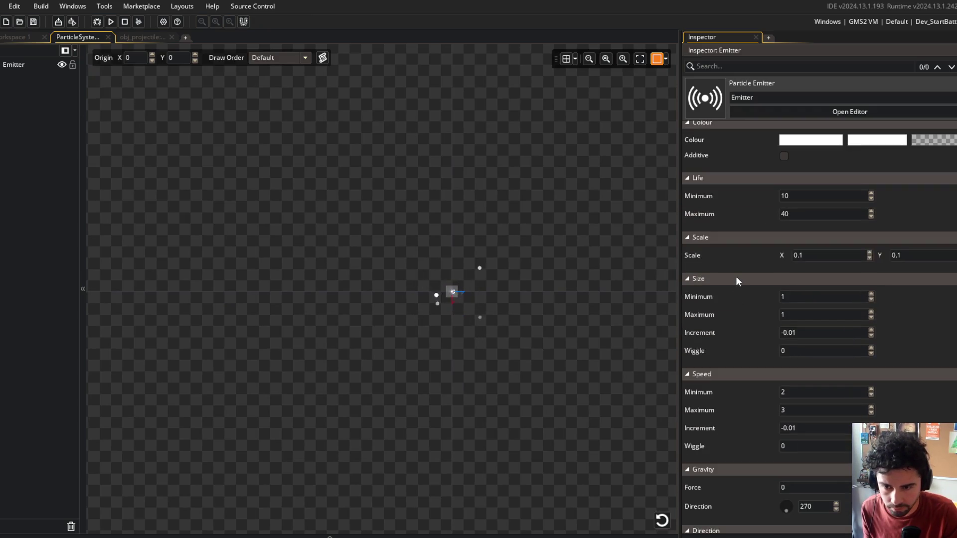
scroll(736, 276, "up", 1)
left_click(804, 397)
key("ctrl+a")
type("0")
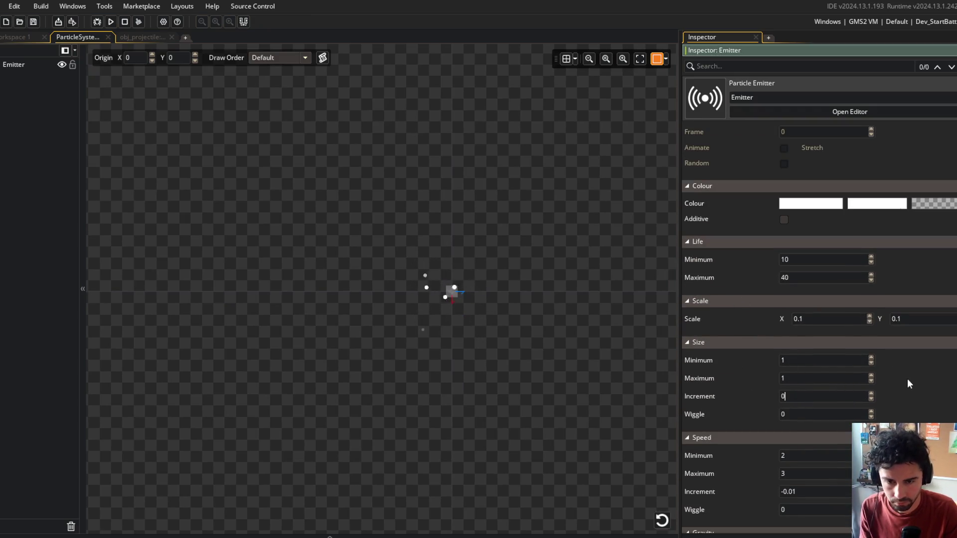
Give the particles a gravity force of 0.2
scroll(765, 315, "down", 2)
scroll(762, 332, "down", 1)
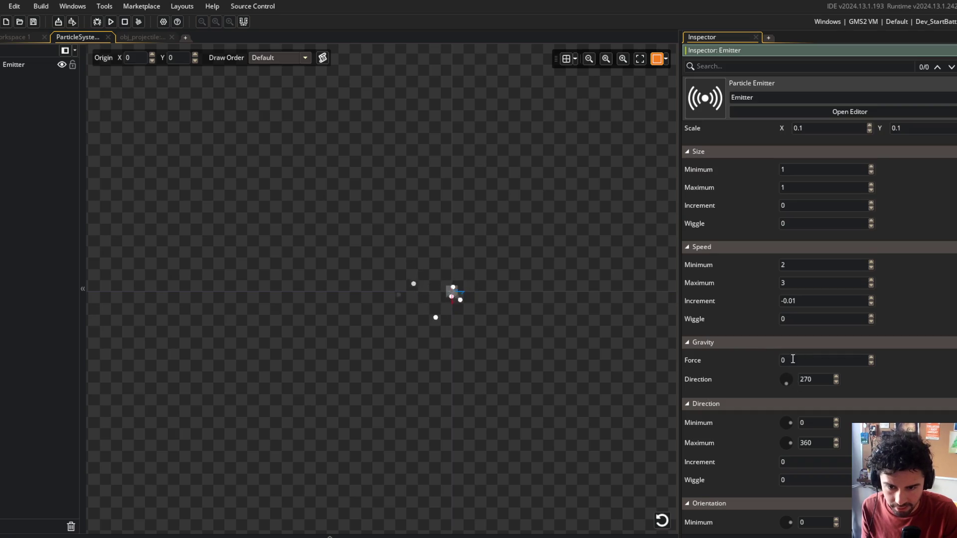
left_click(871, 357)
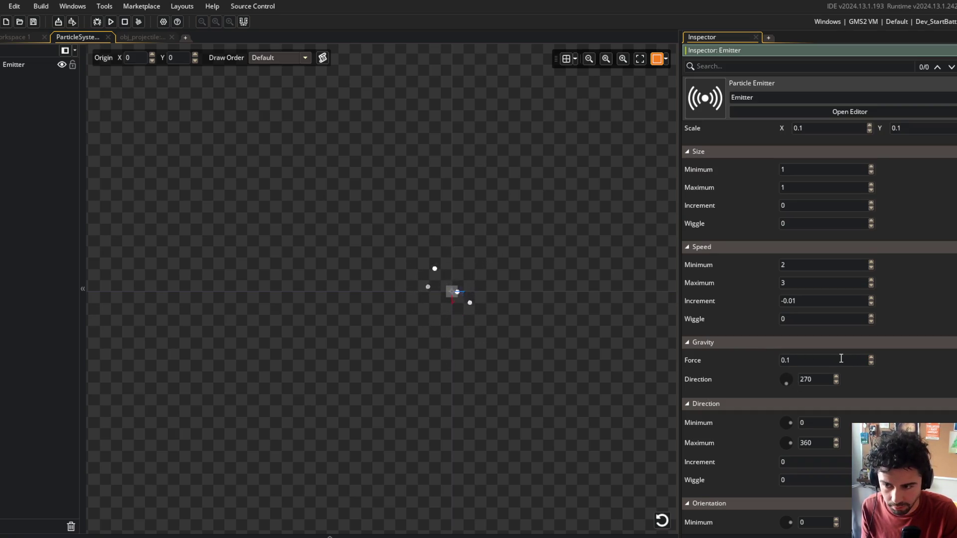
left_click(871, 357)
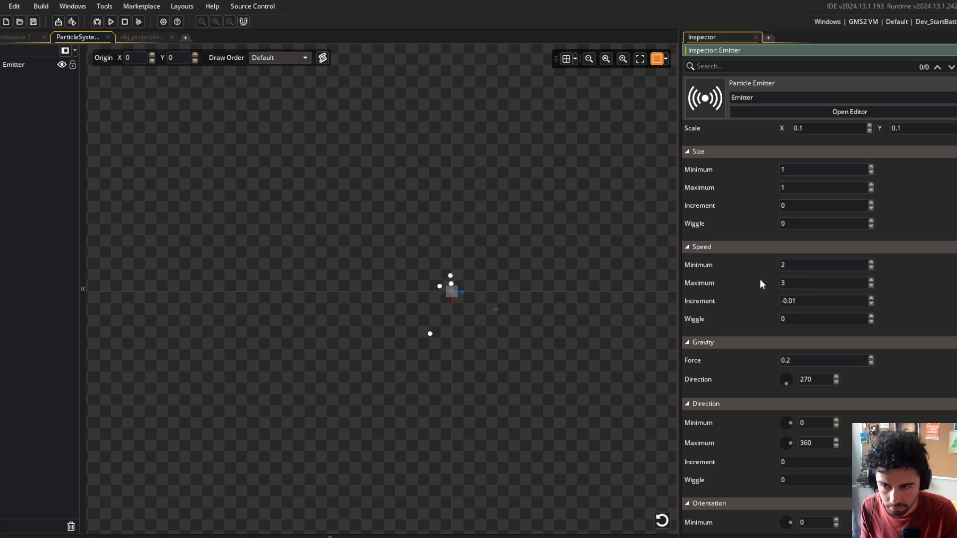
Make particle rotation relative to motion, leaving the rotation increment at 0
scroll(723, 268, "up", 3)
scroll(722, 264, "down", 6)
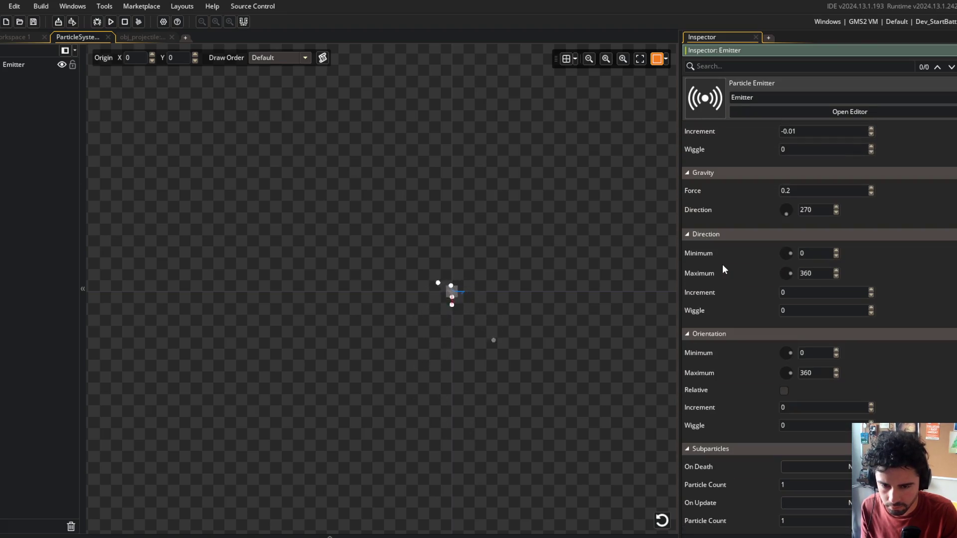
left_click(783, 391)
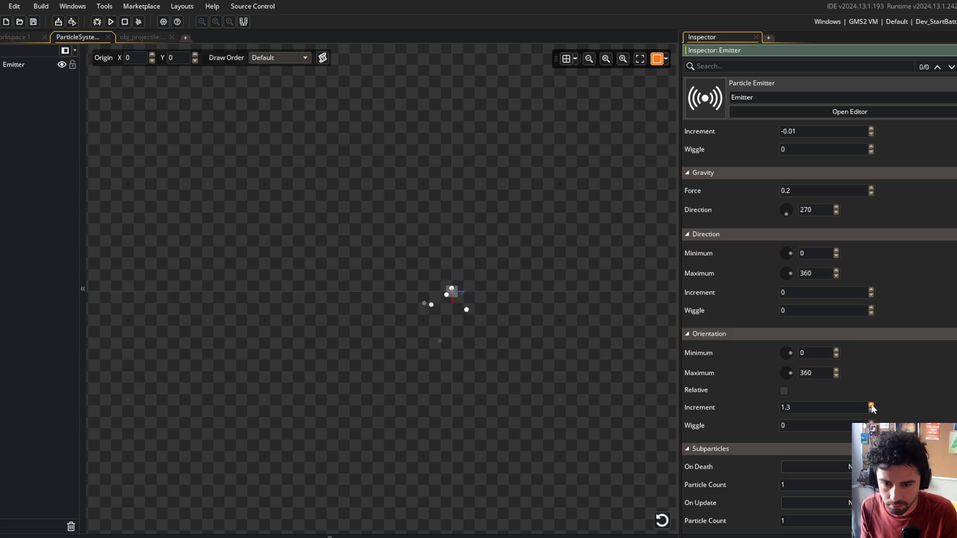
double_click(811, 406)
type("5")
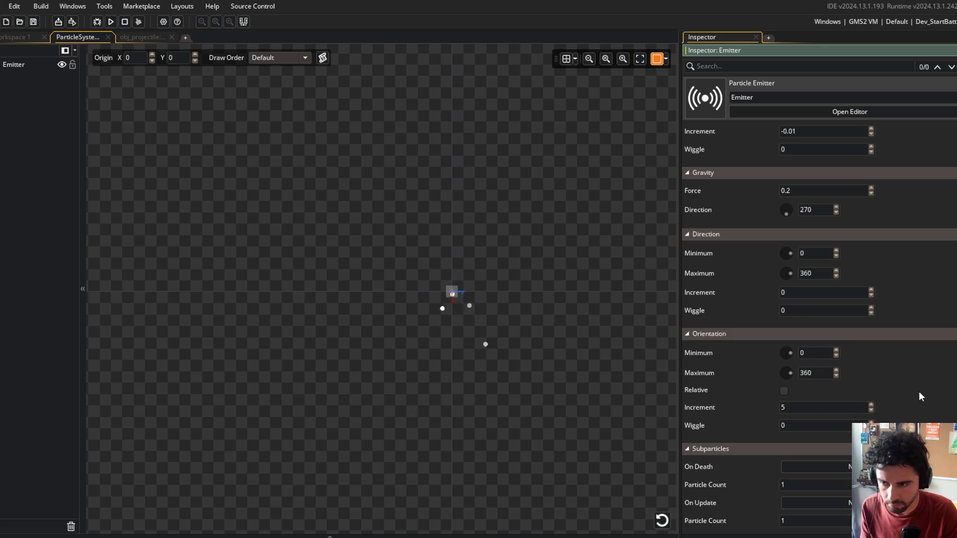
double_click(816, 407)
type("0")
Set Direction Wiggle to 5 and run the game to test
scroll(881, 355, "up", 3)
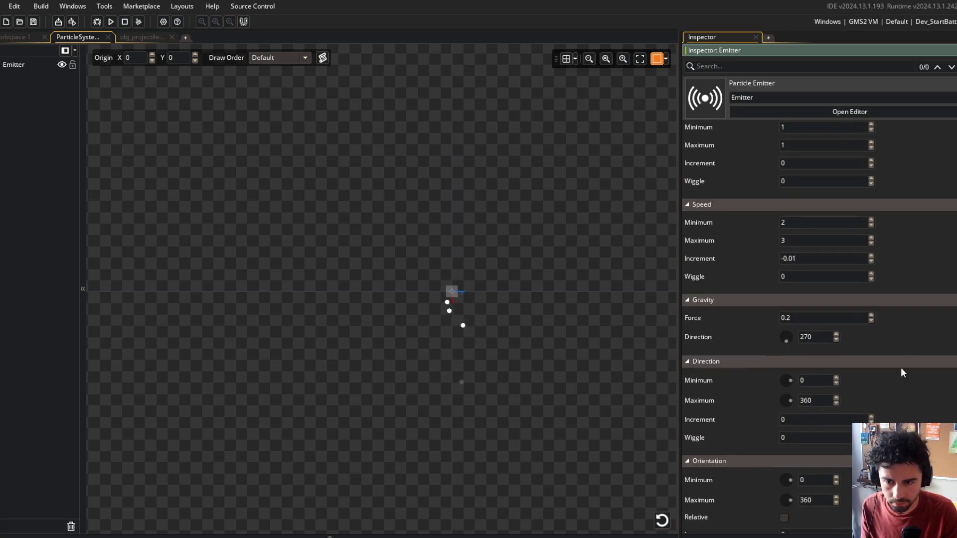
double_click(802, 437)
type("45")
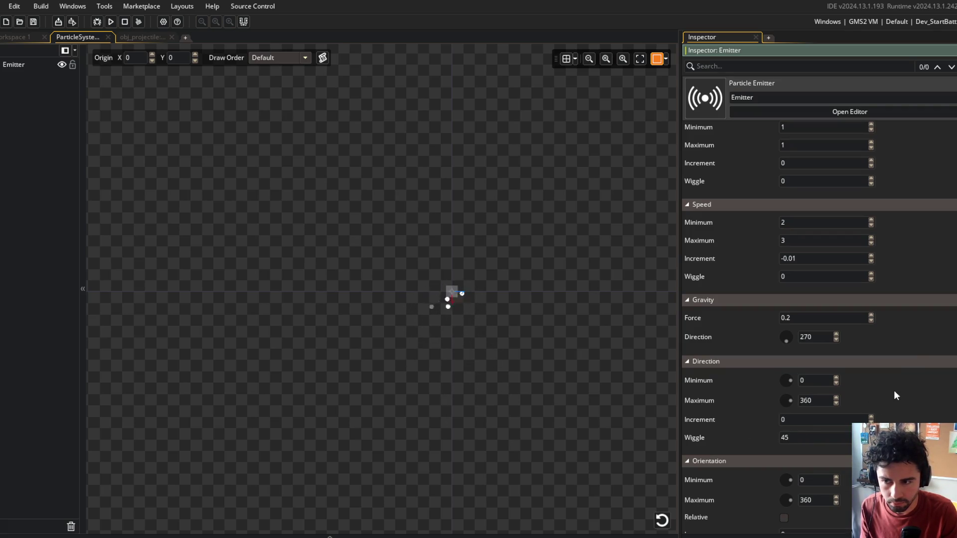
double_click(785, 438)
type("5")
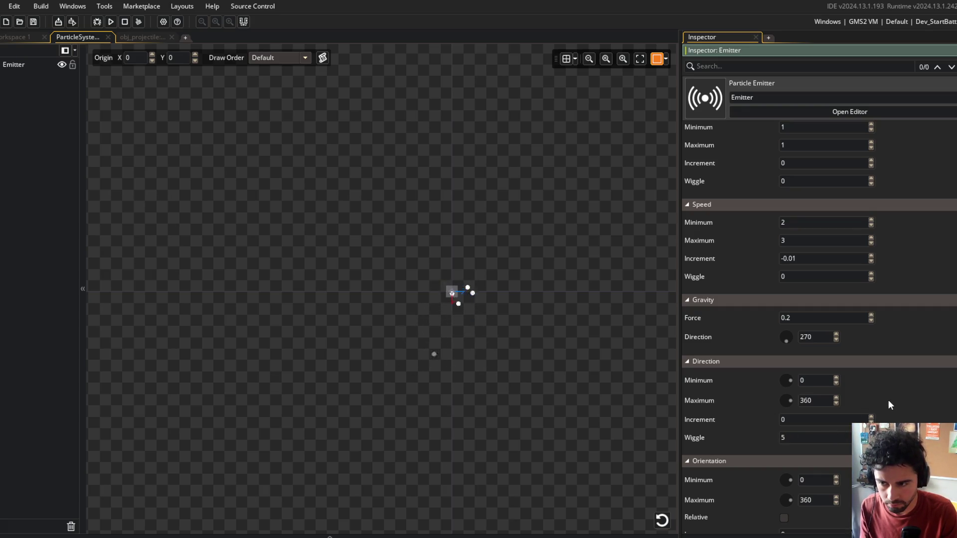
scroll(888, 380, "up", 3)
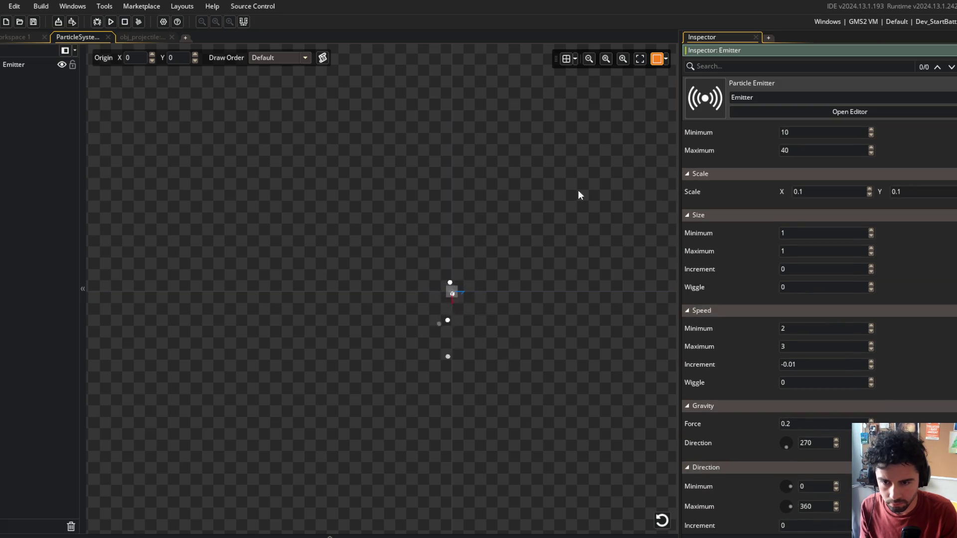
left_click(111, 21)
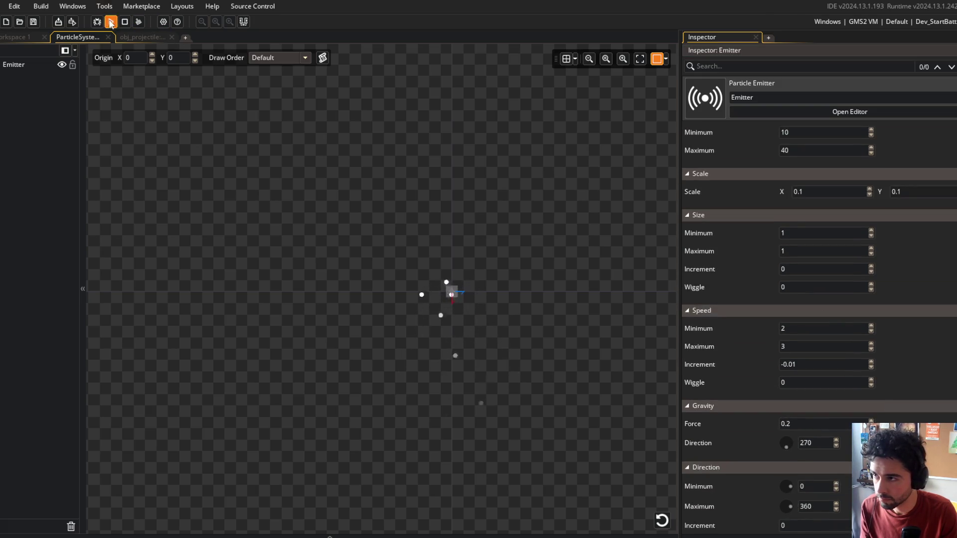
Close the Block Beast test game from the obj_projectile Create tab and begin editing Scale X
left_click(149, 36)
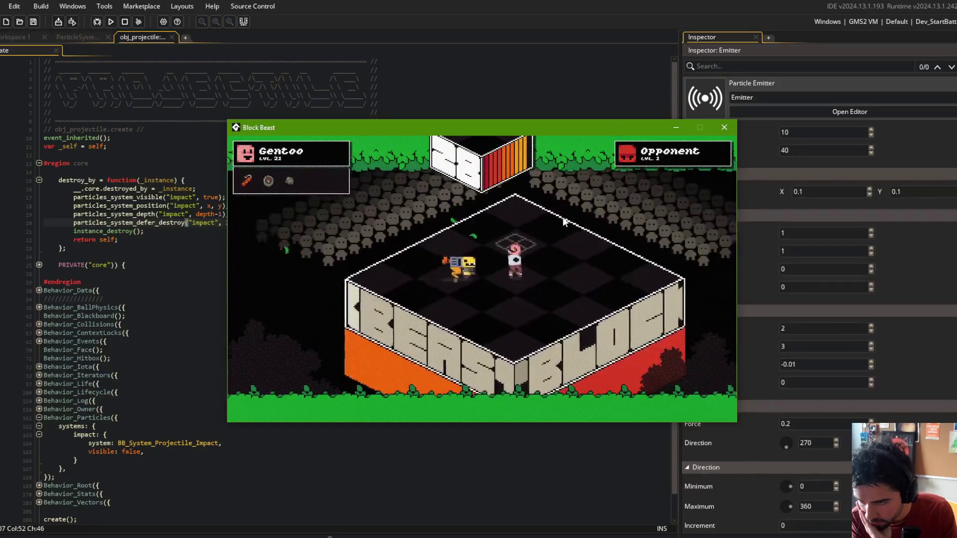
left_click(723, 129)
scroll(726, 297, "down", 5)
scroll(748, 315, "down", 2)
scroll(748, 315, "up", 6)
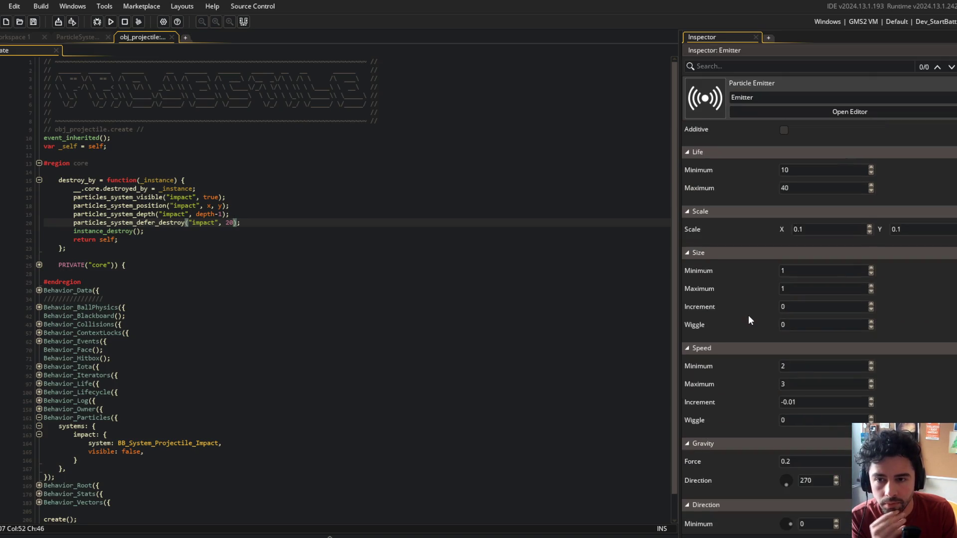
scroll(748, 320, "up", 2)
left_click(821, 273)
type("0.5")
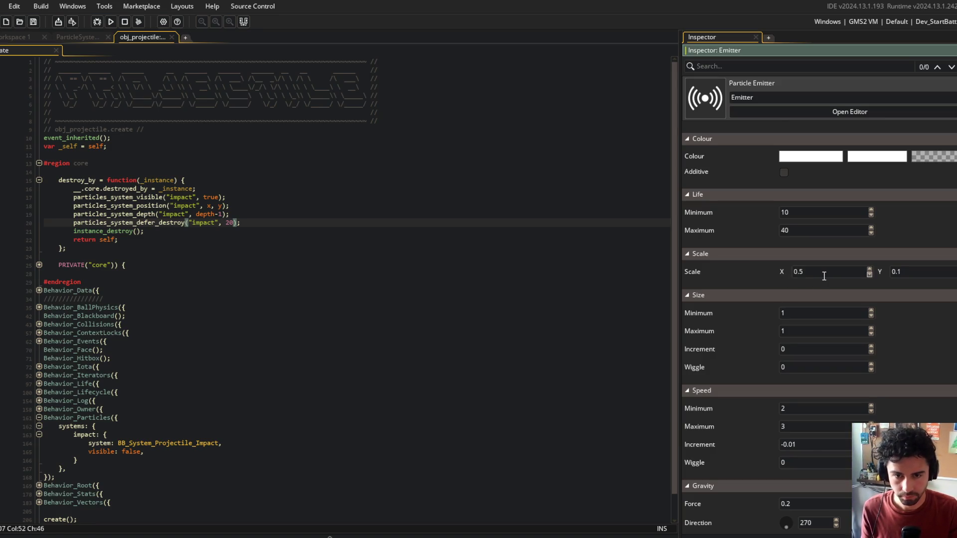
Set particle scale to 0.5 on both axes, test-run the game, then close it
key("Tab")
type(".5")
key("Return")
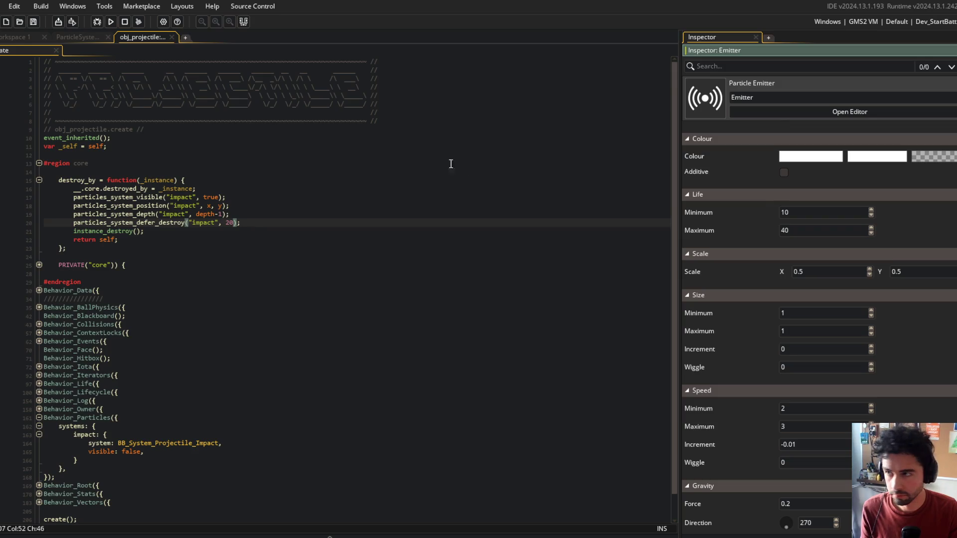
left_click(111, 22)
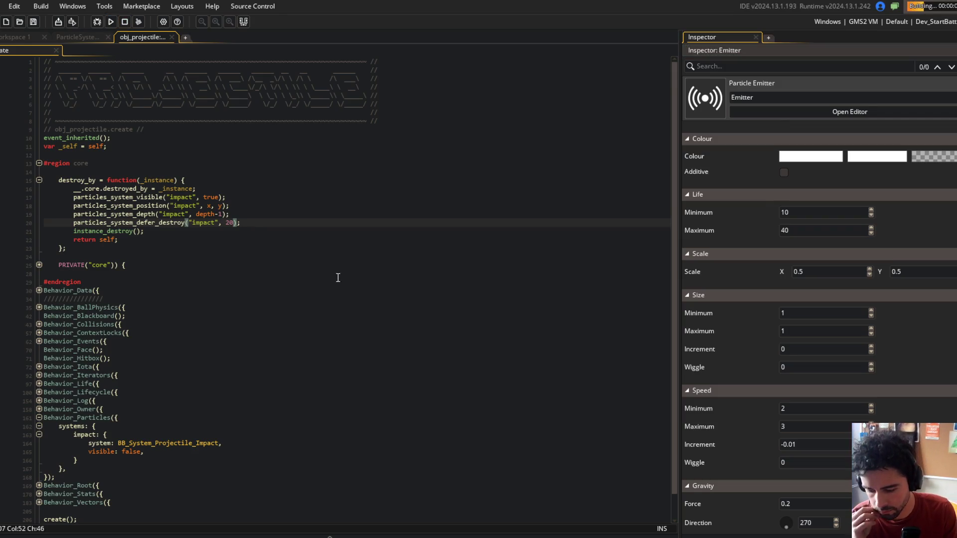
scroll(779, 389, "up", 4)
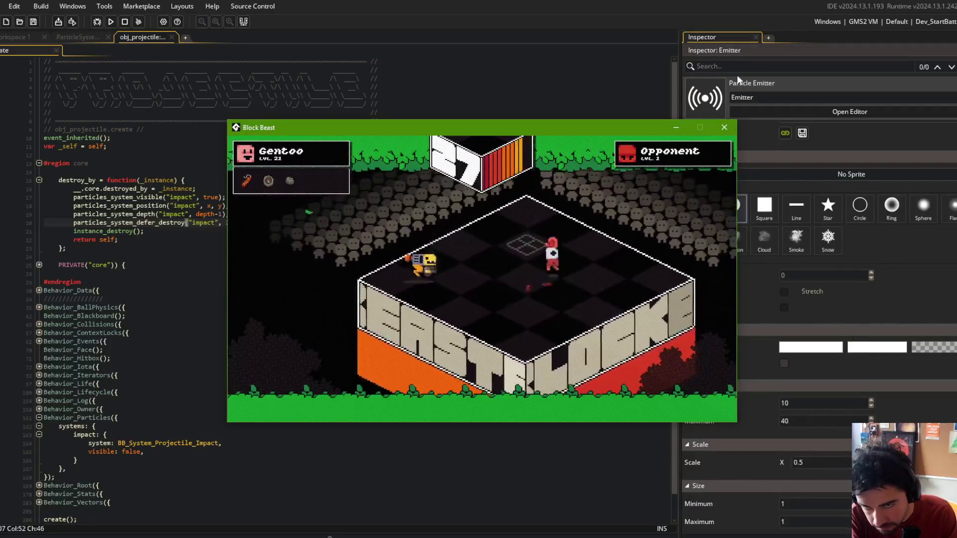
left_click(724, 127)
left_click(825, 467)
Change Scale X to 0.25 and launch another test run of the game
key("BackSpace")
type("25")
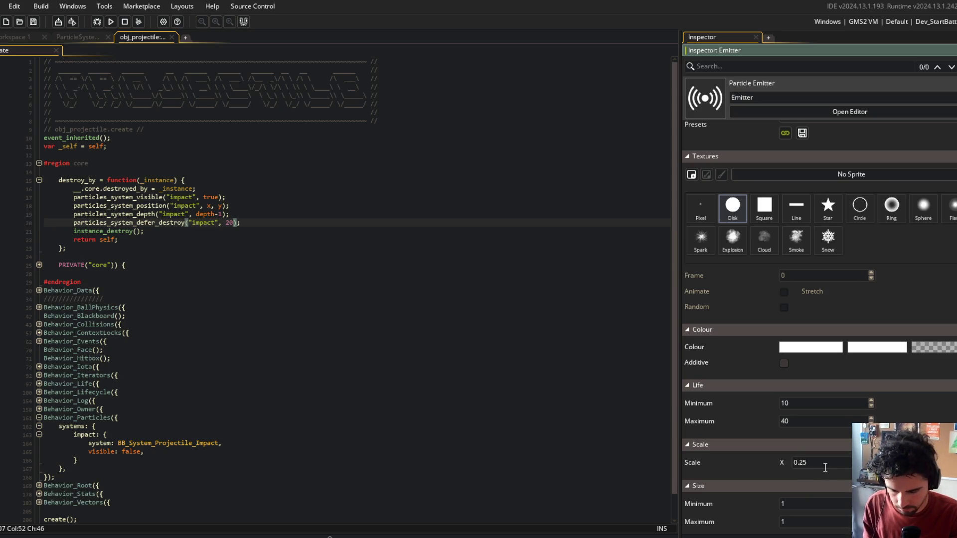
left_click(111, 21)
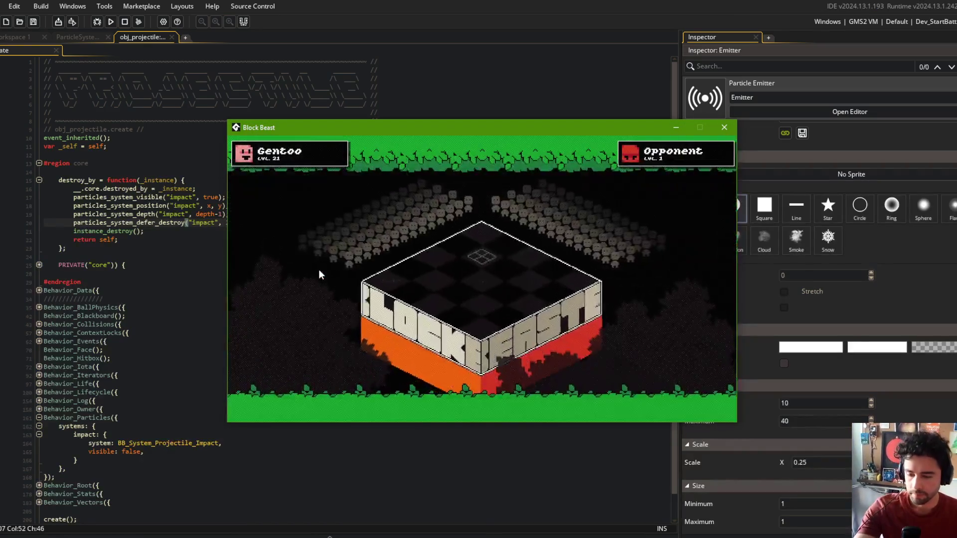
key("alt+Tab")
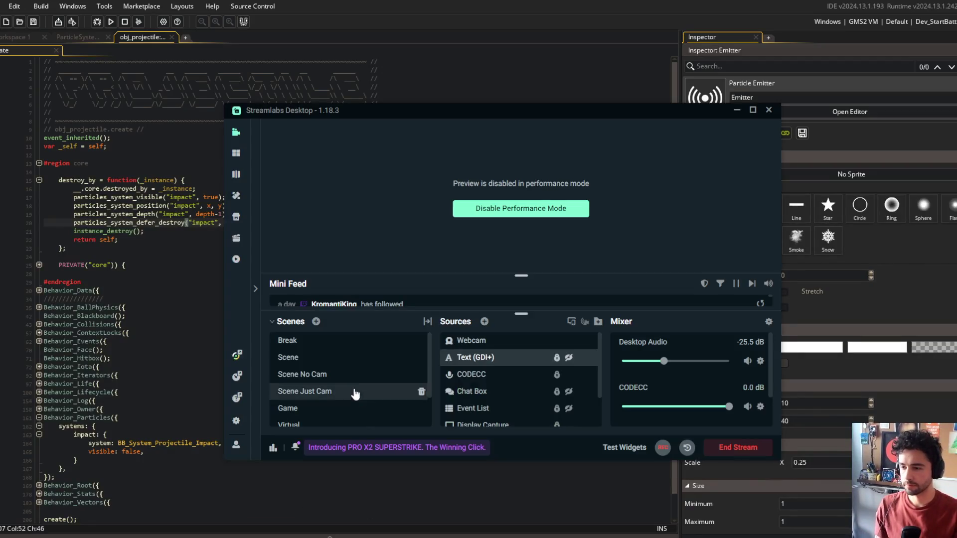
Swap the Webcam source for the brb Text (GDI+) source, later swap back and return to GameMaker
left_click(556, 343)
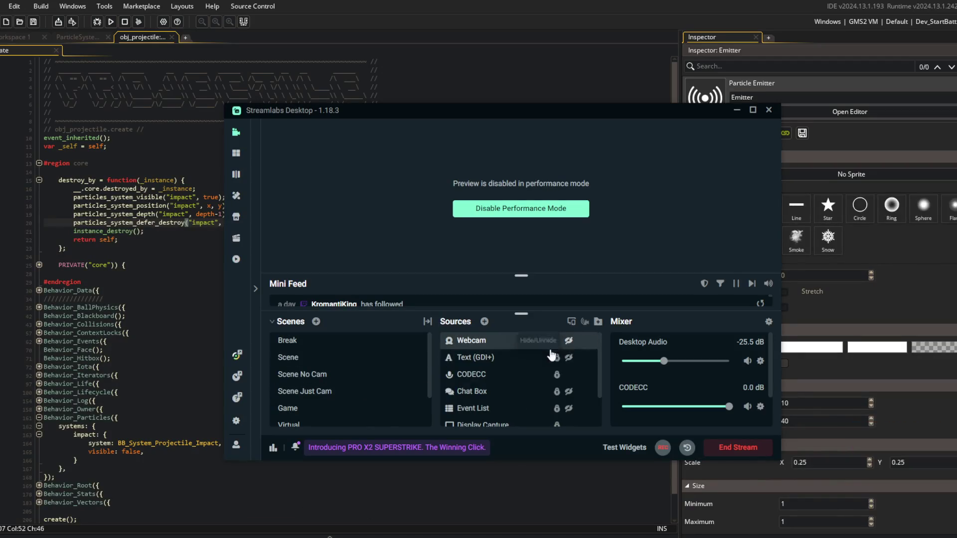
left_click(568, 357)
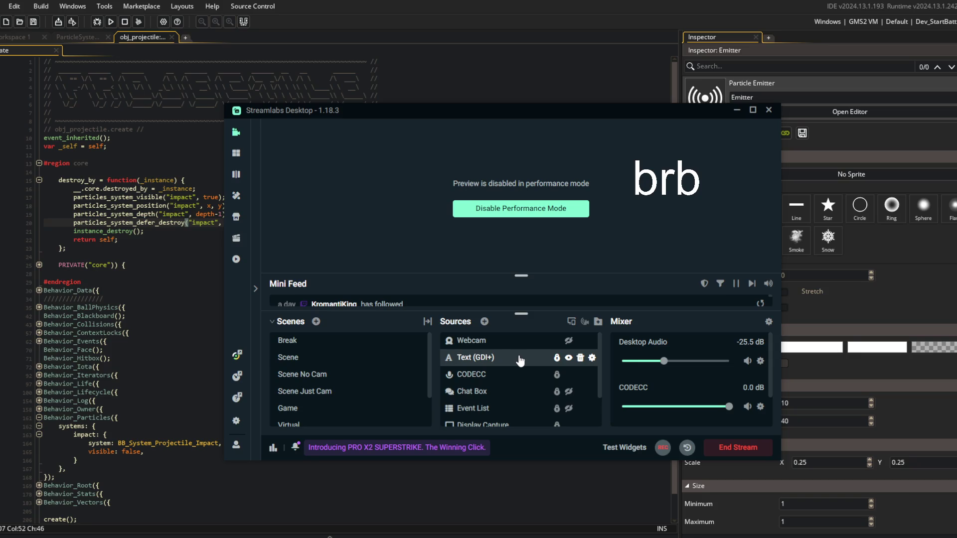
left_click(568, 340)
left_click(568, 358)
left_click(536, 83)
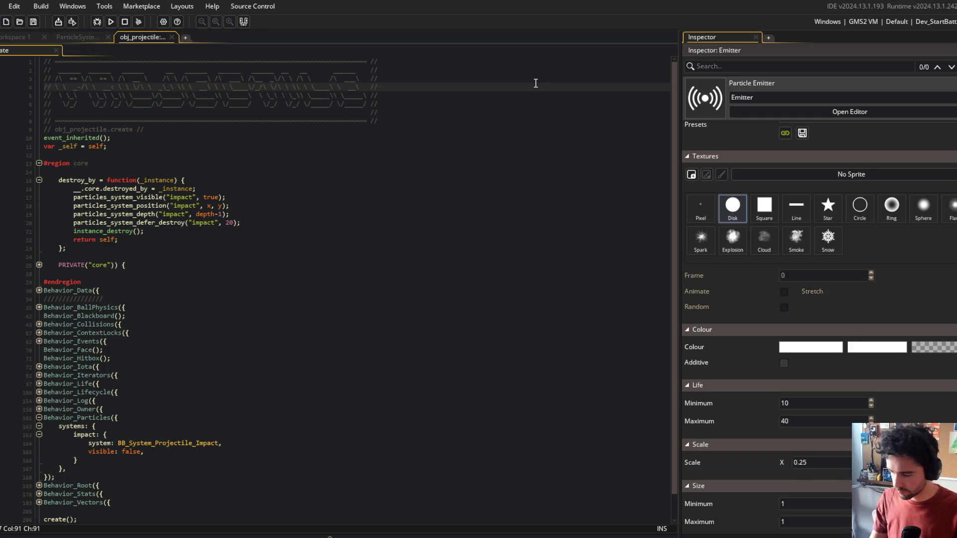
Test-run the game twice, selecting the particle system calls in destroy_by between runs
left_click(457, 147)
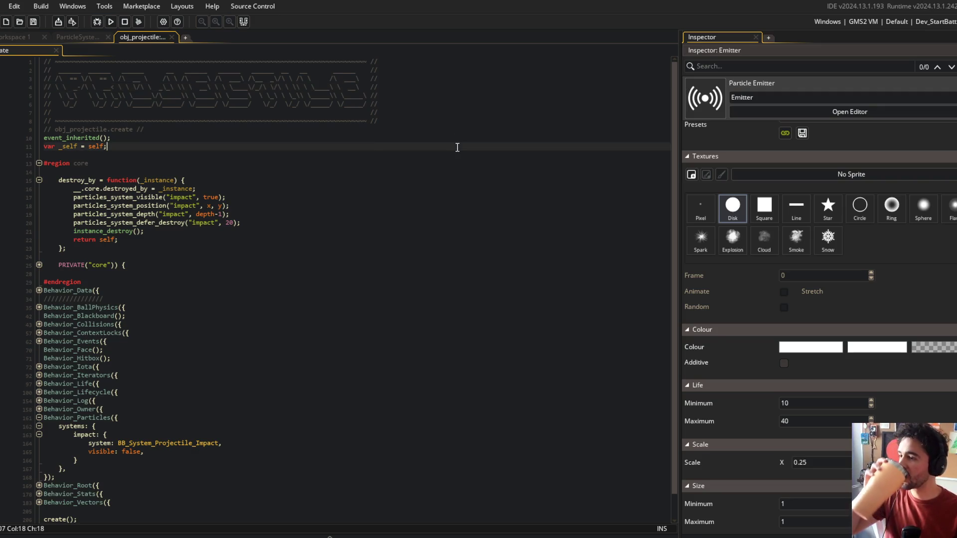
left_click(112, 22)
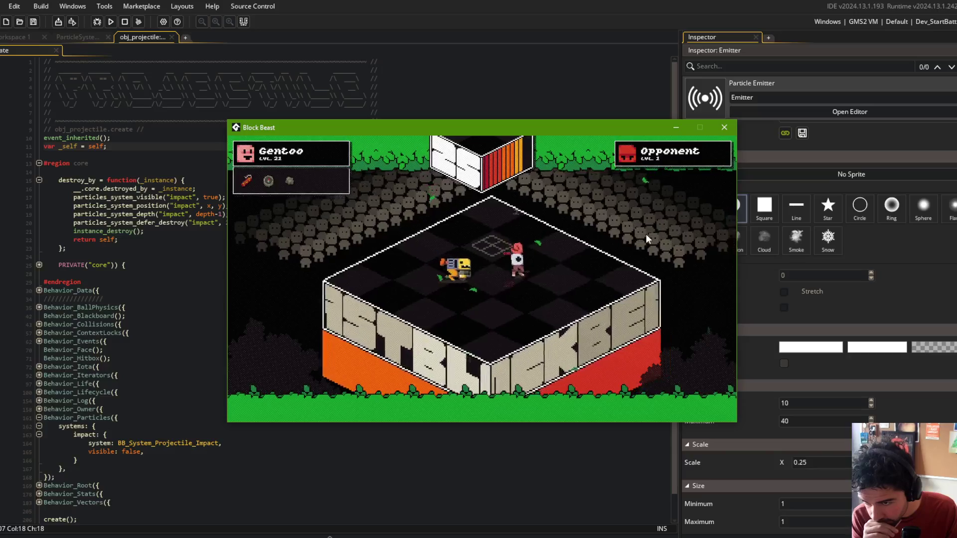
left_click(722, 128)
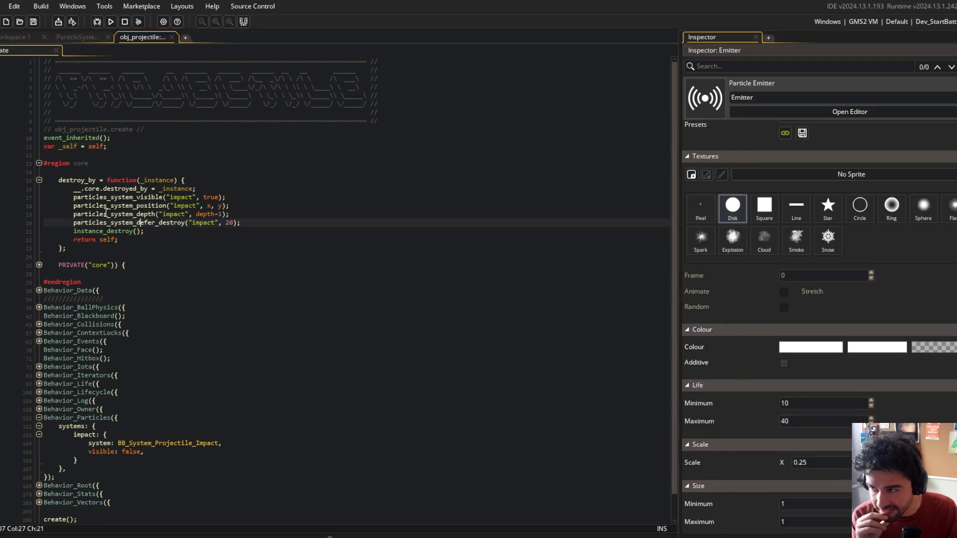
mouse_move(73, 188)
left_mouse_down()
mouse_move(265, 231)
mouse_move(271, 219)
left_mouse_up()
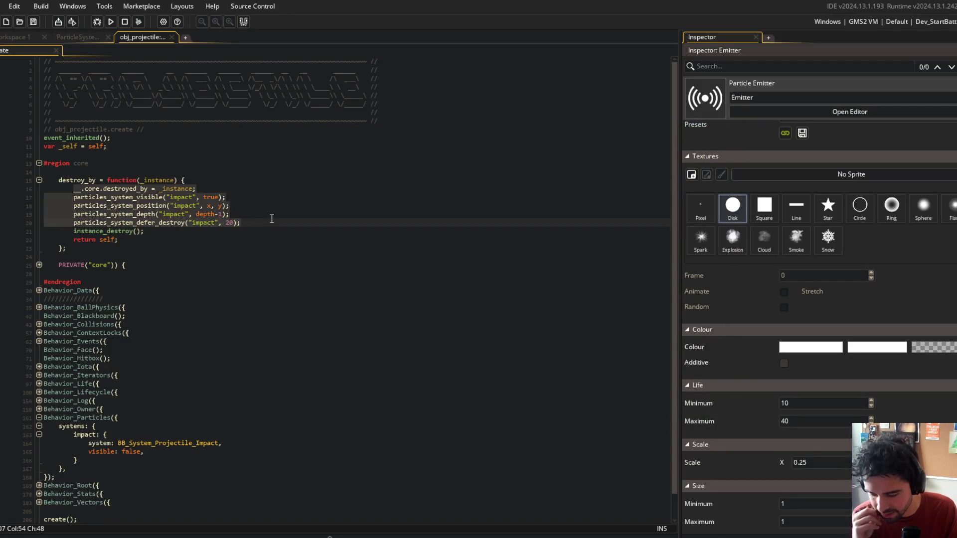
left_click(111, 21)
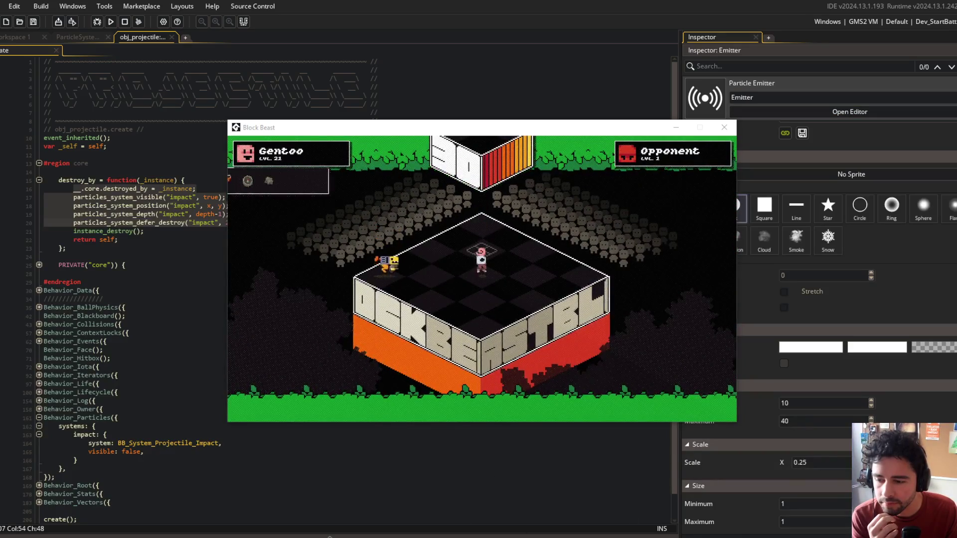
Launch ScreenToGif's Recorder, fit the capture frame over the game window, and record a short clip
mouse_move(434, 536)
left_click(434, 516)
left_click(385, 294)
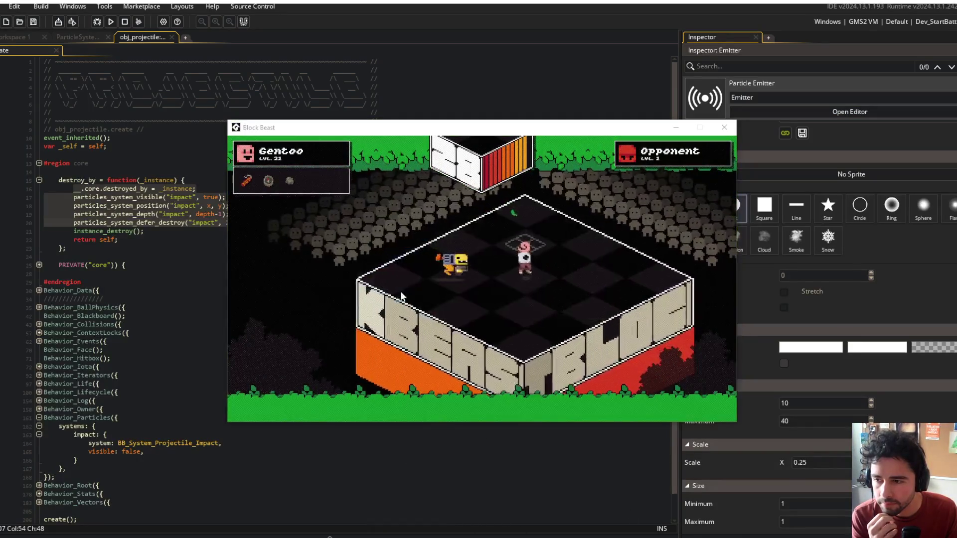
mouse_move(622, 31)
left_mouse_down()
mouse_move(622, 327)
mouse_move(622, 105)
left_mouse_up()
mouse_move(912, 152)
left_mouse_down()
mouse_move(936, 152)
mouse_move(419, 152)
left_mouse_up()
mouse_move(404, 119)
left_mouse_down()
mouse_move(656, 135)
mouse_move(626, 129)
left_mouse_up()
left_click_drag(700, 403, 736, 431)
left_click(691, 423)
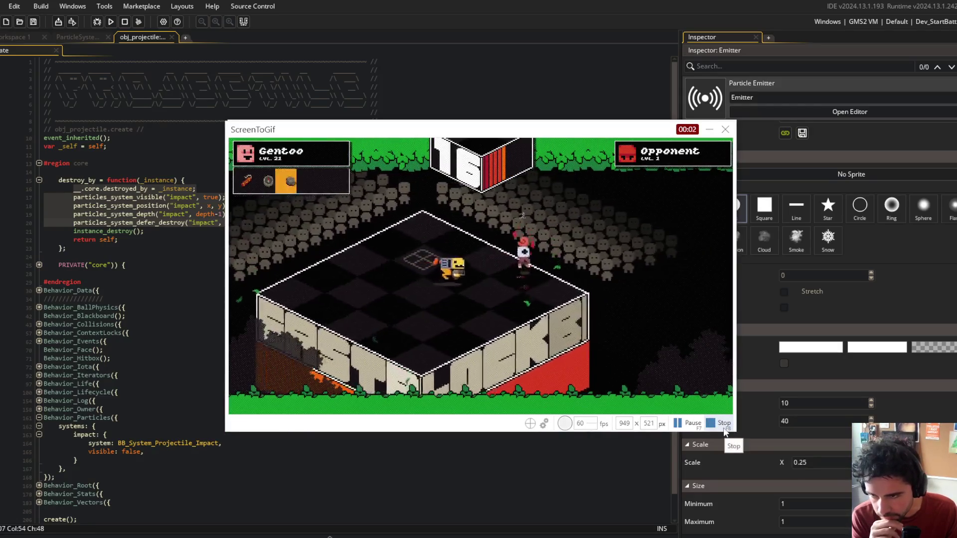
left_click(721, 424)
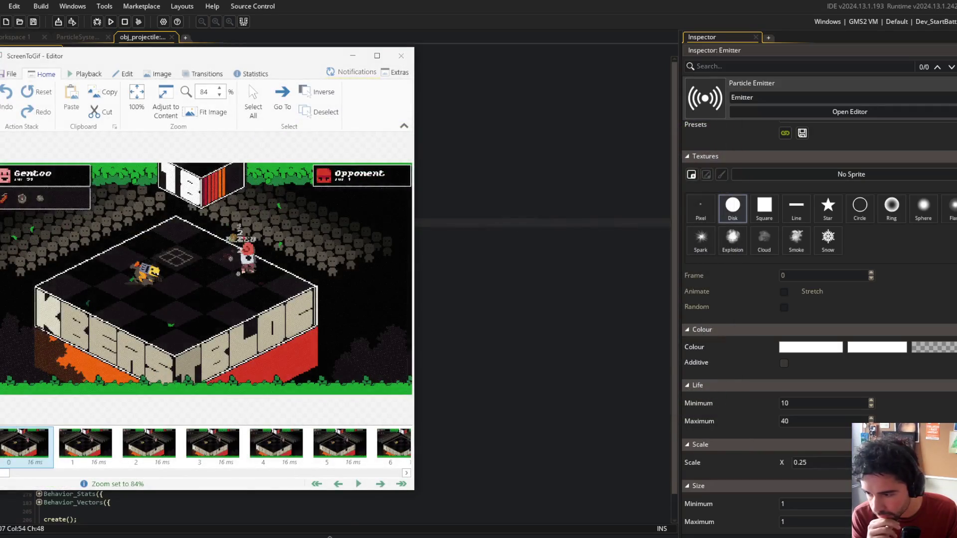
Pause the background music and move the ScreenToGif editor window over the music player
key("alt+Tab")
left_click(664, 363)
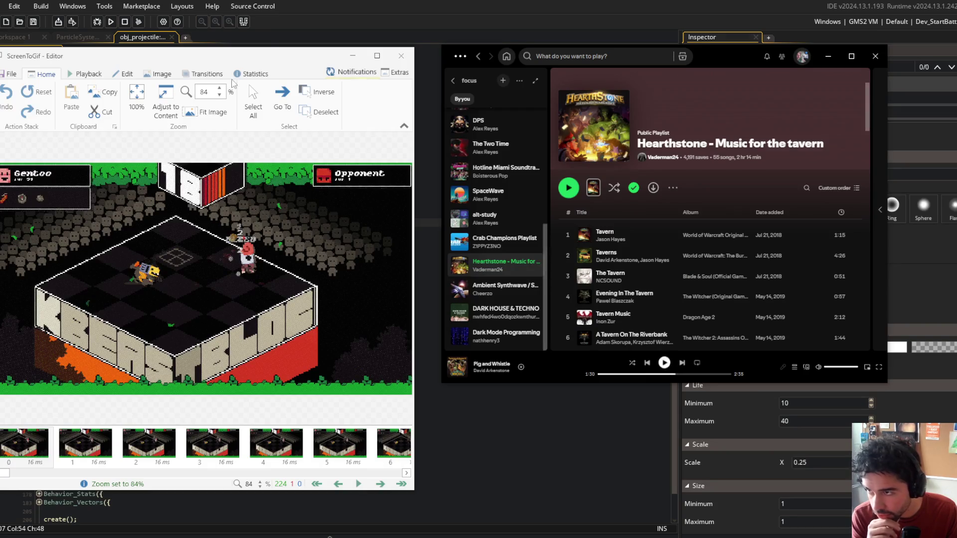
mouse_move(258, 56)
left_mouse_down()
mouse_move(573, 89)
mouse_move(552, 33)
left_mouse_up()
left_click_drag(302, 451, 604, 452)
Step through the captured frames from 169 up to 180 and back down to 159
left_click(492, 425)
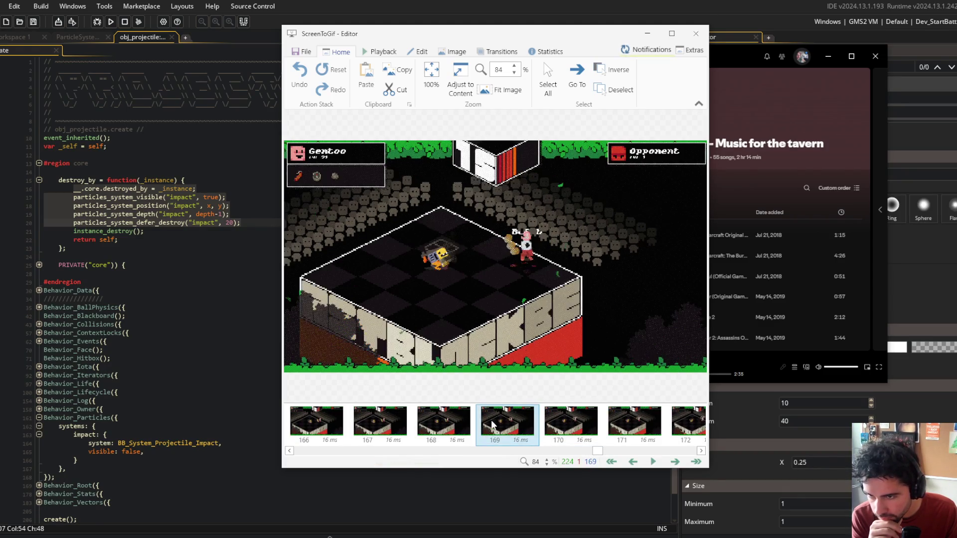
key("Right")
key("Right")
key("Left")
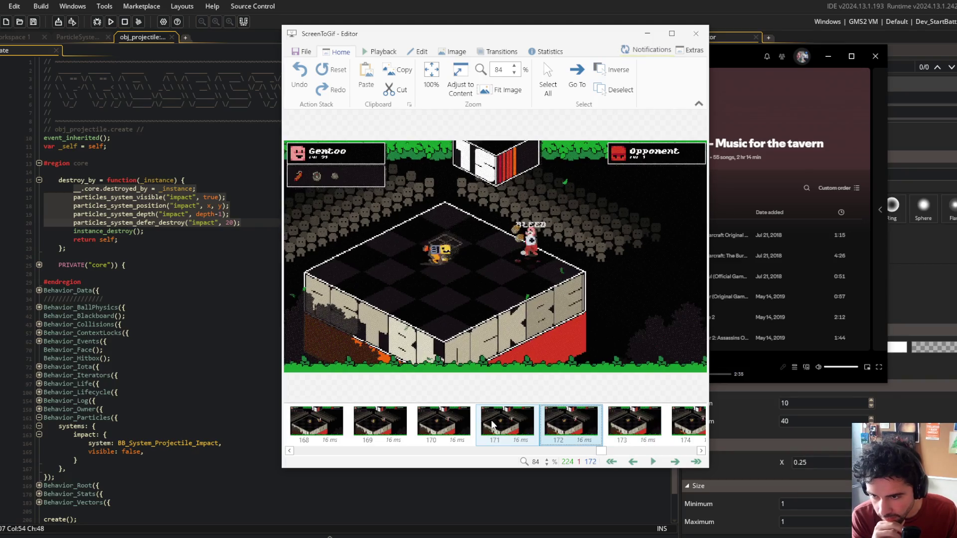
key("Left")
key("Left")
key("Right")
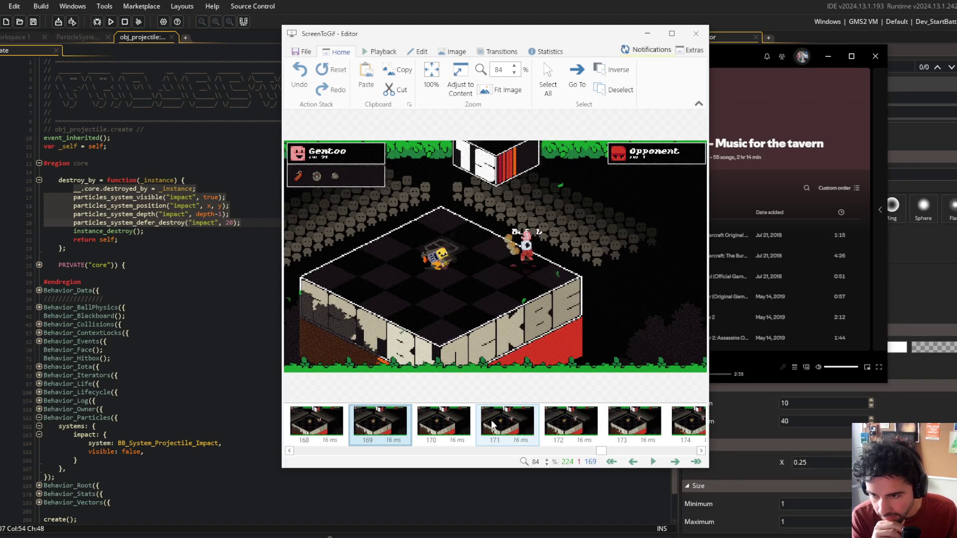
key("Right")
key("Right")
key("Right")
key("Right")
key("Right")
key("Right")
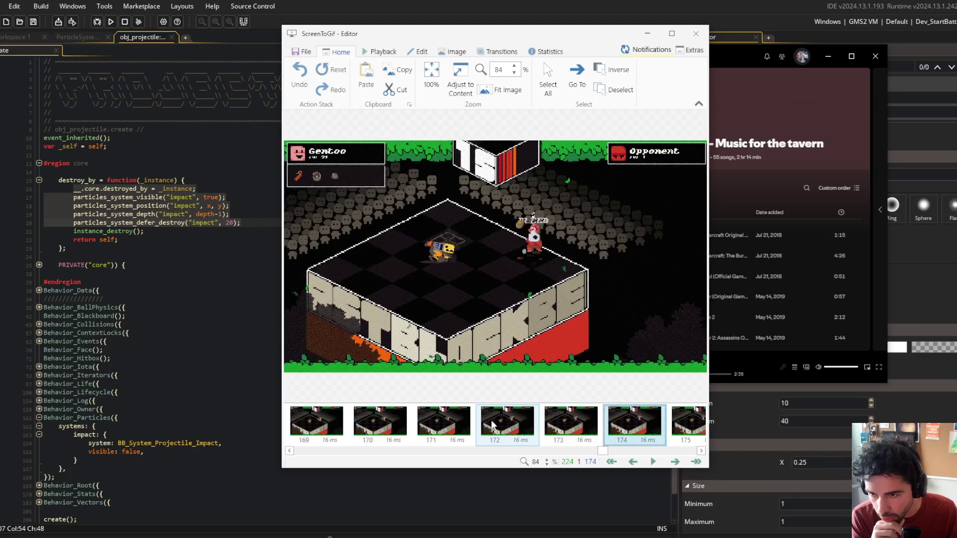
key("Right")
key("Right")
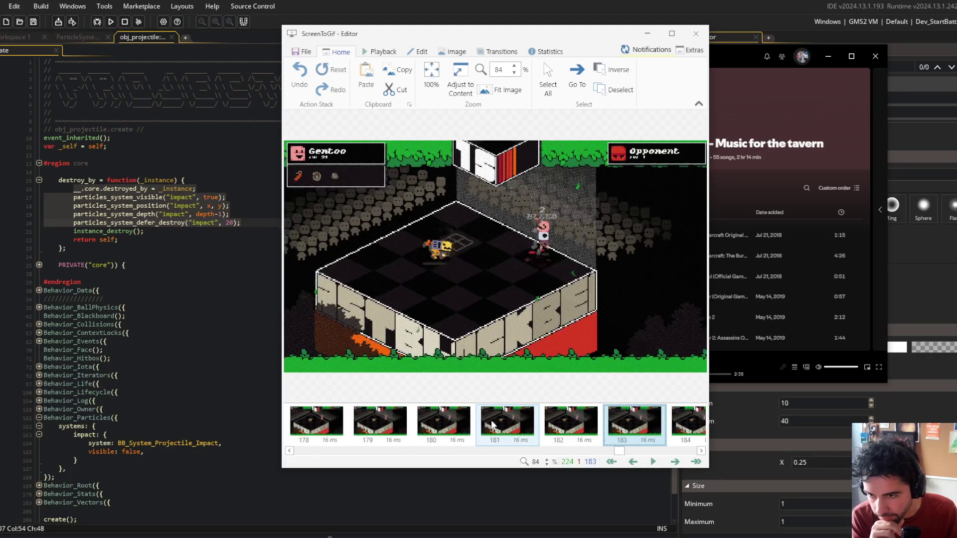
key("Left")
key("Left")
key("Left")
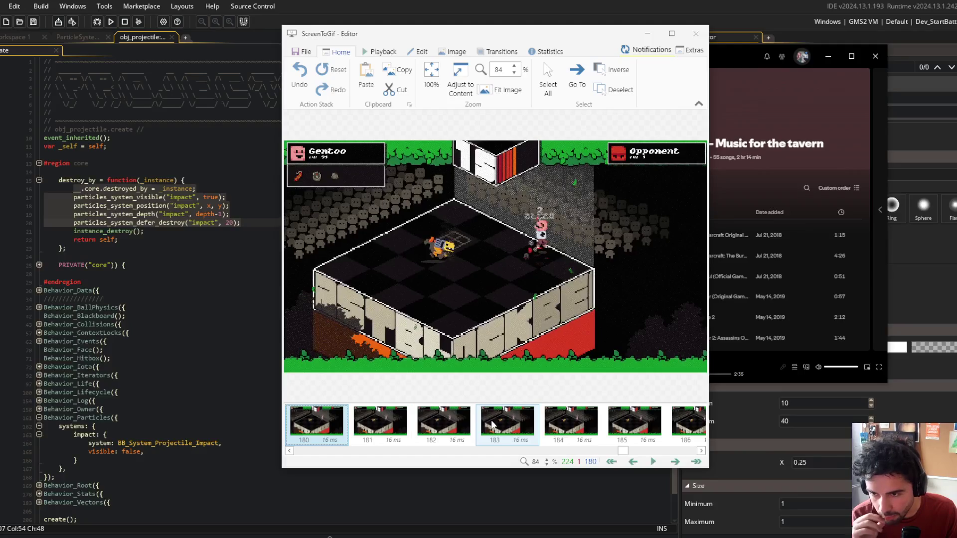
key("Left")
key("Left")
key("Left")
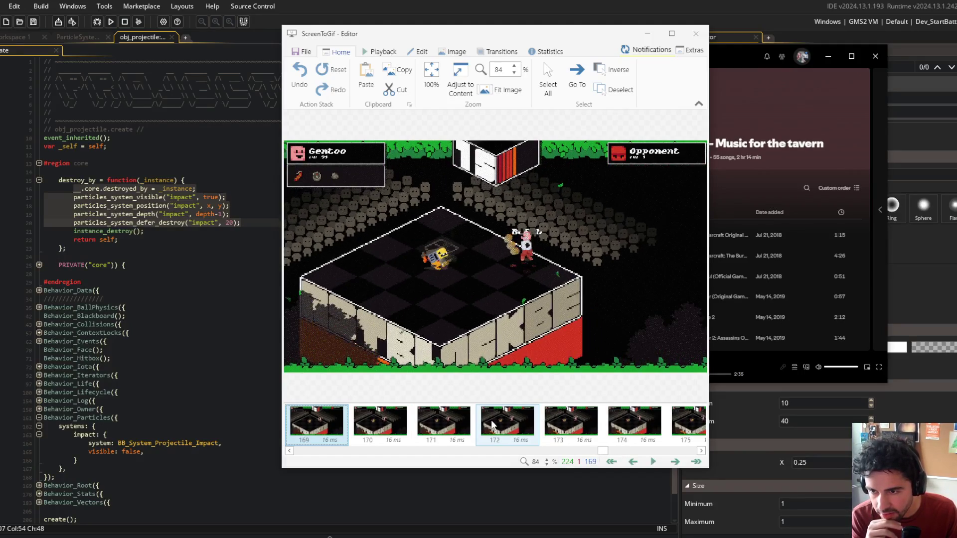
scroll(493, 425, "up", 3)
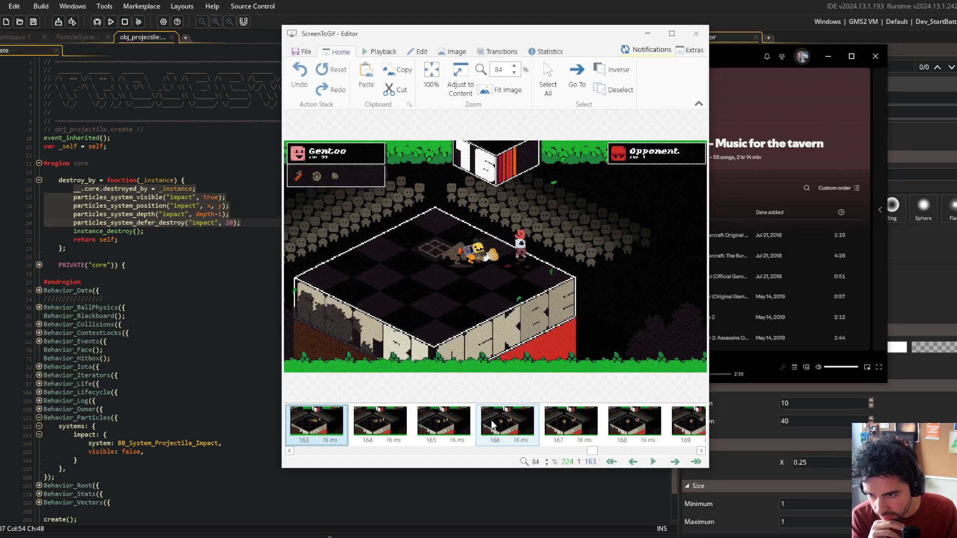
key("Left")
key("Left")
key("Left")
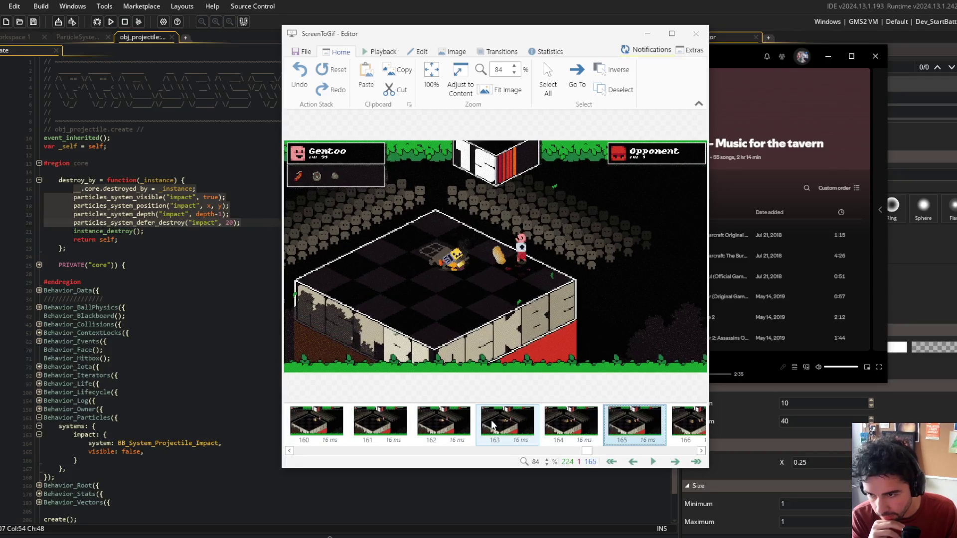
key("Right")
key("Right")
key("Right")
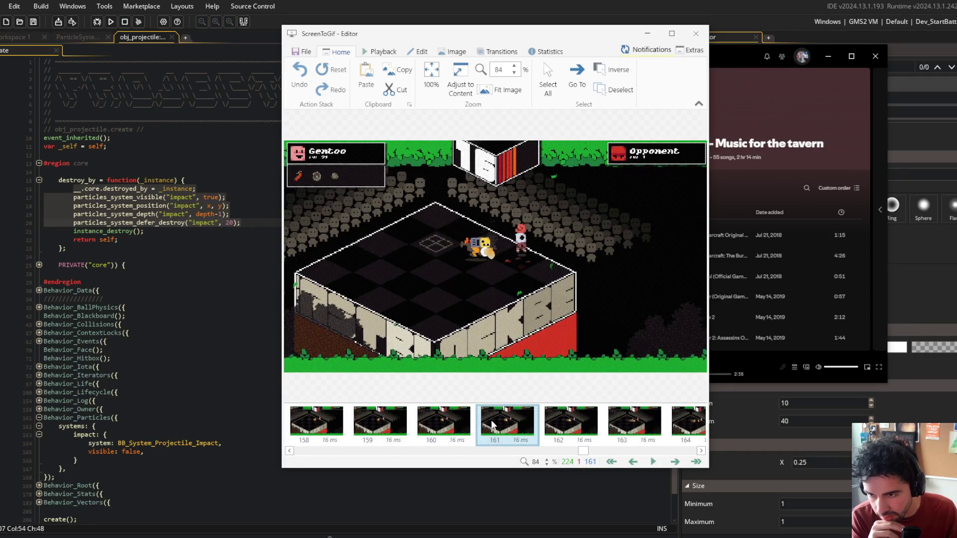
key("Right")
key("Right")
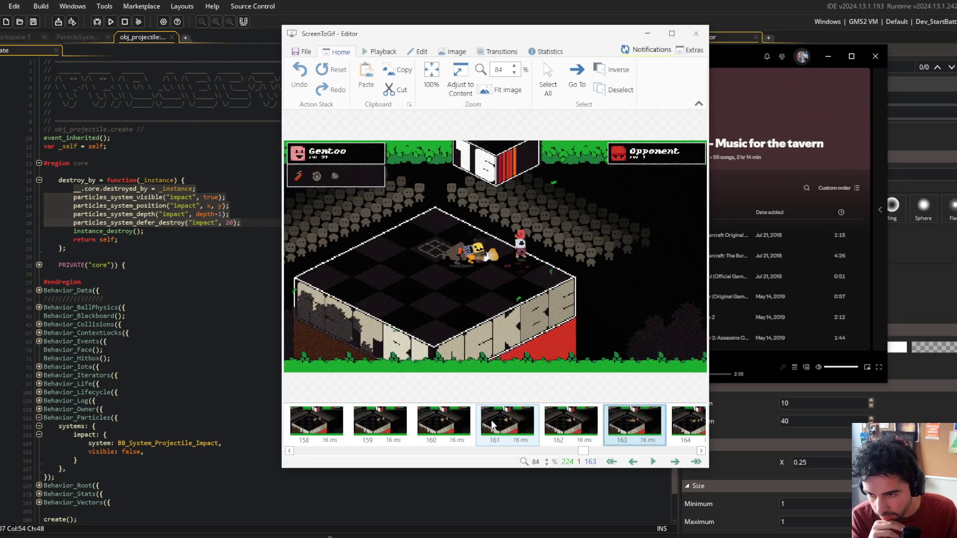
Flip between impact frames 166–169, advance to frame 182, then return to the obj_projectile code
key("Left")
key("Left")
key("Left")
key("Right")
key("Right")
key("Right")
key("Right")
key("Right")
key("Right")
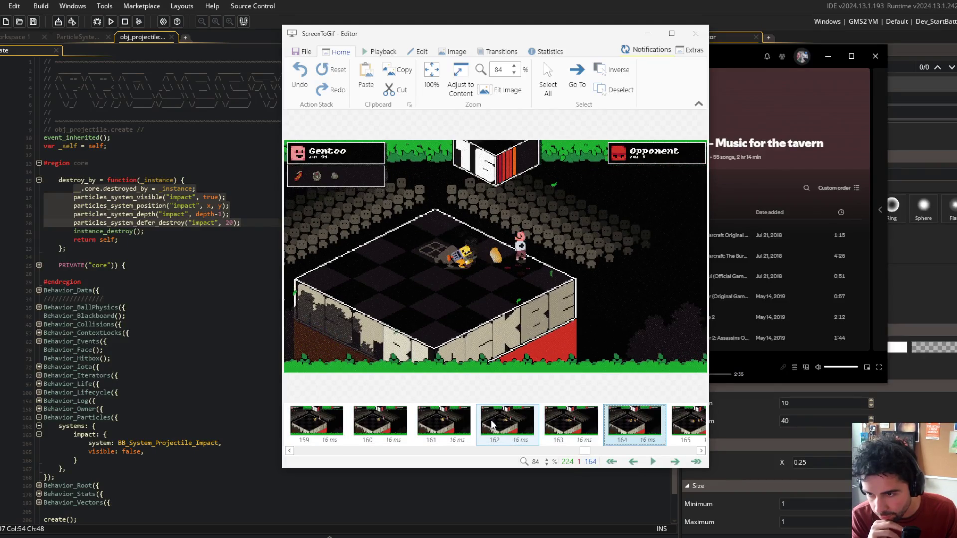
key("Left")
key("Left")
key("Left")
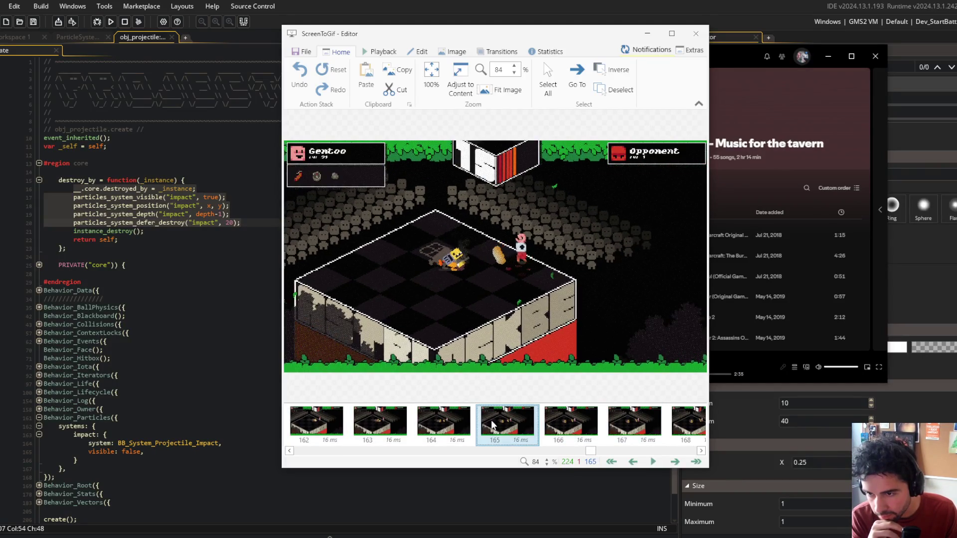
key("Right")
key("Right")
key("Right")
key("Right")
key("Right")
key("Right")
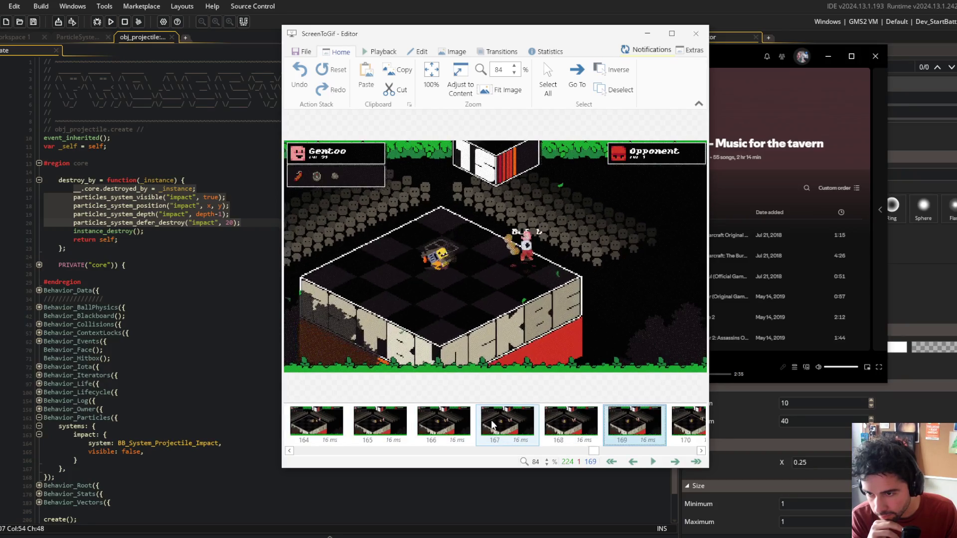
key("Left")
key("Left")
key("Left")
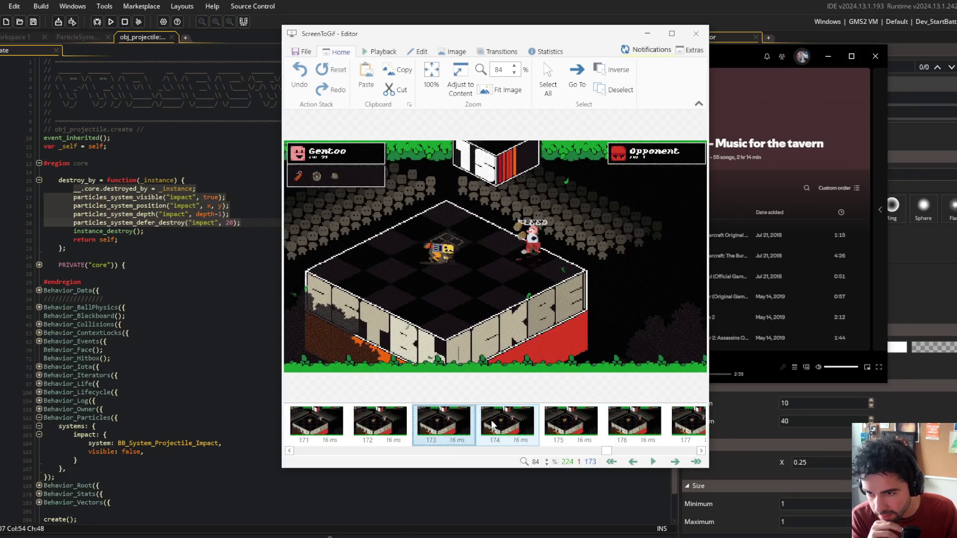
key("Right")
key("Right")
key("Right")
key("Left")
key("Left")
key("Left")
key("Left")
key("Right")
key("Right")
key("Right")
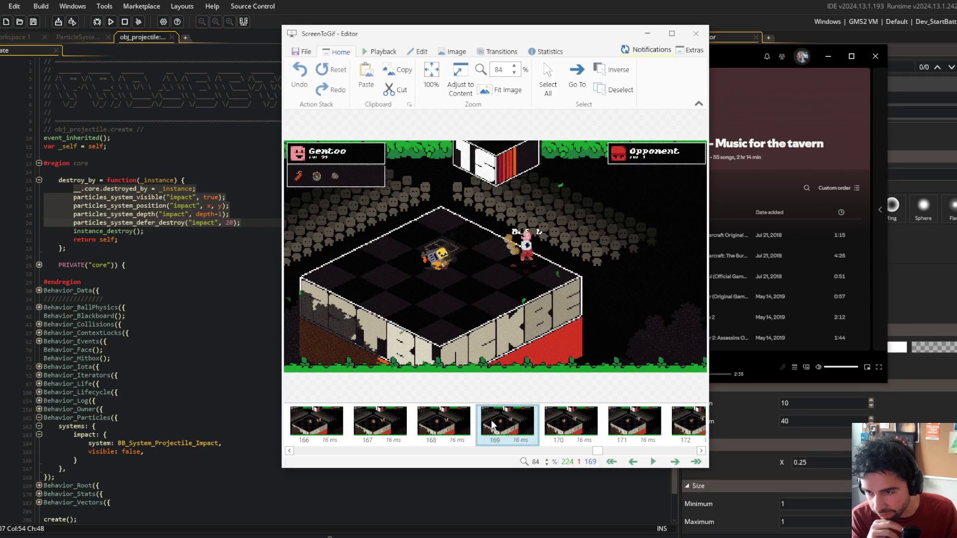
key("Left")
key("Right")
key("Left")
key("Right")
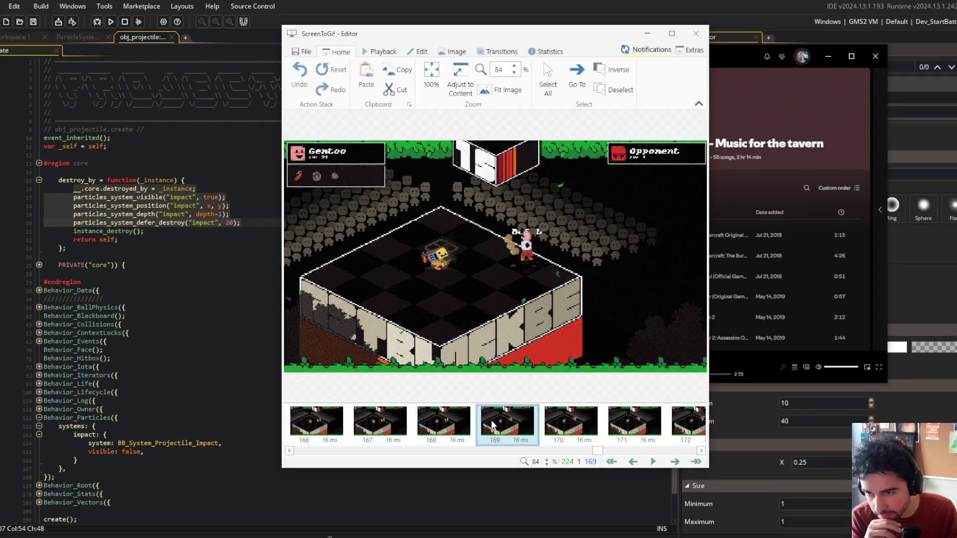
key("Left")
key("Right")
key("Left")
key("Right")
key("Left")
key("Right")
key("Left")
key("Right")
key("Left")
key("Right")
key("Right")
key("Right")
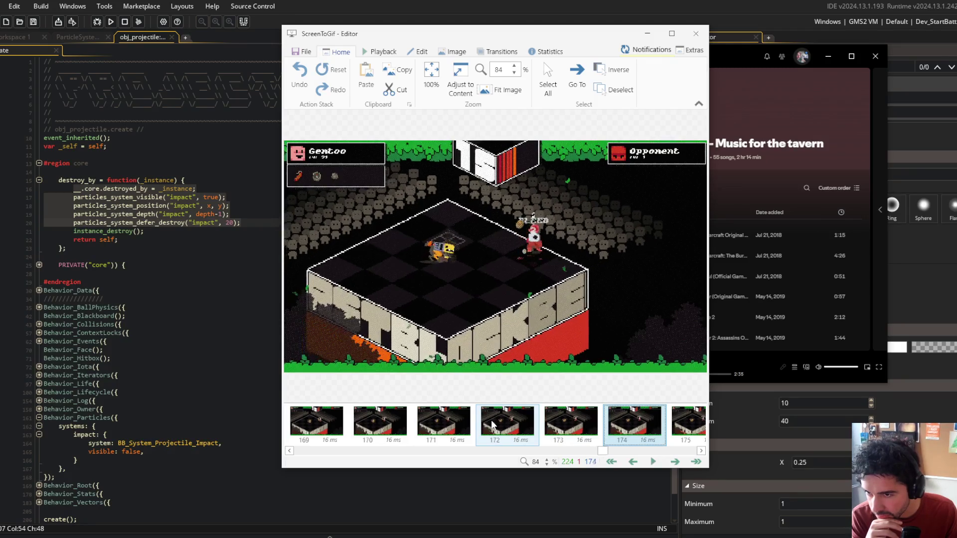
key("Right")
key("Right")
key("Right")
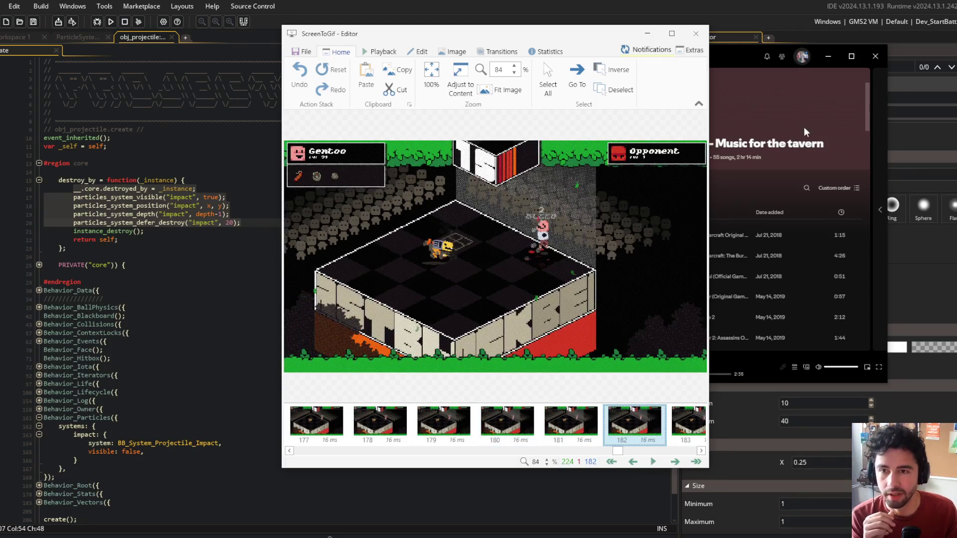
left_click(767, 65)
left_click(160, 180)
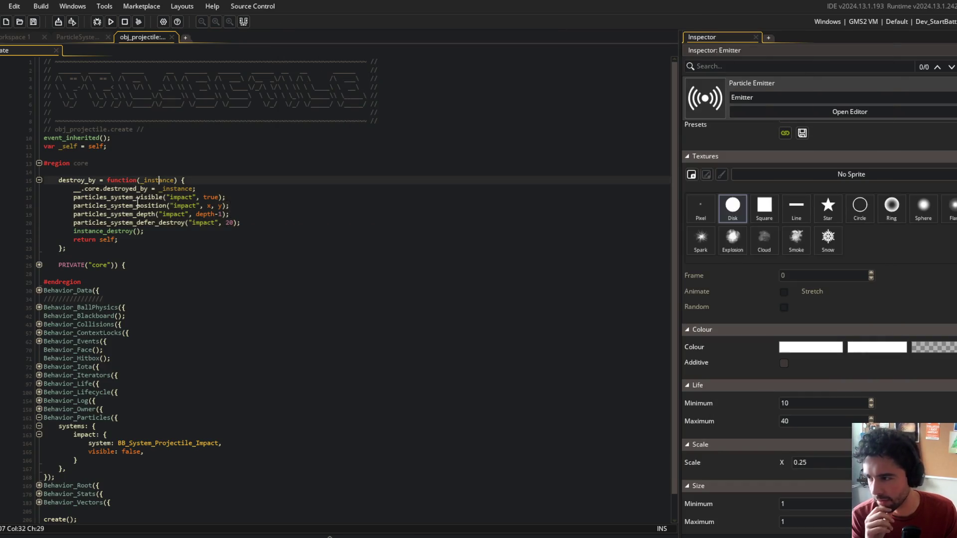
scroll(47, 324, "down", 1)
left_click(38, 299)
left_click(39, 315)
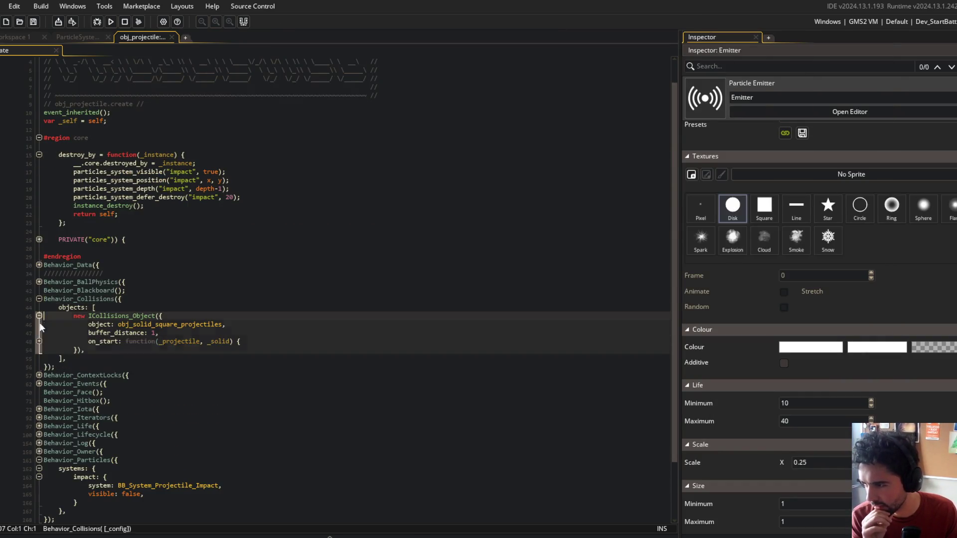
left_click(39, 342)
left_click(39, 349)
left_click(197, 222)
left_click(161, 367)
key("Up")
key("Up")
key("Up")
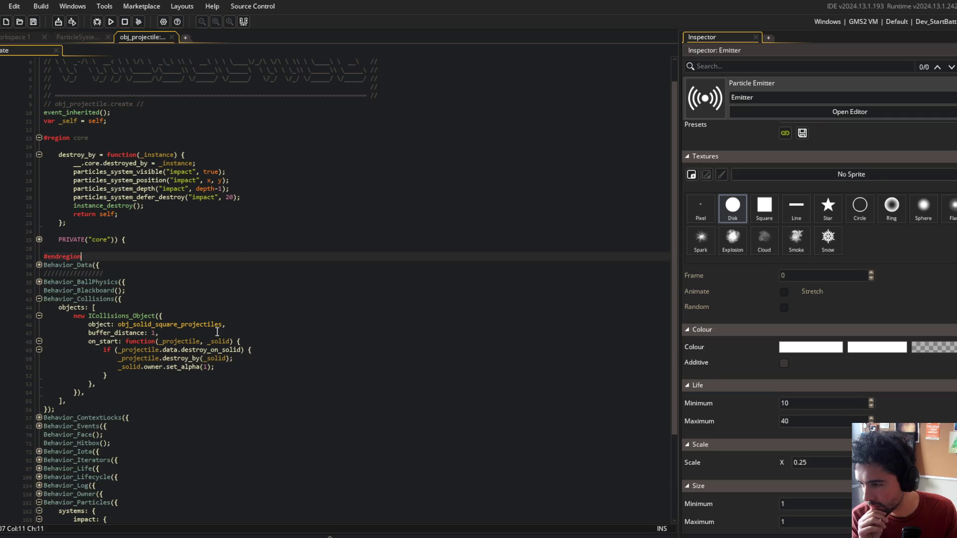
left_click(159, 351)
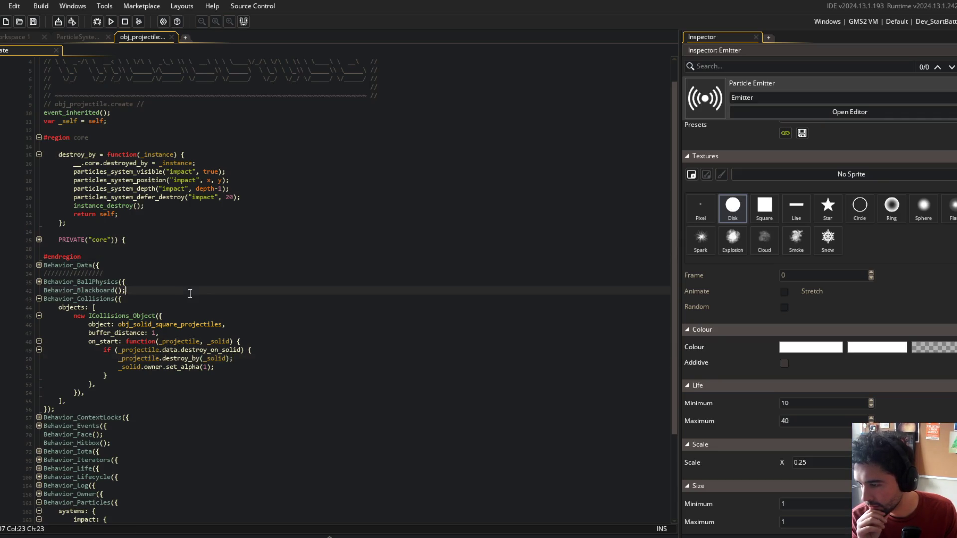
left_click(269, 174)
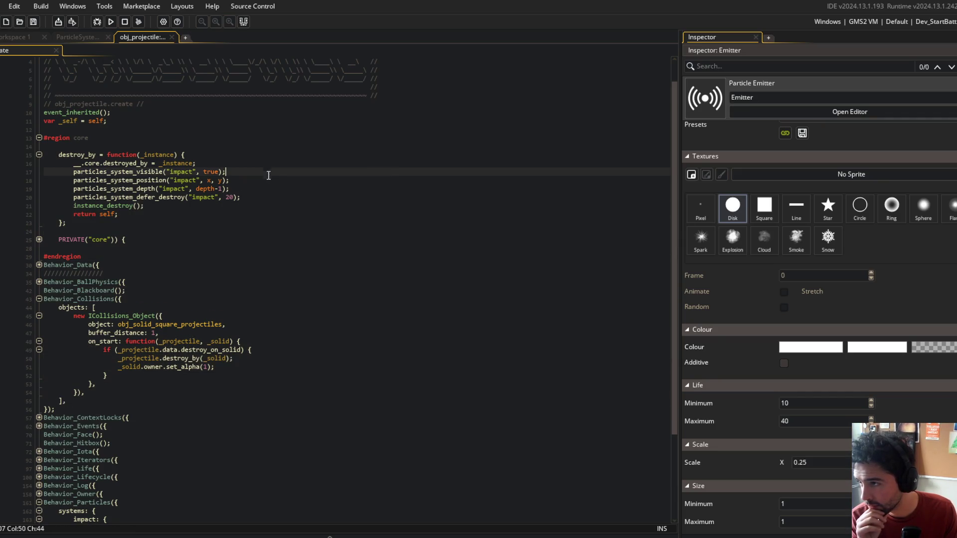
left_click(230, 158)
key("ctrl+t")
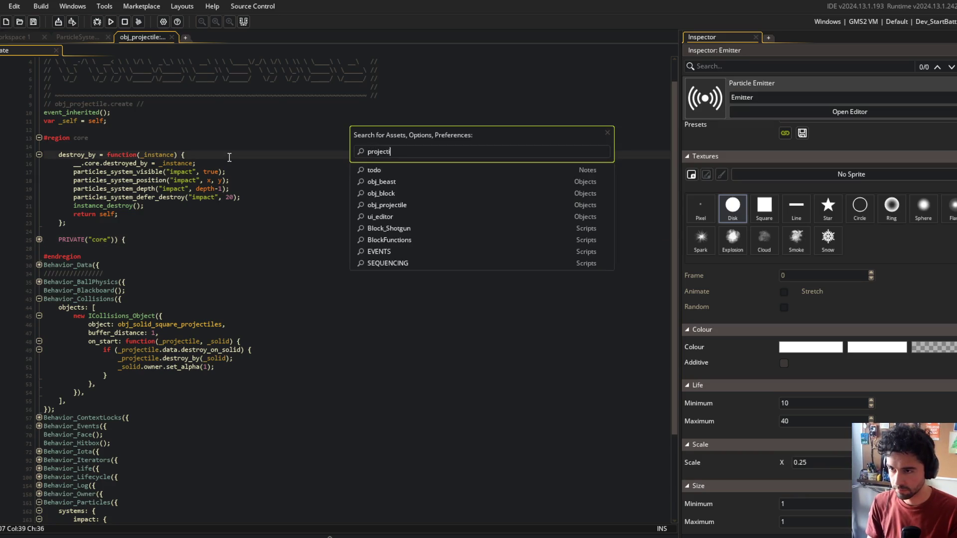
type("leCollisi")
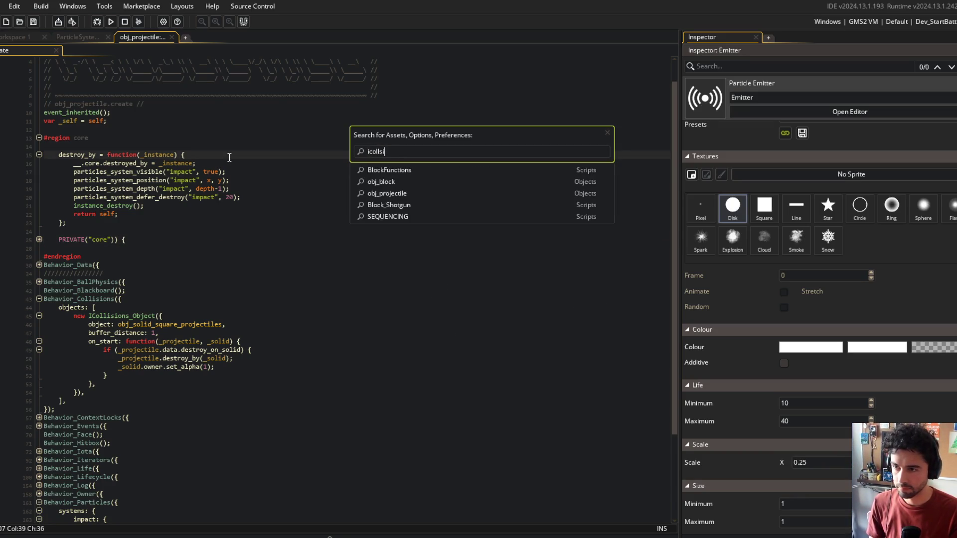
type("ons")
key("Return")
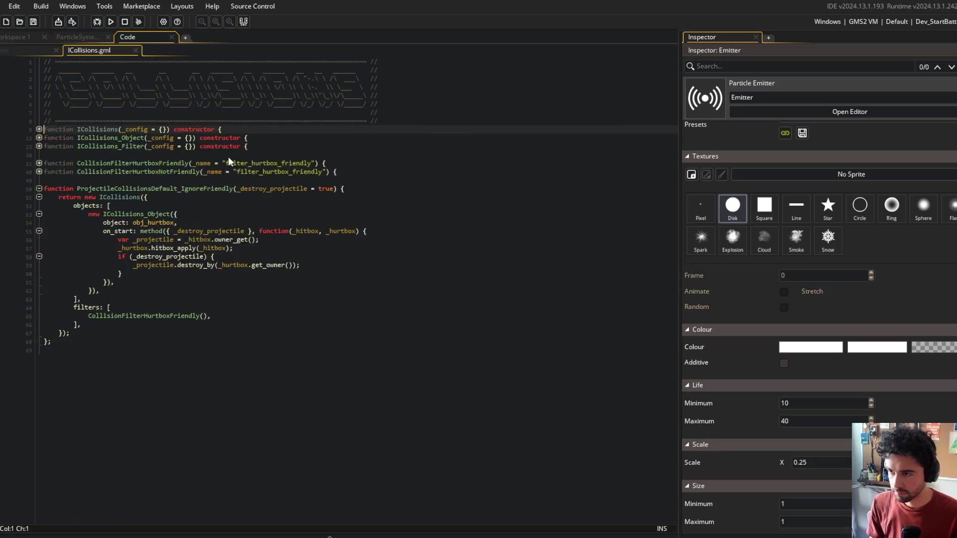
left_click(228, 275)
left_click_drag(118, 239, 334, 283)
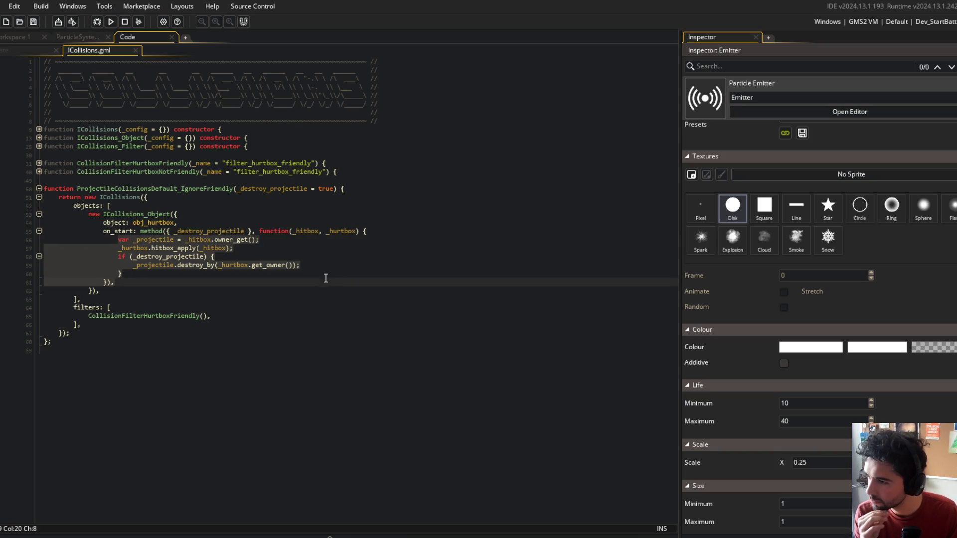
left_click(178, 250)
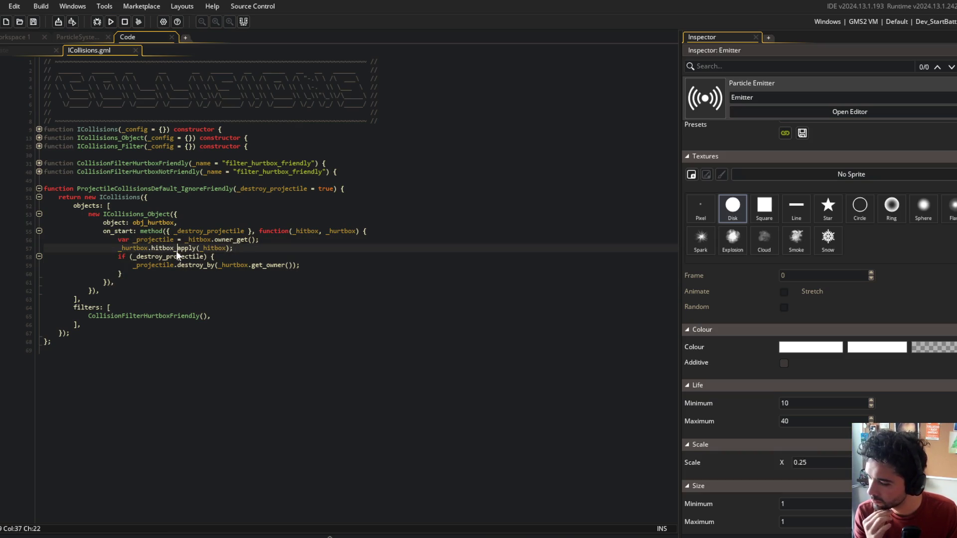
left_click(27, 55)
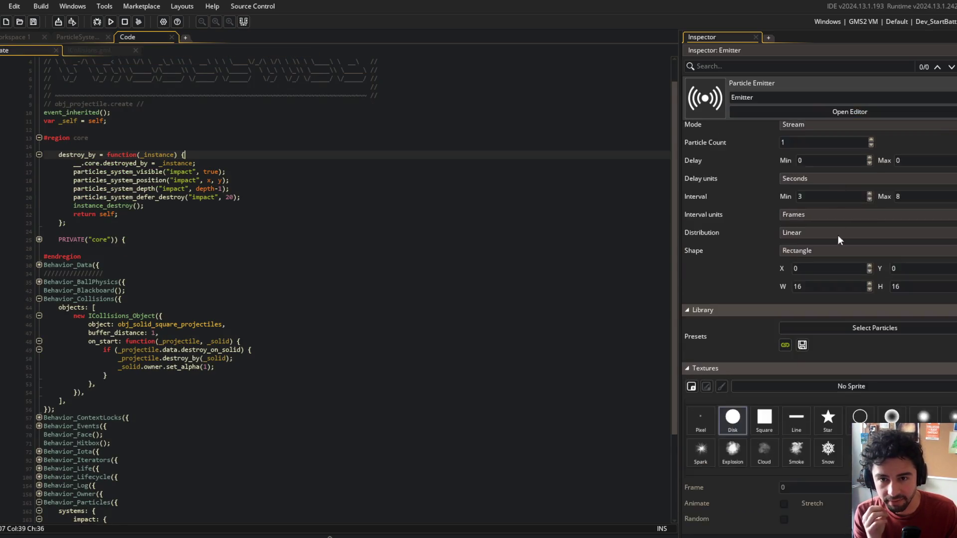
Test-run the Block Beast game with the current emitter settings, then close it
left_click(808, 264)
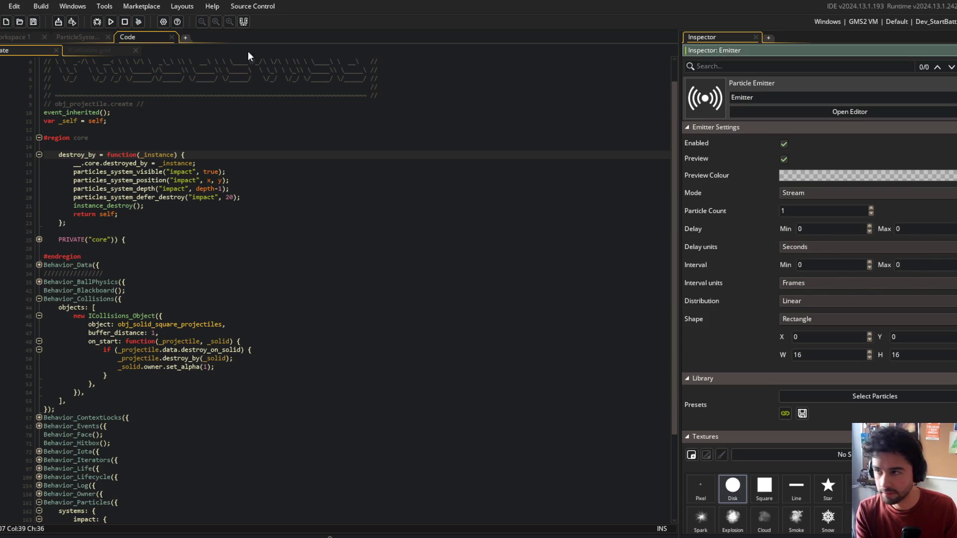
left_click(112, 24)
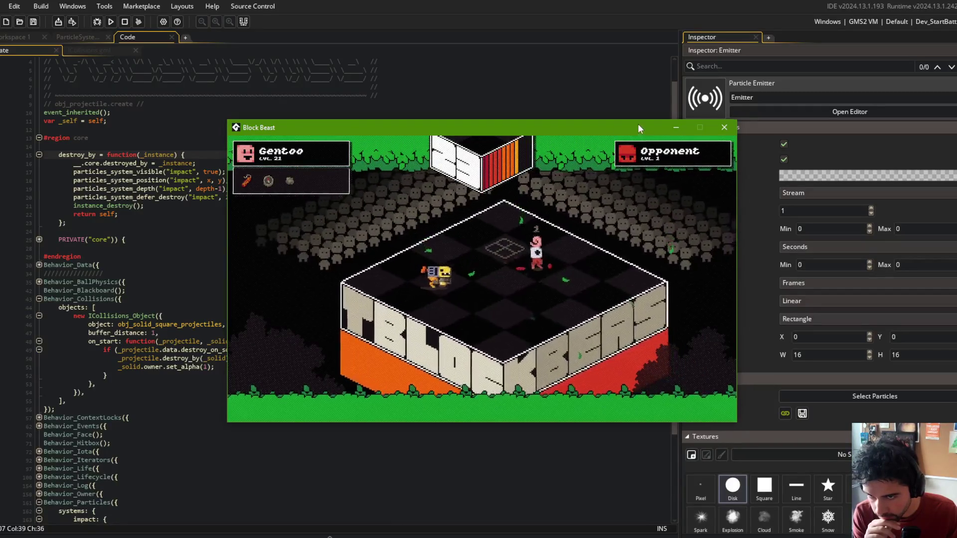
left_click_drag(638, 124, 542, 153)
left_click(124, 22)
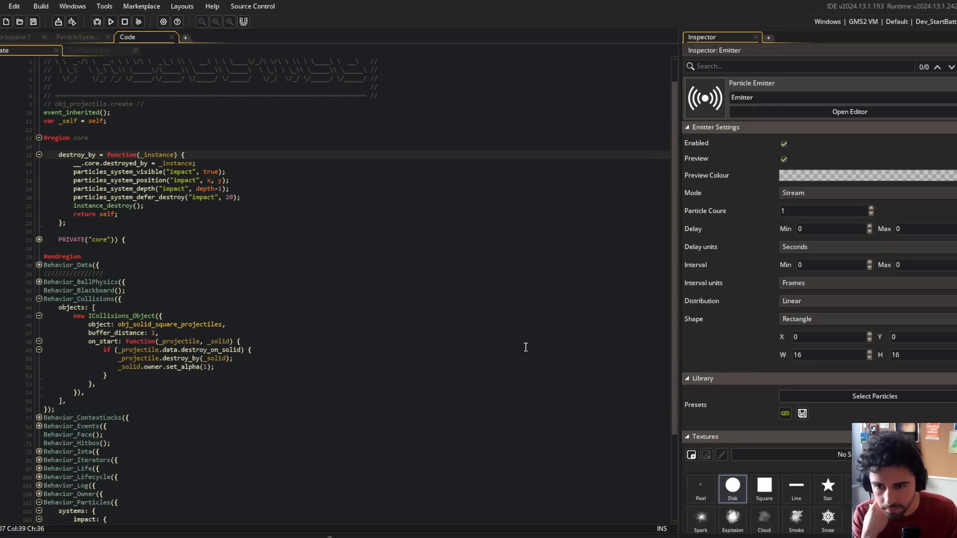
Bring up the particle system editor preview and its emitter distribution and shape options
left_click(728, 354)
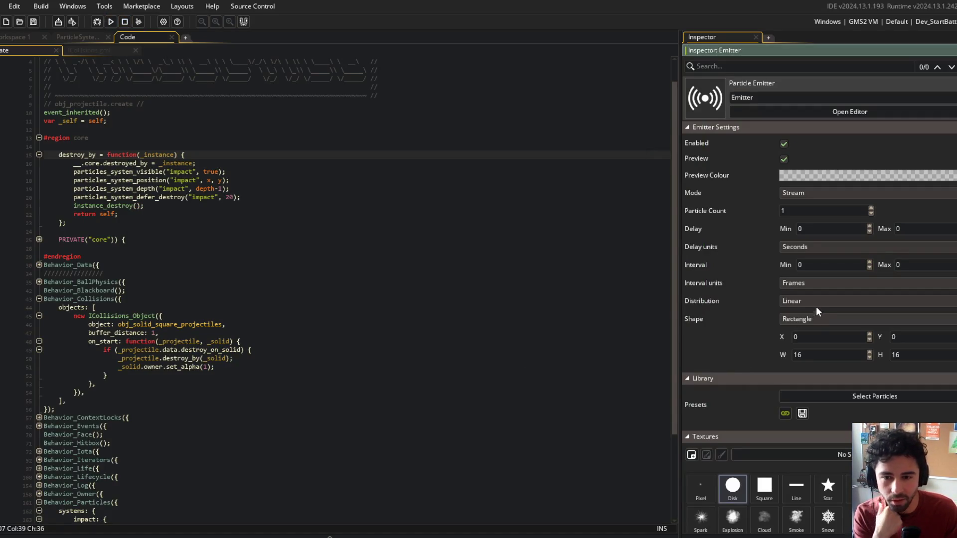
left_click(800, 301)
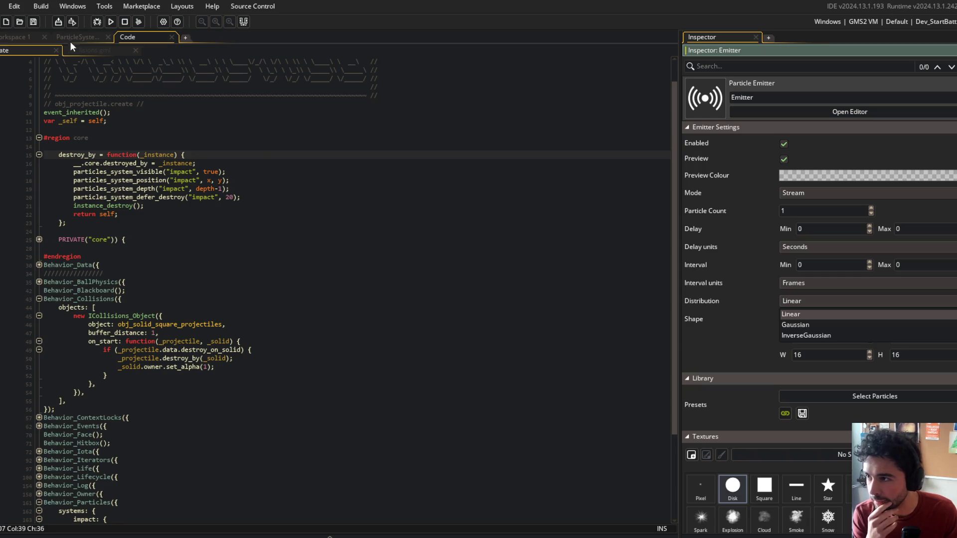
left_click(70, 41)
left_click(797, 319)
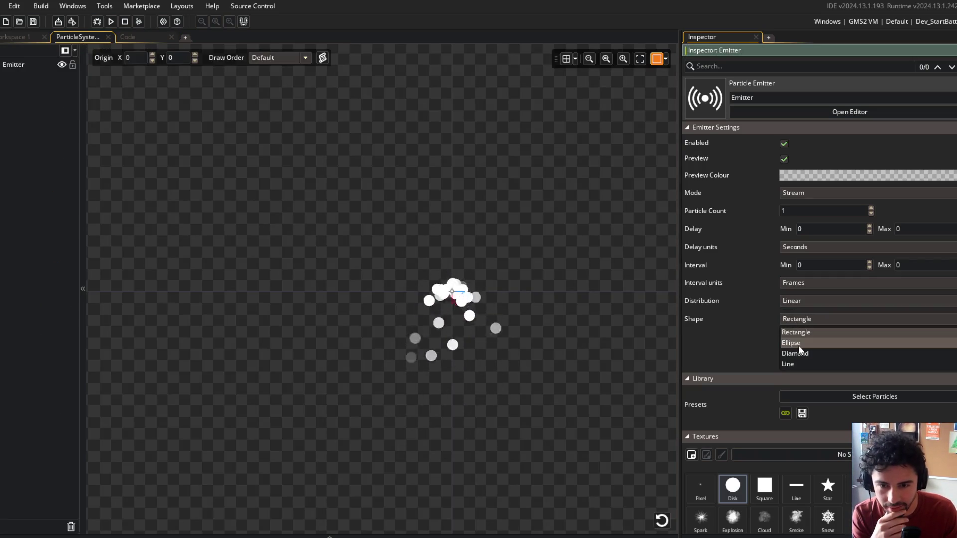
Try the Gaussian and InverseGaussian distributions, then set the emitter distribution back to Linear
left_click(802, 316)
left_click(803, 304)
left_click(797, 321)
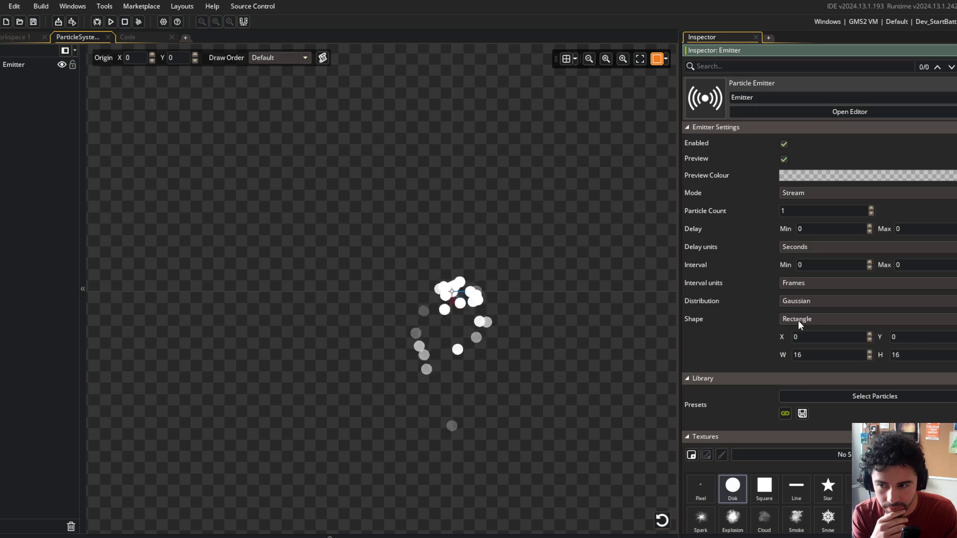
left_click(806, 300)
left_click(797, 332)
left_click(790, 300)
left_click(792, 311)
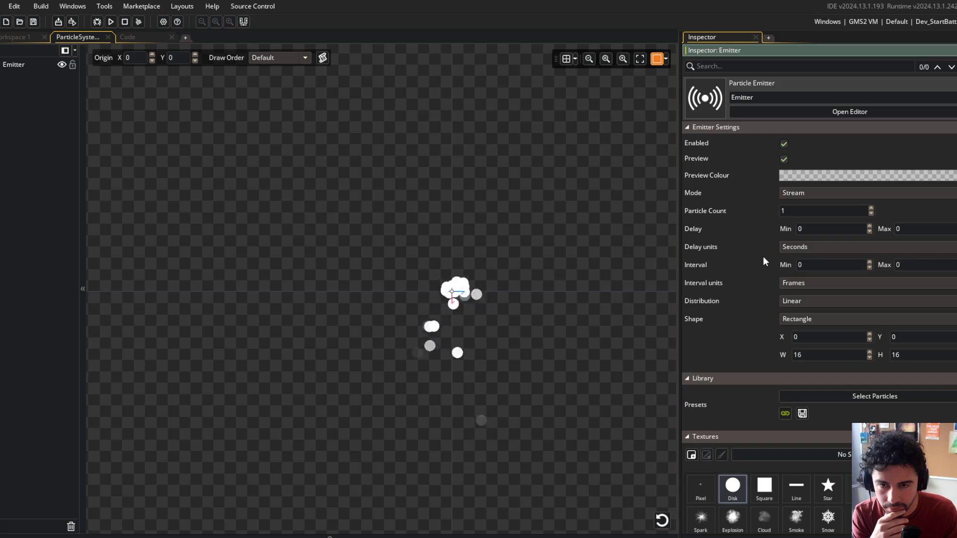
Switch the emitter Mode to Burst and test it in a game run
left_click(846, 193)
left_click(807, 215)
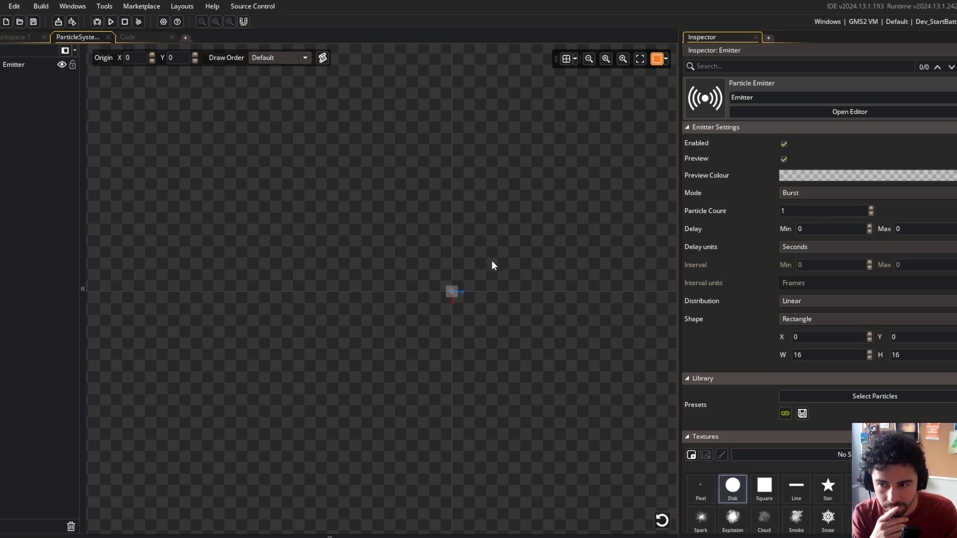
left_click(111, 22)
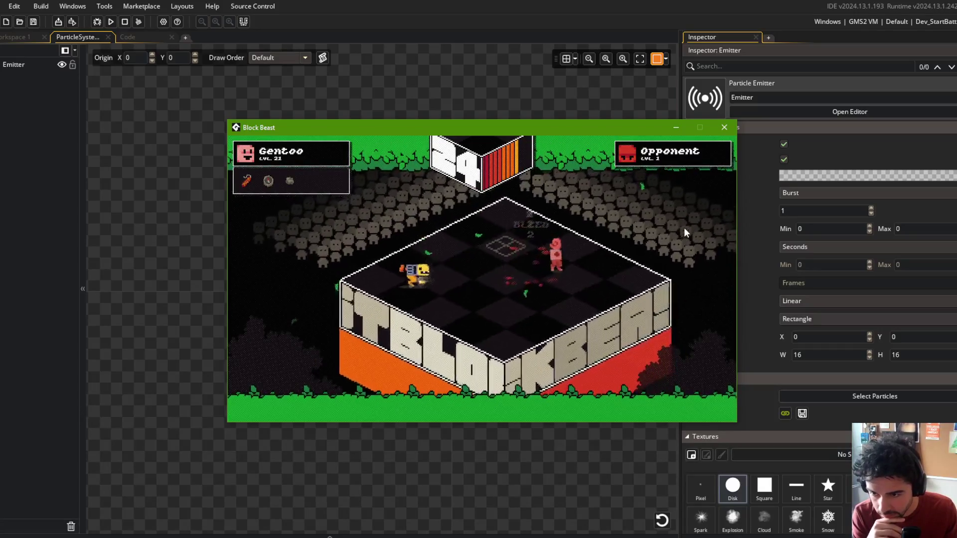
left_click(725, 129)
scroll(743, 195, "down", 3)
scroll(743, 199, "down", 3)
scroll(744, 226, "up", 2)
scroll(752, 208, "down", 4)
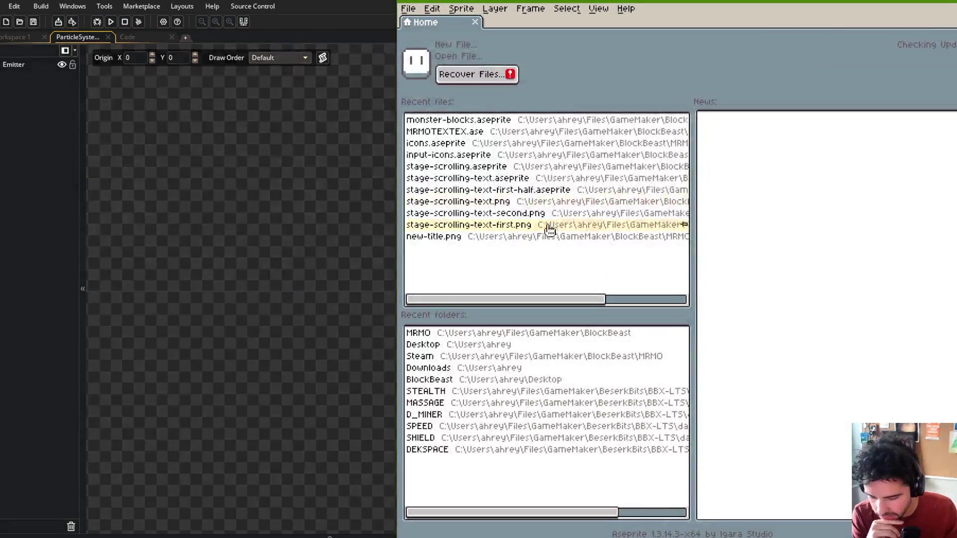
Pick the grey-brown colour 7e7562 from the monster-blocks sprite palette in Aseprite
left_click(458, 120)
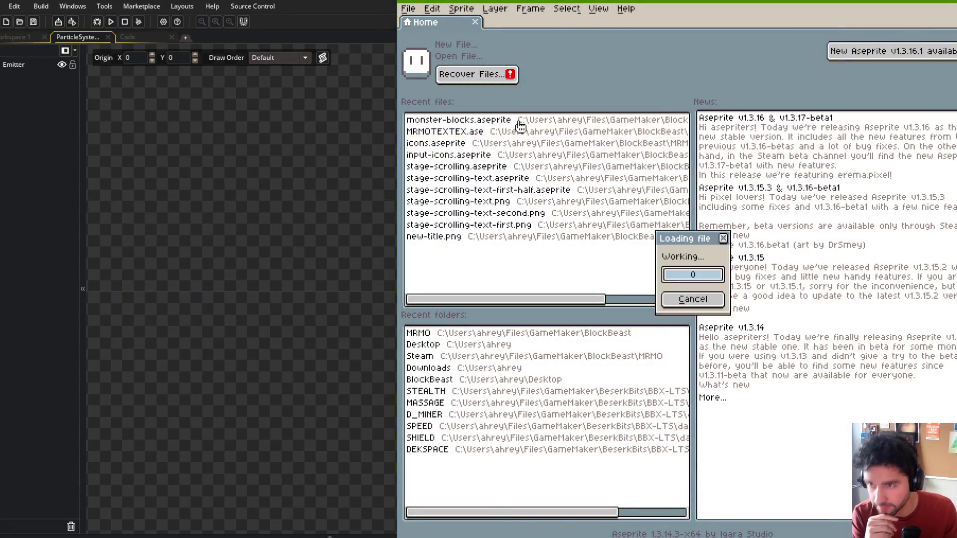
left_click(447, 139)
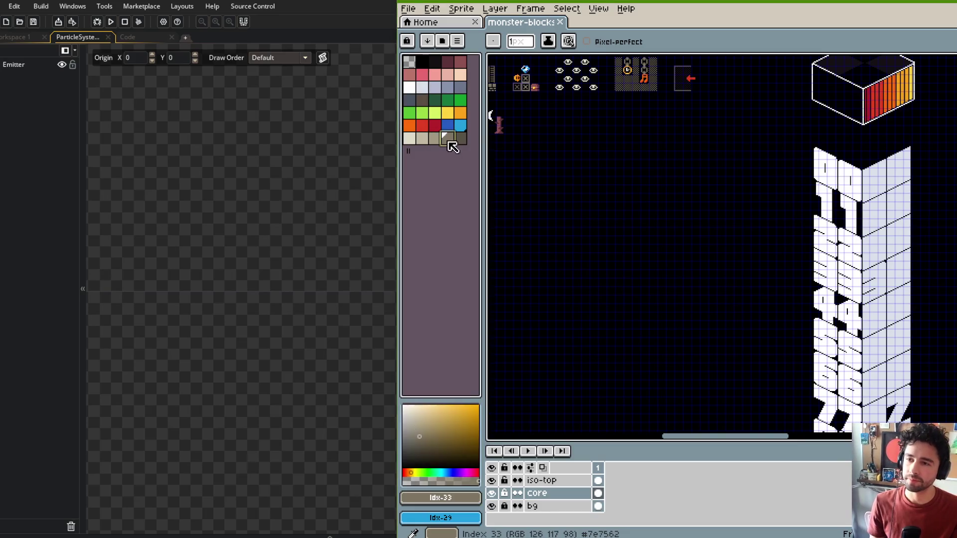
left_click(449, 498)
left_click(317, 9)
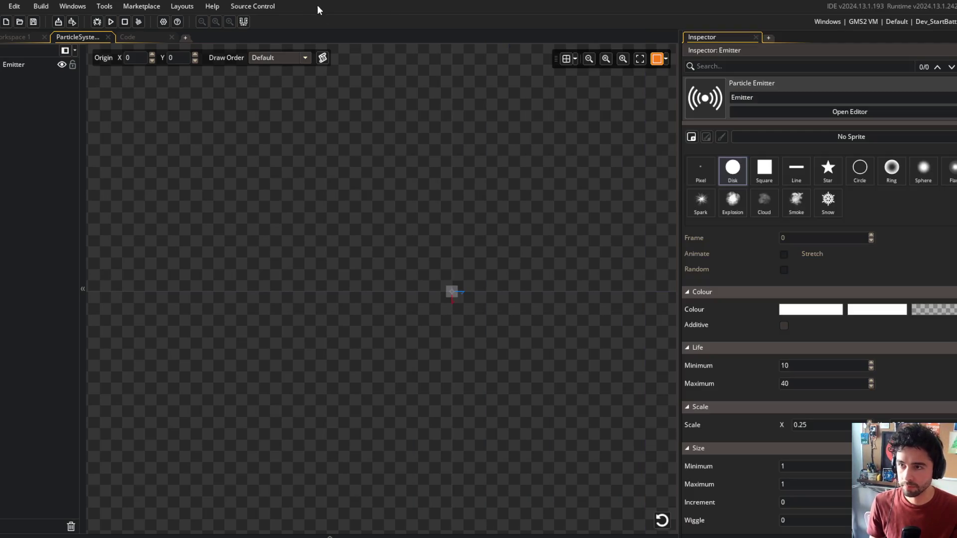
left_click(798, 309)
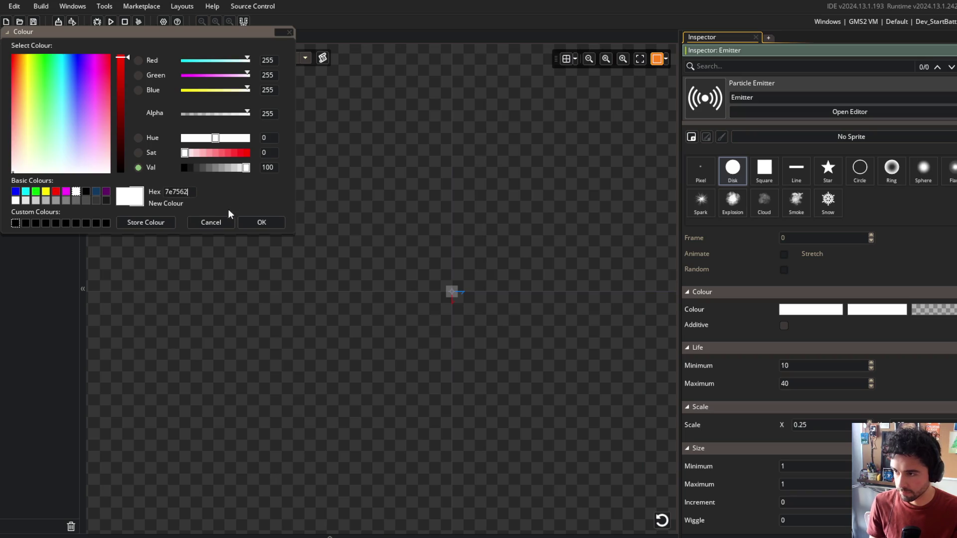
left_click(265, 224)
left_click(870, 314)
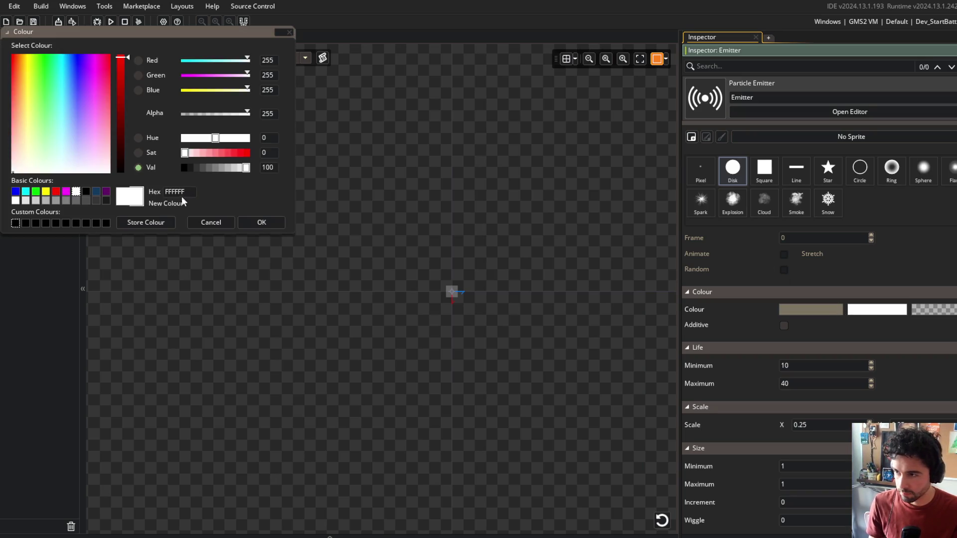
left_click(245, 220)
left_click(930, 310)
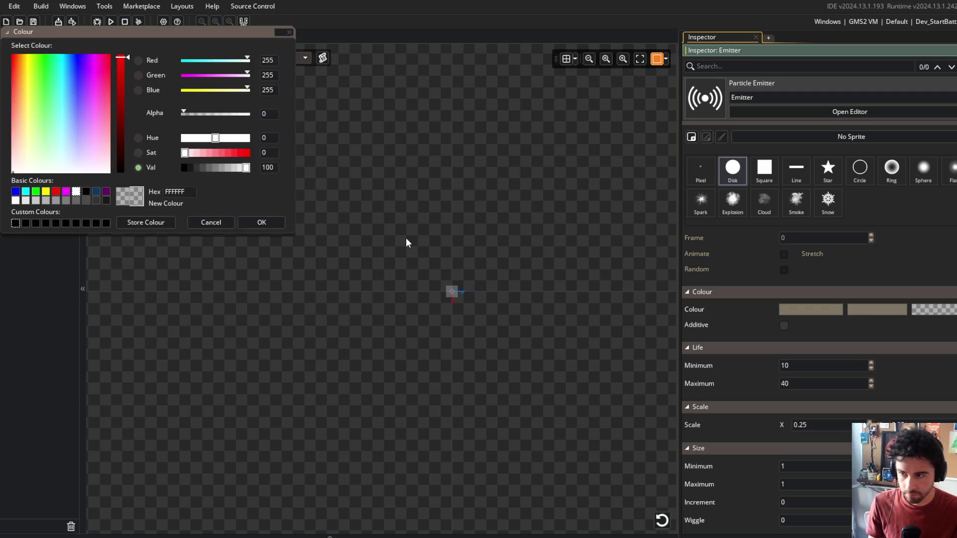
left_click(270, 222)
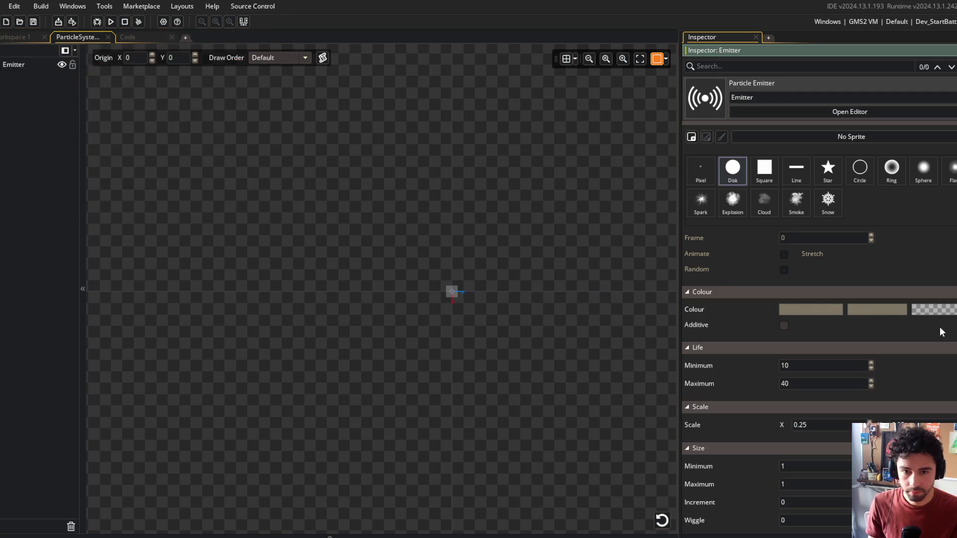
scroll(794, 252, "up", 5)
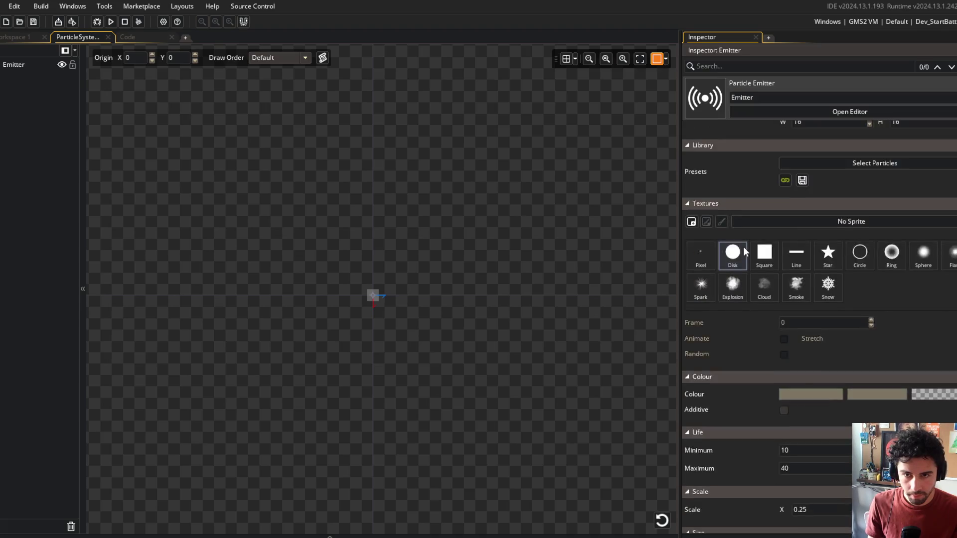
scroll(779, 221, "up", 3)
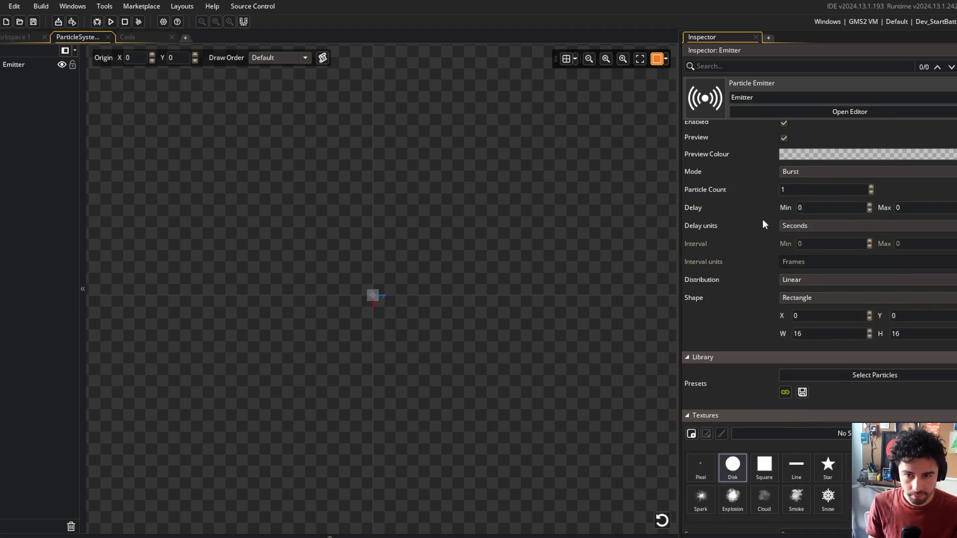
scroll(770, 180, "up", 1)
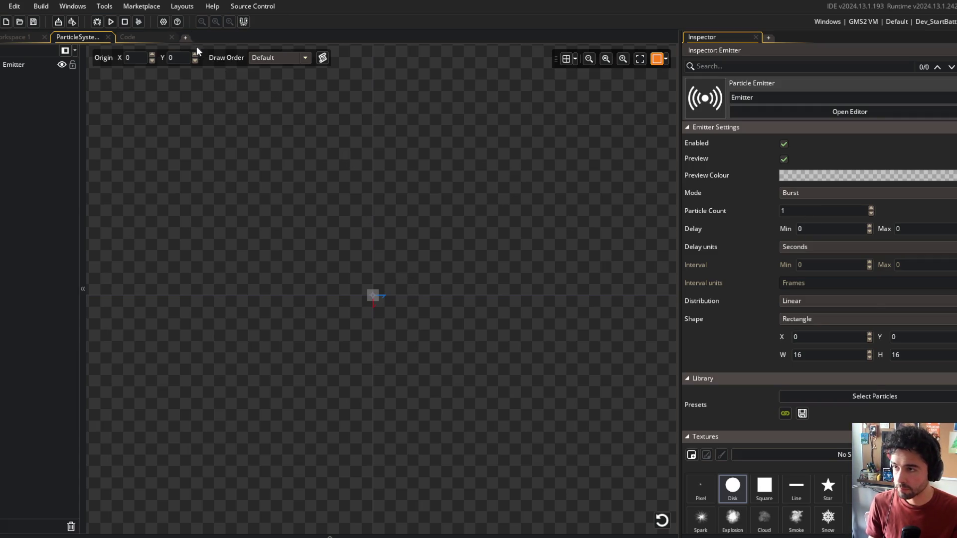
Search Google in a new browser tab for 'gamemaker particle system tool'
key("alt+Tab")
left_click(459, 385)
key("ctrl+t")
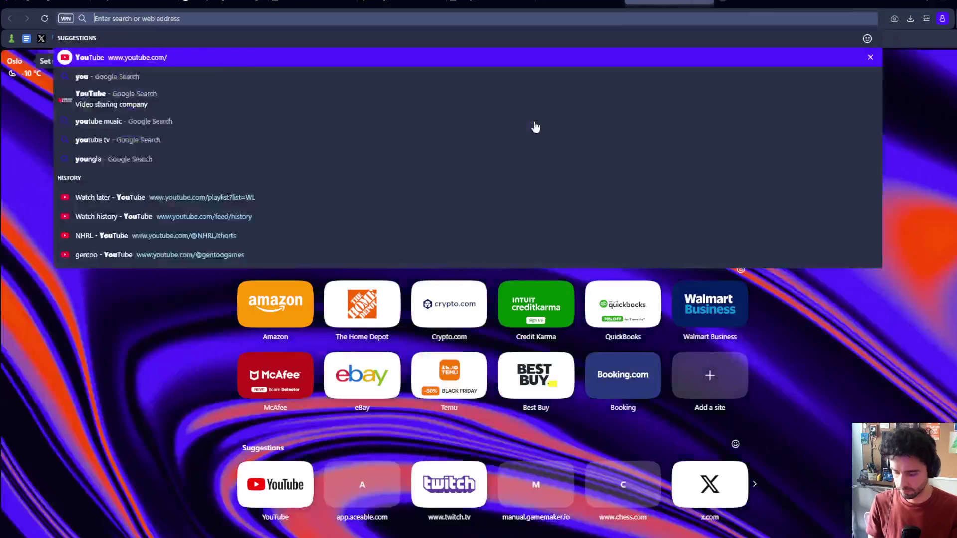
type("gamemaker particle s")
type("ystem tool")
key("Return")
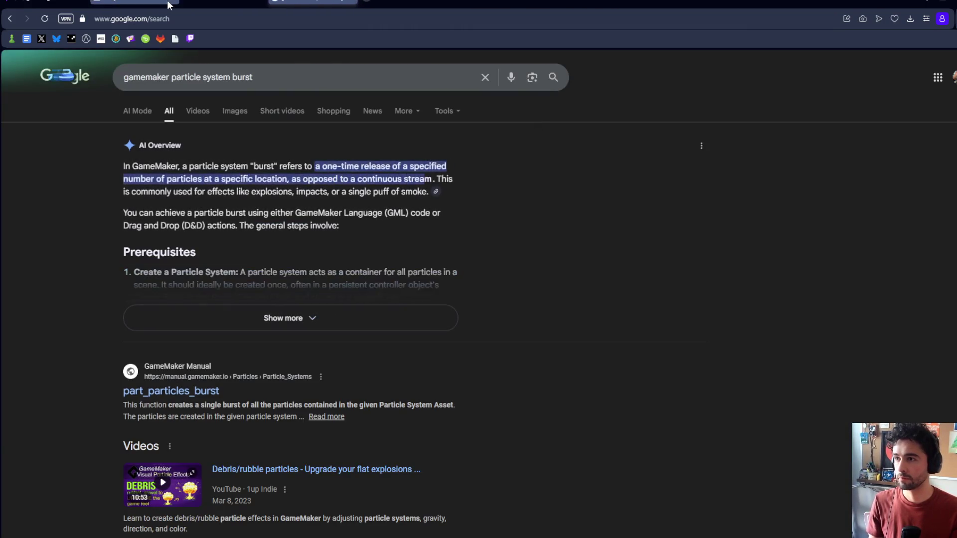
Open the part_particles_burst manual page and copy its syntax line
left_click(190, 392)
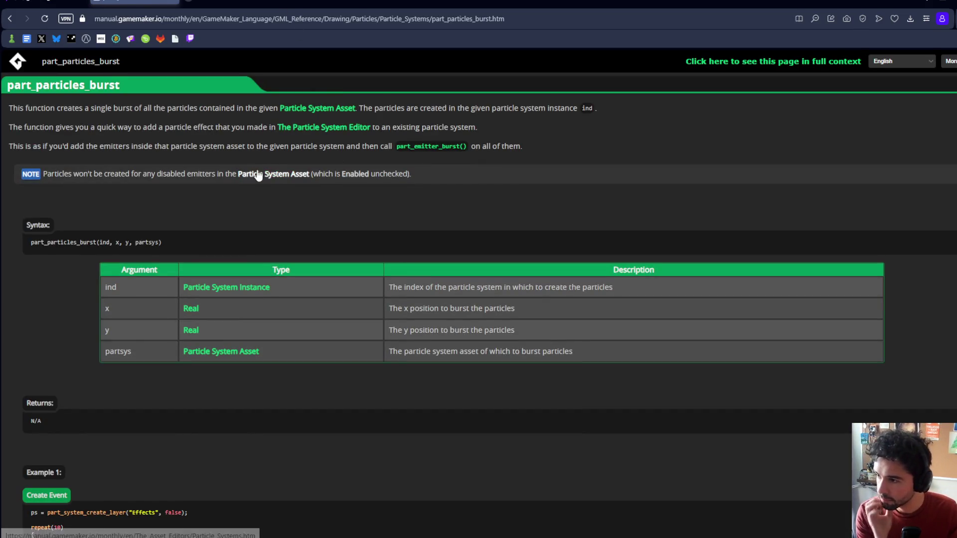
scroll(244, 217, "down", 5)
scroll(249, 214, "up", 3)
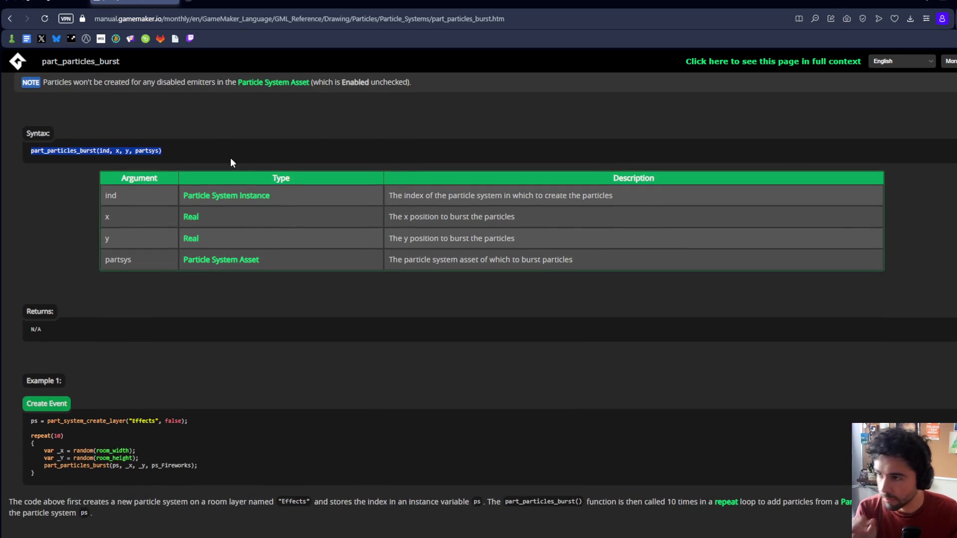
key("ctrl+c")
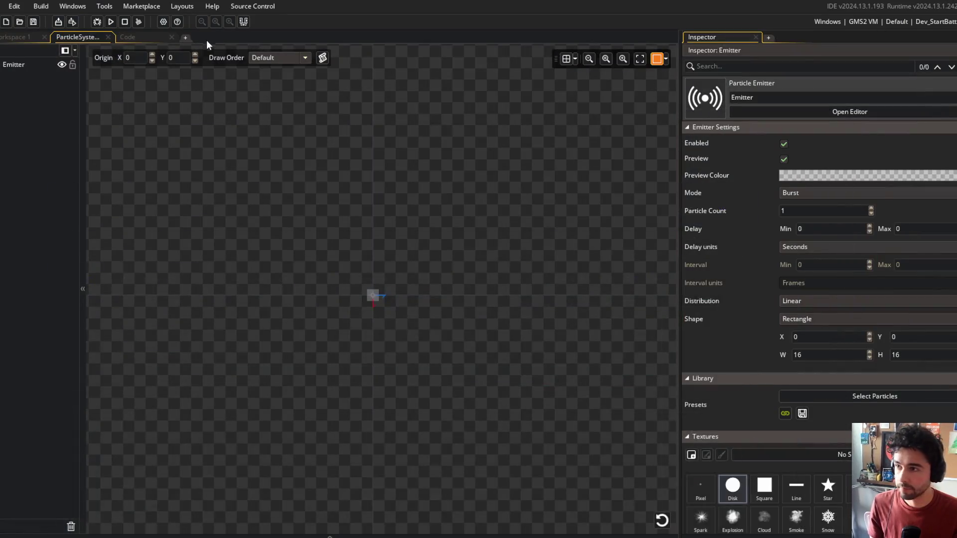
Show obj_projectile's Create code and open the Behavior_Particles script via asset search
left_click(141, 38)
left_click(26, 50)
scroll(158, 188, "up", 2)
left_click(157, 188)
key("ctrl+t")
type("behavior_parti")
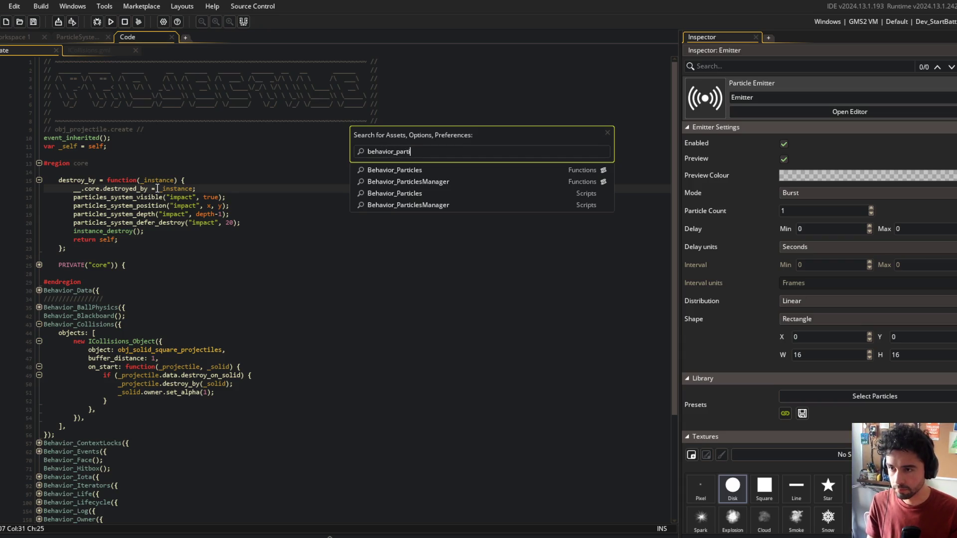
key("Return")
Split the code editor, dock Behavior_Particles in the right pane, and close ICollisions.gml
right_click(84, 283)
left_click(110, 453)
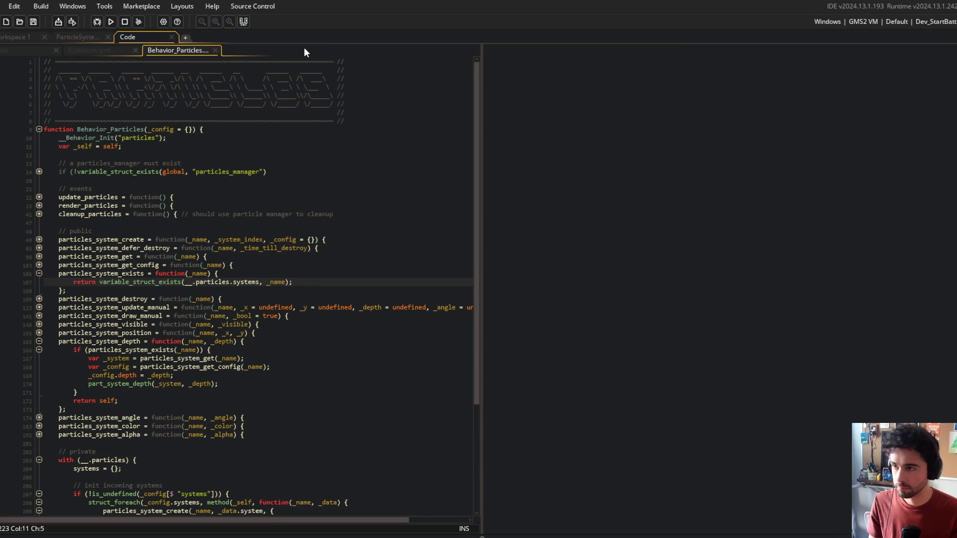
left_click_drag(212, 64, 450, 194)
left_click(665, 240)
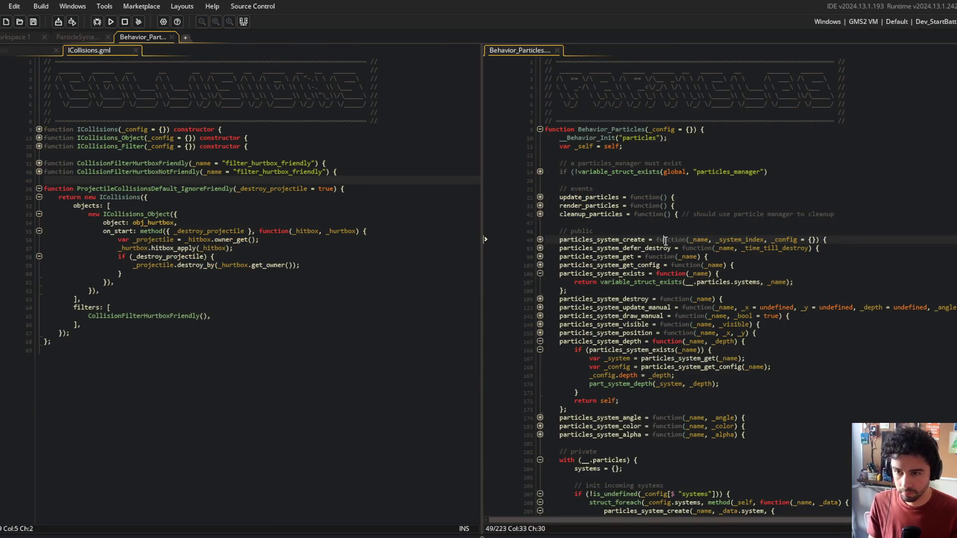
middle_click(88, 51)
Start a particles_system_burst = function() { line after particles_system_alpha
left_click(540, 129)
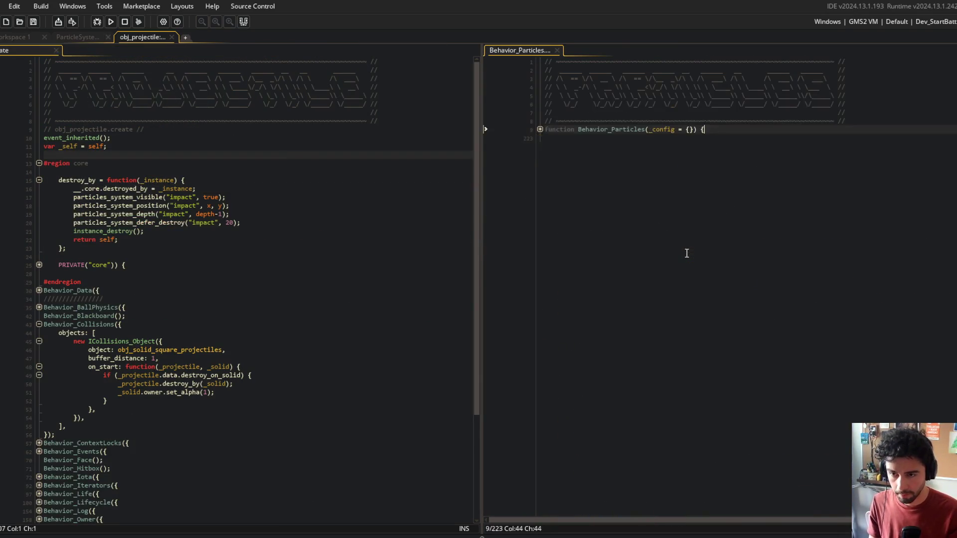
key("Down")
key("Down")
key("Down")
key("Up")
key("Up")
key("Up")
key("Up")
key("Up")
key("Up")
key("Down")
key("Down")
key("Down")
key("Up")
key("Down")
key("Down")
key("Down")
key("Down")
key("Return")
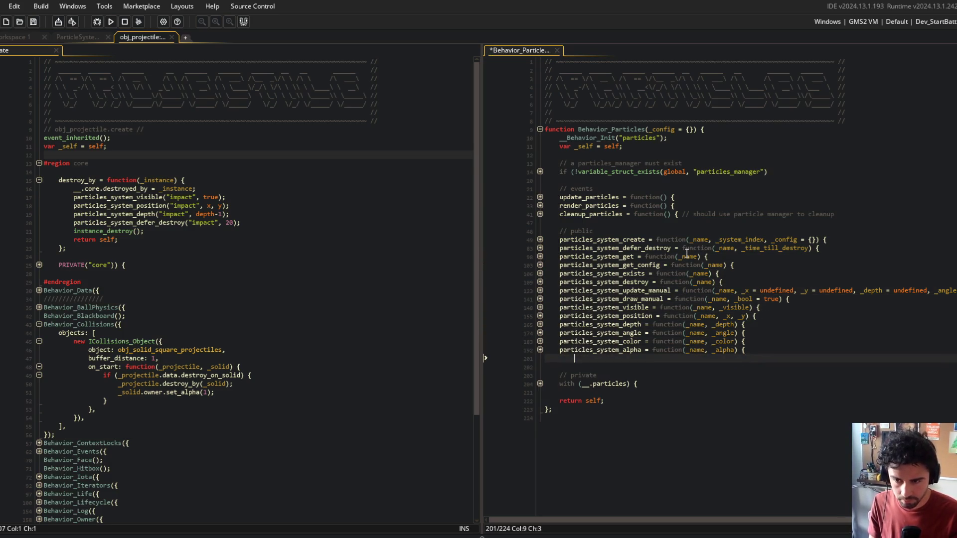
type("system_burs")
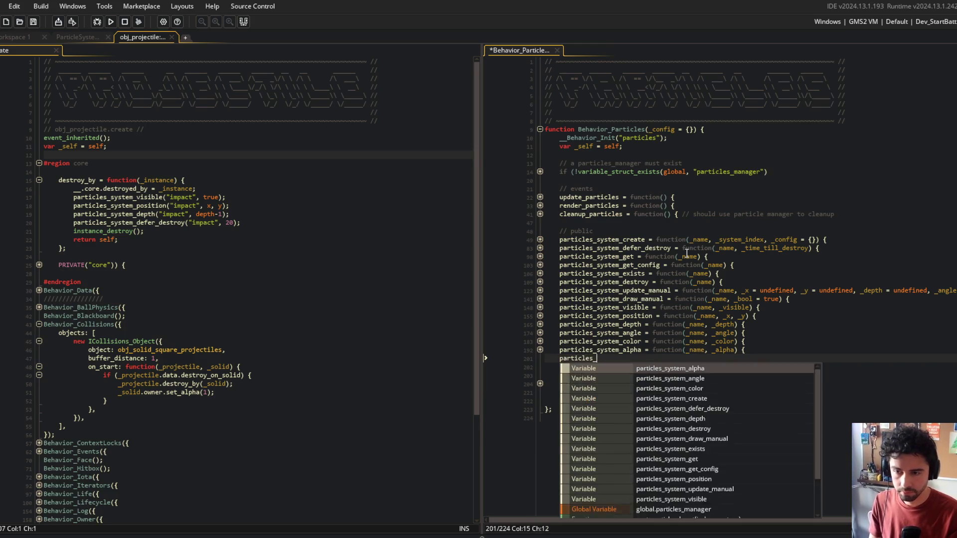
type("t = function() {")
Give particles_system_burst a _name parameter and a commented part_particles_burst call, then save
key("Return")
key("Return")
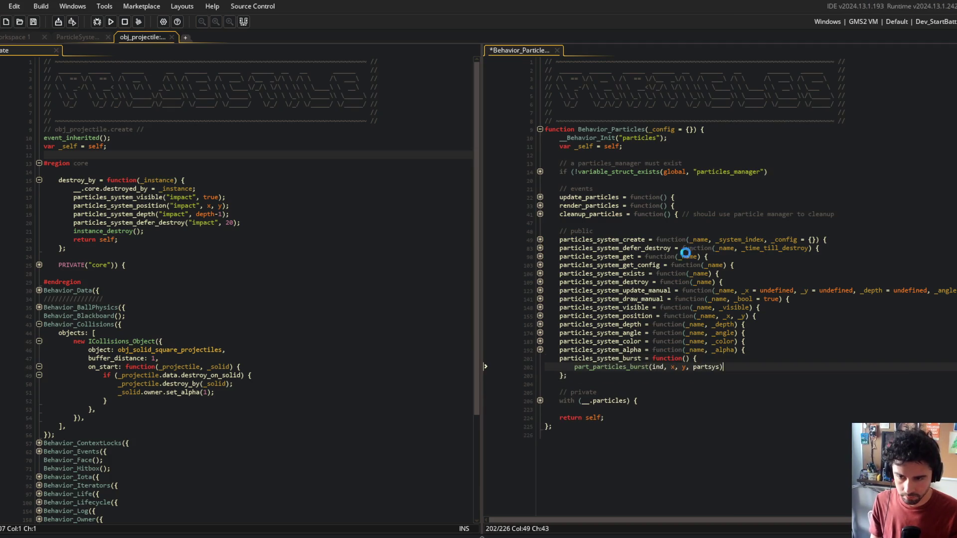
type("/")
key("Up")
key("End")
key("ctrl+s")
type("_name,")
key("ctrl+s")
key("Down")
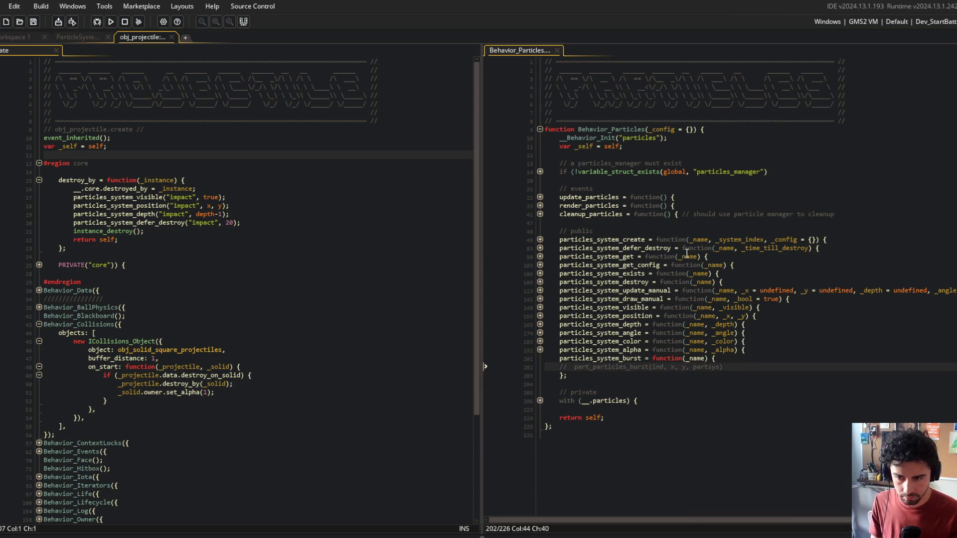
key("alt+Tab")
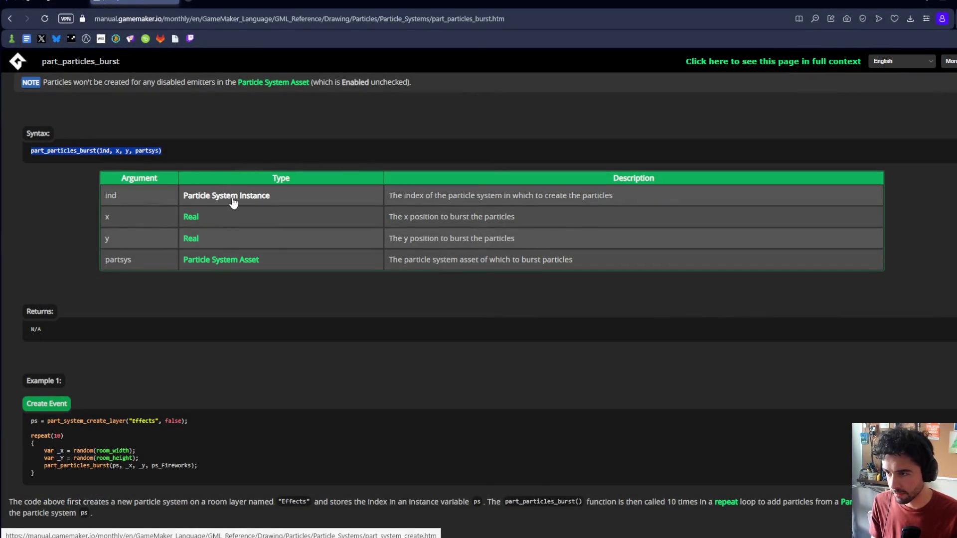
key("alt+Tab")
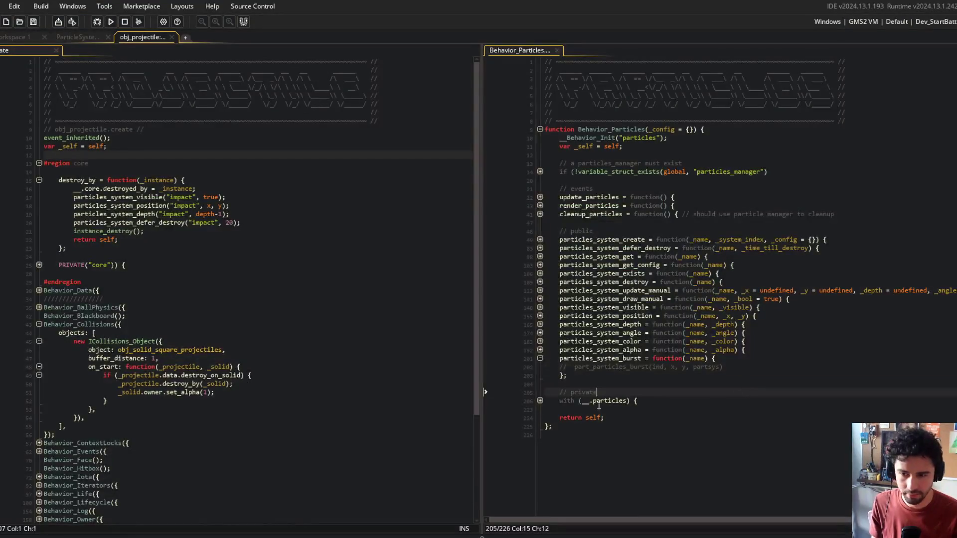
Expand particles_system_create's blocks to inspect how systems are stored by _name and _config
left_click(540, 402)
left_click(540, 434)
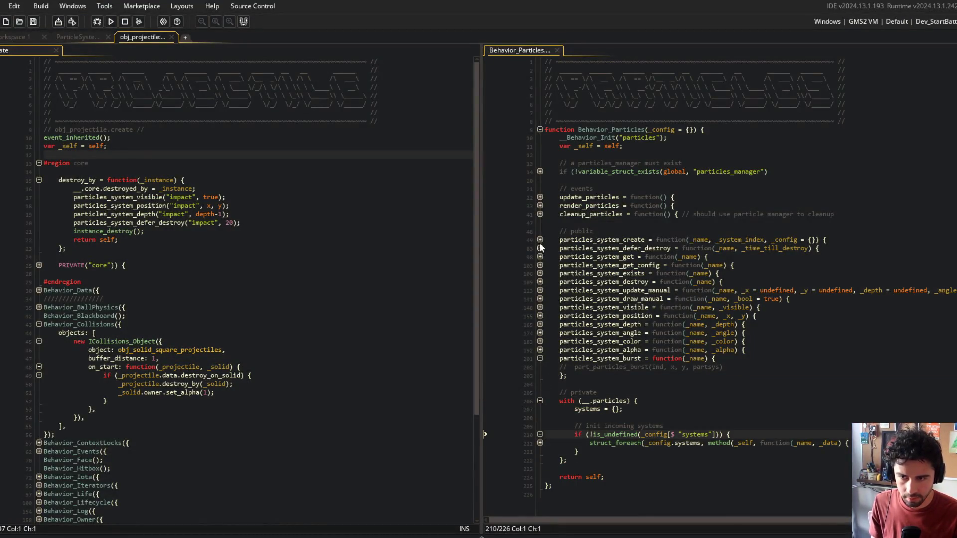
left_click(539, 242)
scroll(598, 249, "down", 6)
left_click(695, 244)
left_click(672, 210)
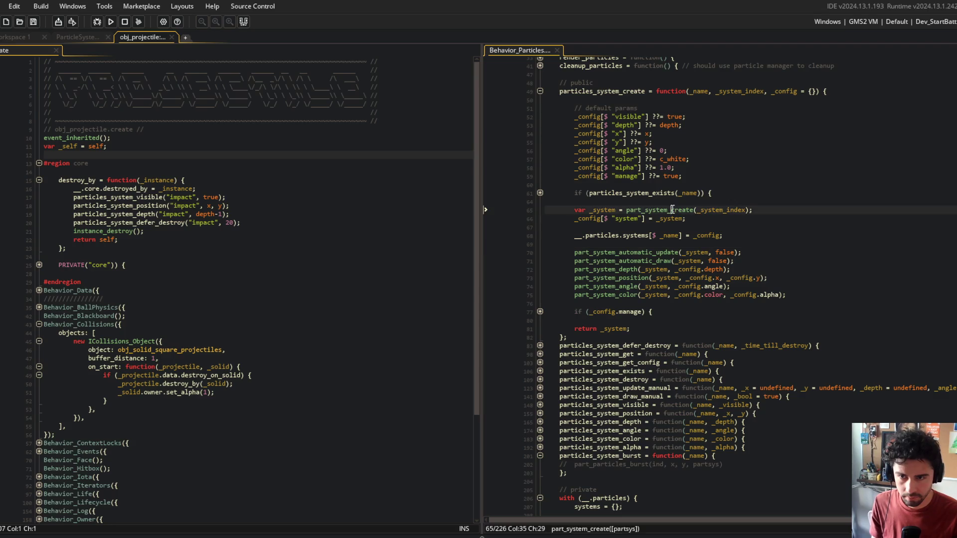
left_click(539, 193)
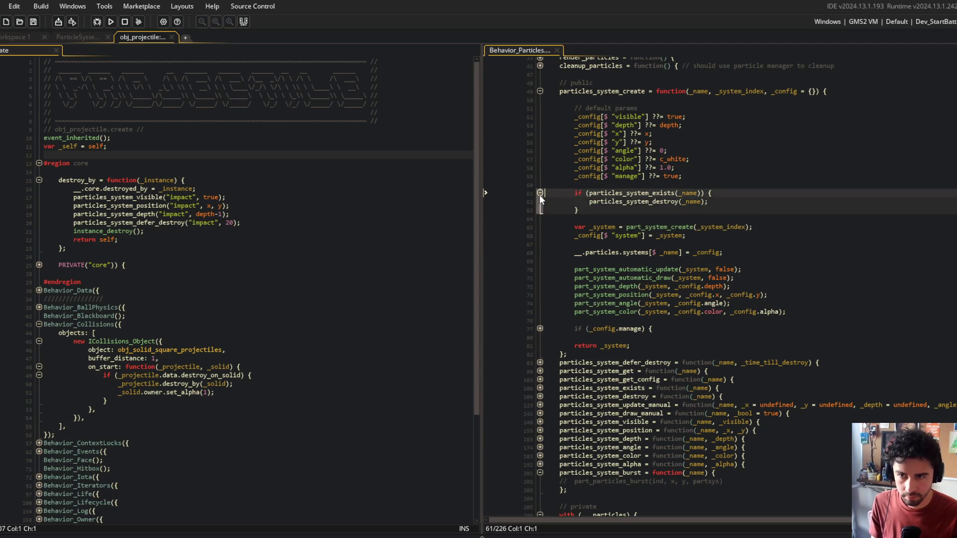
left_click(540, 328)
left_click(630, 253)
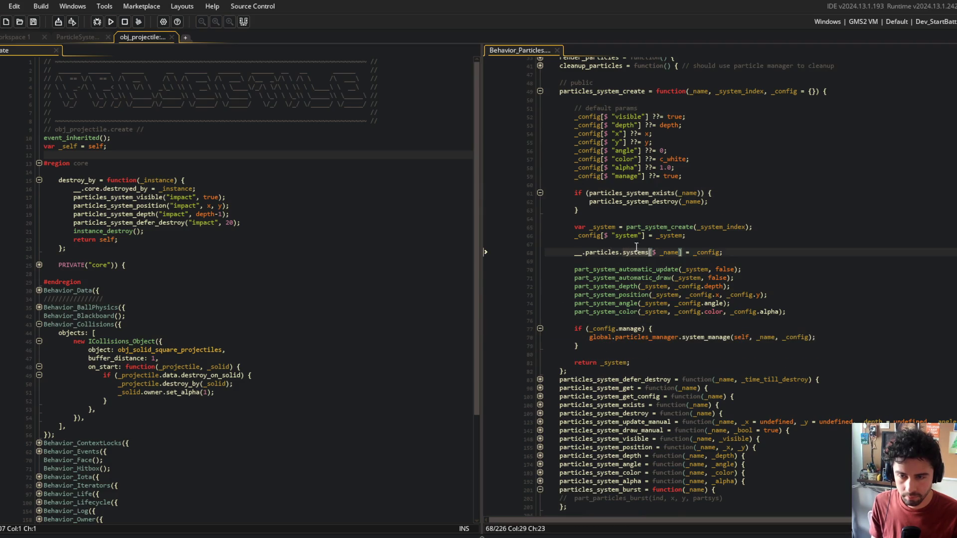
double_click(670, 253)
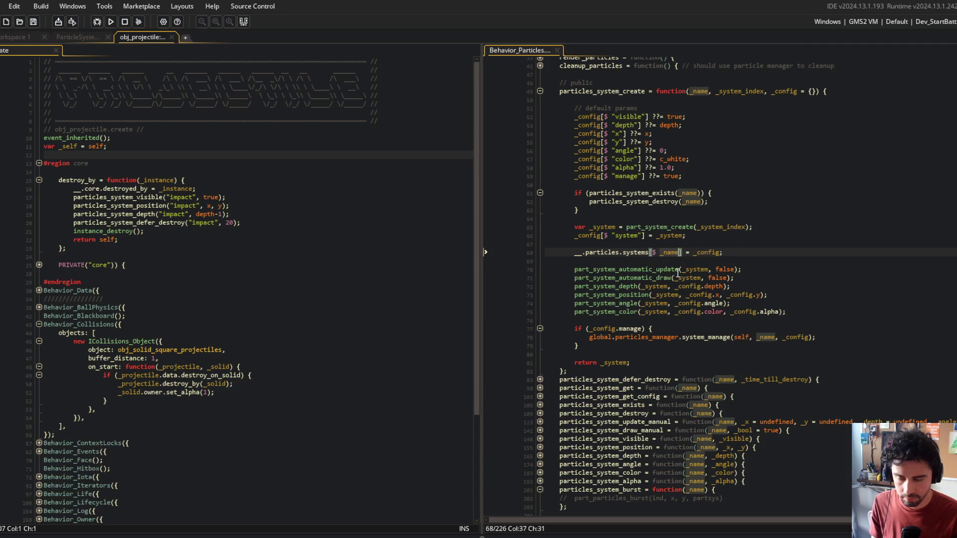
double_click(716, 252)
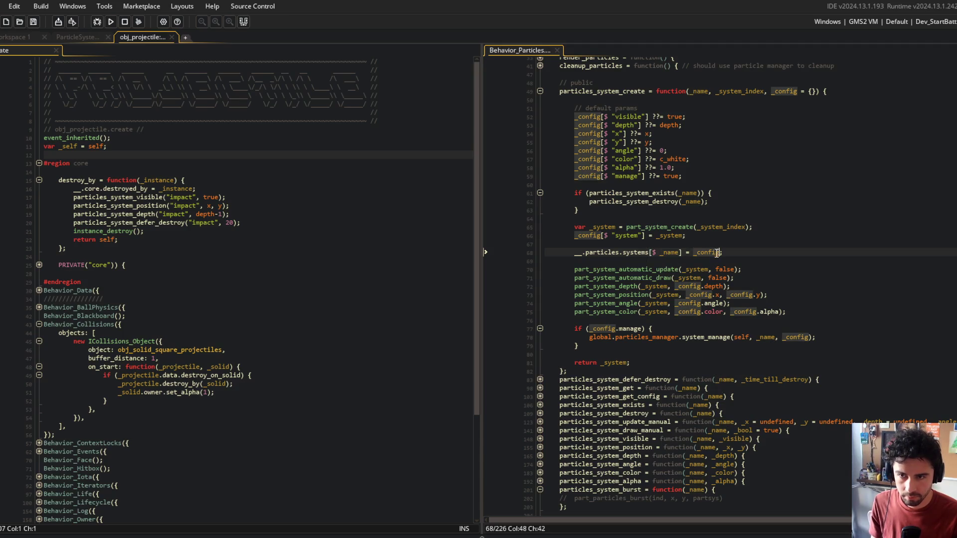
Add a _config[$ "index"] = _system_index; default to particles_system_create and save
left_click(738, 92)
left_click(697, 172)
key("Return")
type("_config[$ \"index\"] = _")
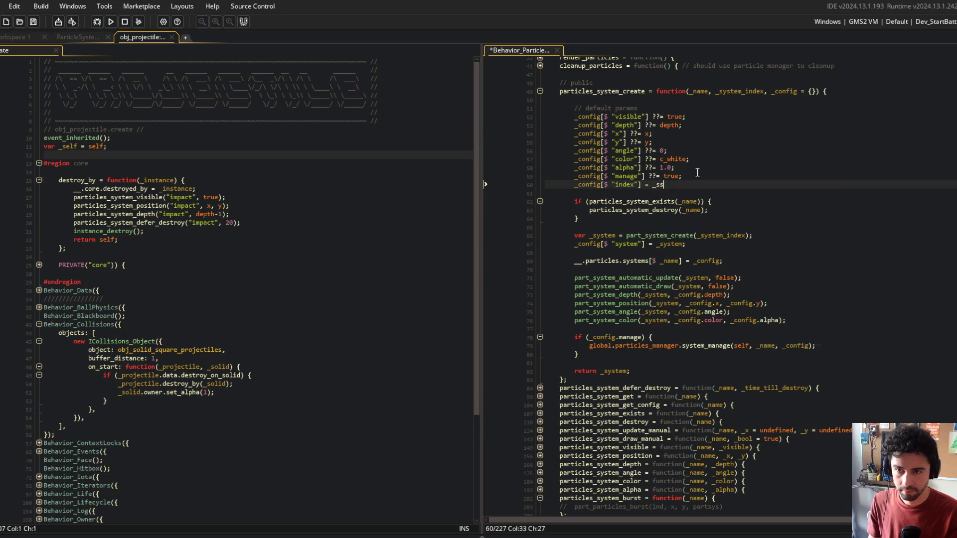
type("system_index;")
key("ctrl+s")
key("Up")
key("Up")
key("Up")
key("Down")
key("Down")
key("Down")
Add an extra system default line, then remove it and save the script
key("Return")
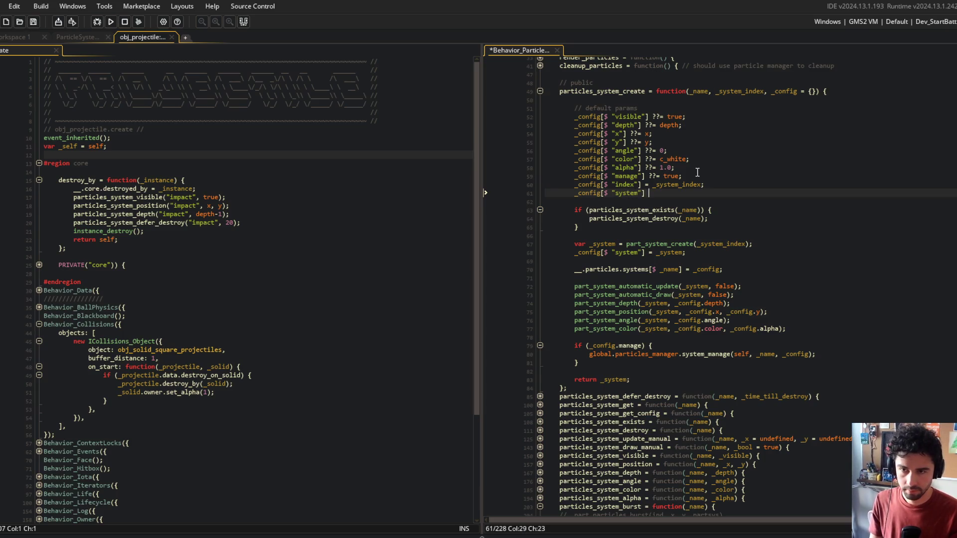
type("= _system;")
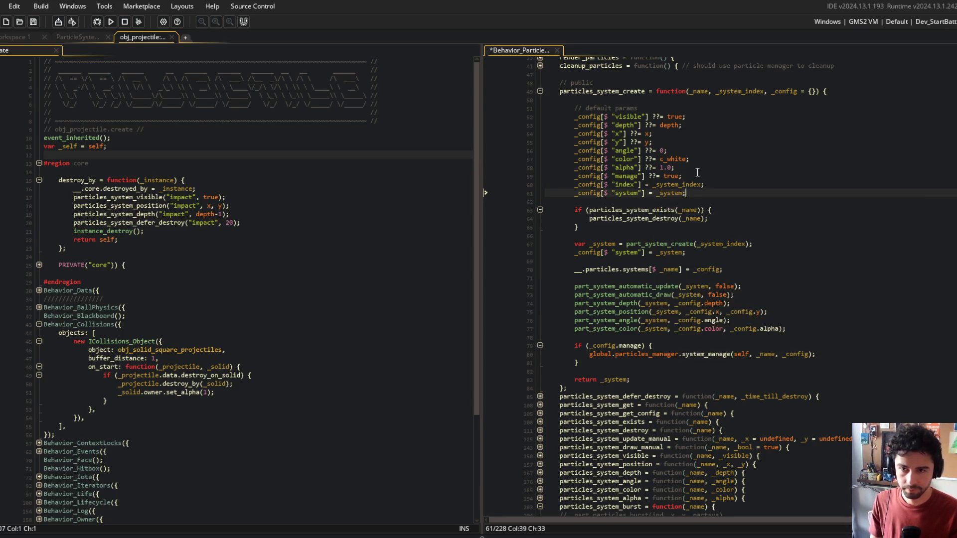
key("ctrl+Home")
scroll(724, 460, "down", 3)
left_click(709, 235)
key("shift+Home")
key("ctrl+x")
key("Down")
key("Down")
key("Down")
key("Down")
key("Down")
key("Up")
key("Up")
key("Up")
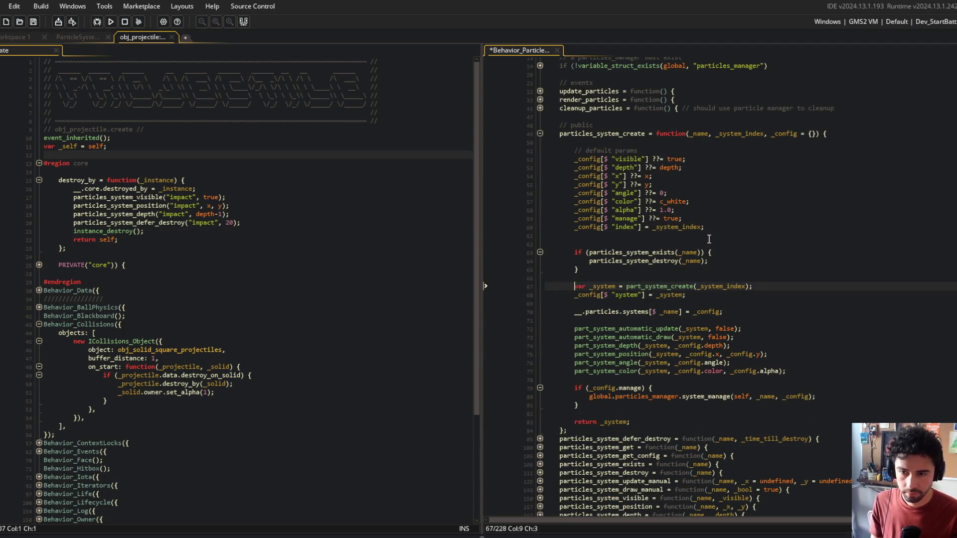
key("Delete")
key("ctrl+s")
key("Down")
key("Down")
key("Down")
scroll(716, 317, "down", 5)
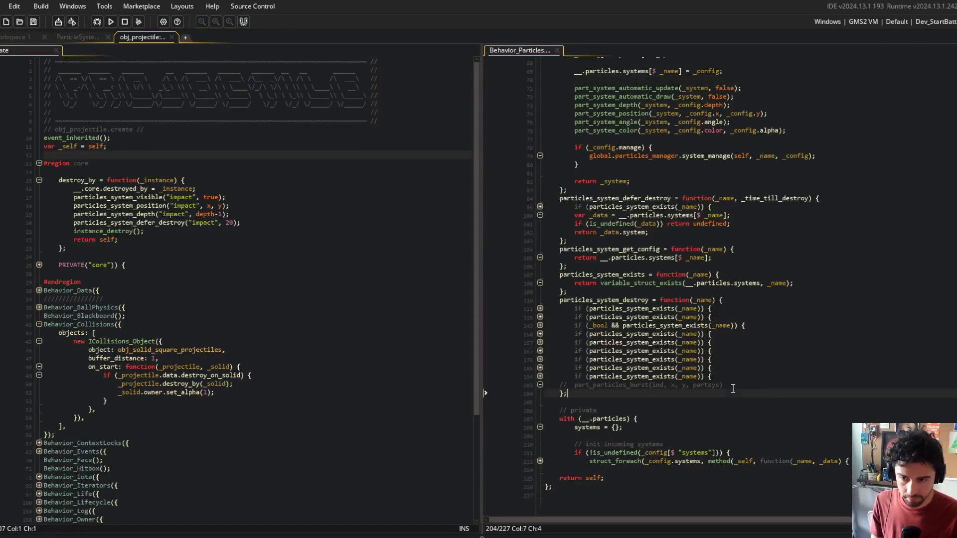
Copy the existence check and config lookup lines from particles_system_alpha
left_click(736, 386)
scroll(773, 373, "down", 5)
scroll(772, 374, "down", 3)
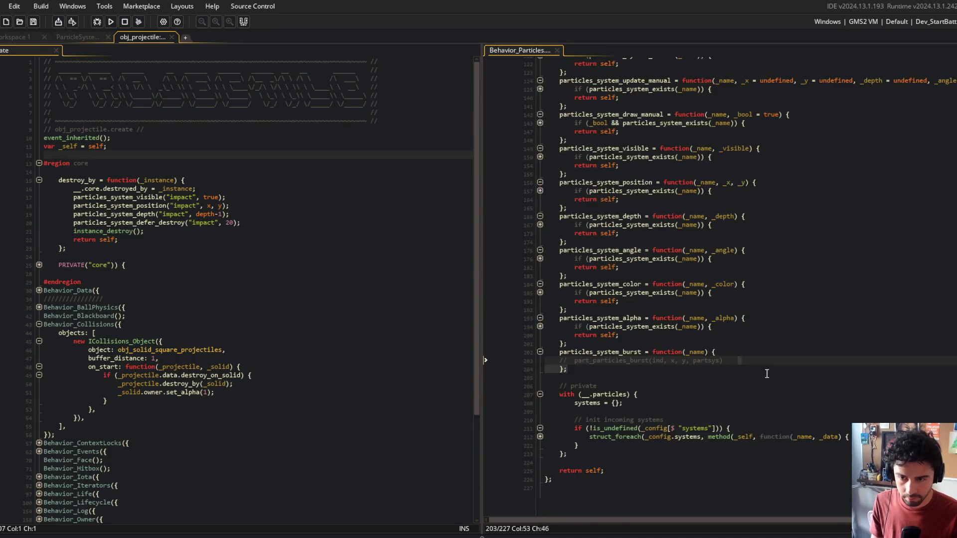
key("Up")
key("Up")
key("Up")
key("ctrl+m")
key("Down")
key("Down")
key("End")
key("shift+Up")
key("shift+Up")
key("shift+Home")
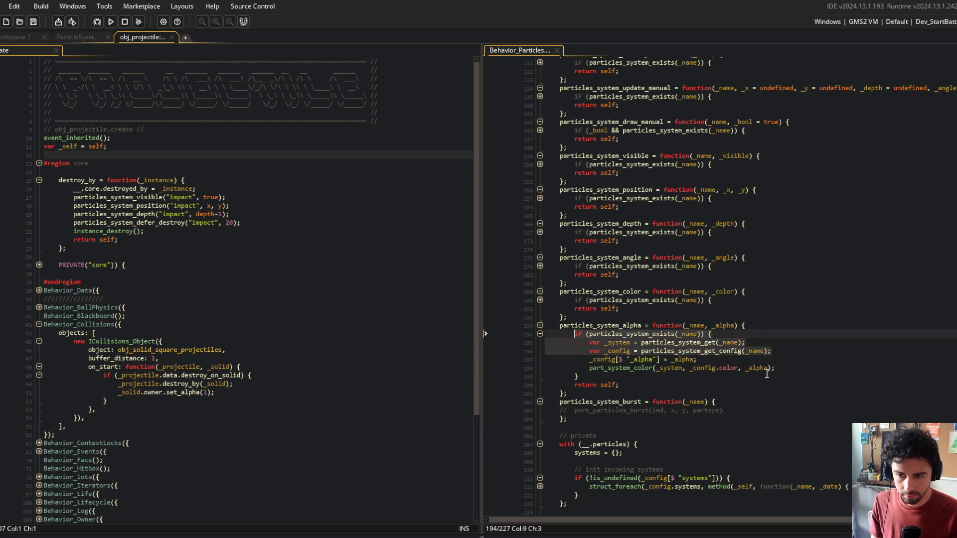
key("ctrl+c")
Paste the check and lookup lines into particles_system_burst, closing the if block with a return self
key("Down")
key("Down")
key("Down")
key("End")
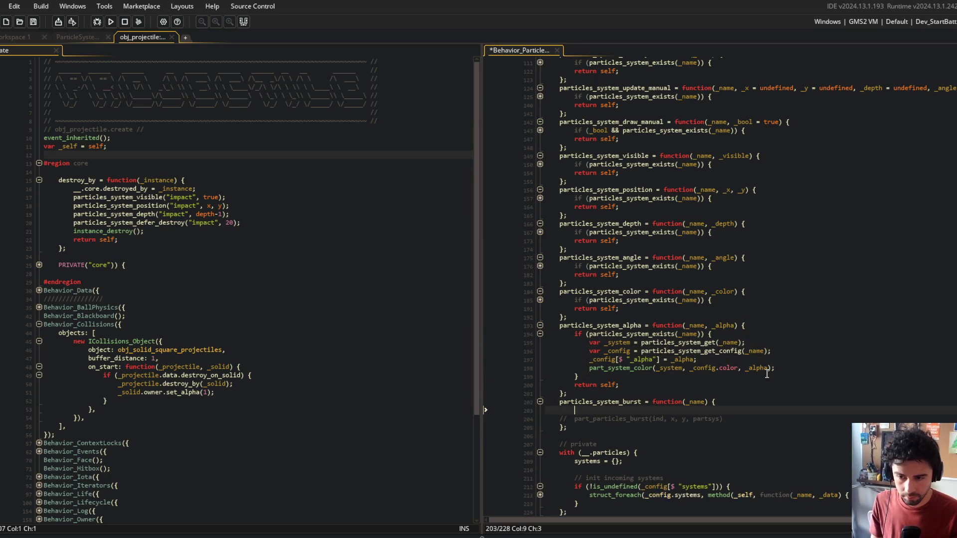
key("Return")
key("ctrl+v")
key("Return")
type("}")
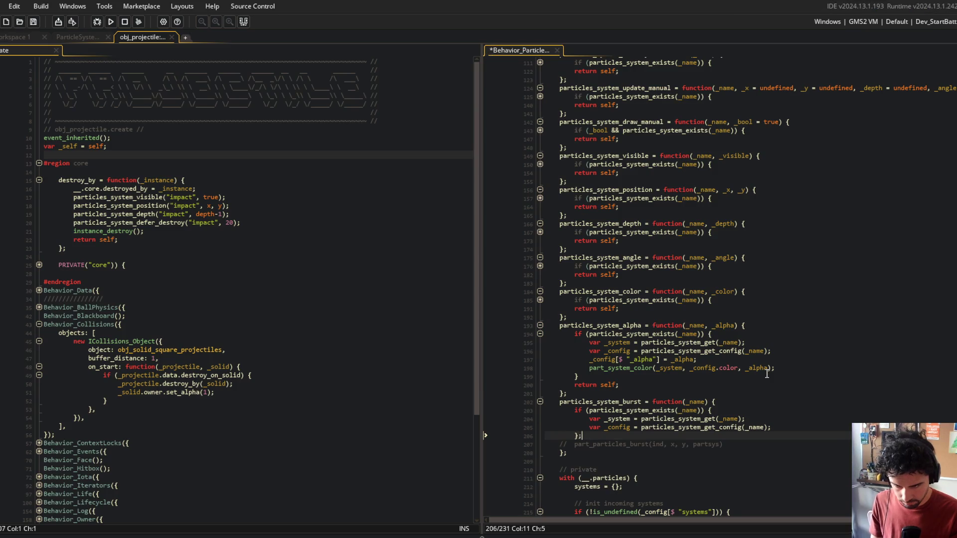
key("Return")
type(";")
key("Return")
key("Down")
key("alt+Up")
key("alt+Up")
key("alt+Up")
Uncomment the part_particles_burst call inside the if block and save the script
key("Home")
key("Delete")
key("Delete")
key("Delete")
key("ctrl+s")
key("Down")
key("Down")
key("Down")
key("BackSpace")
Replace the ind and partsys placeholder arguments with _config.system references
key("Up")
key("Up")
key("End")
key("ctrl+Left")
key("ctrl+Left")
key("ctrl+Left")
key("ctrl+Left")
key("ctrl+Delete")
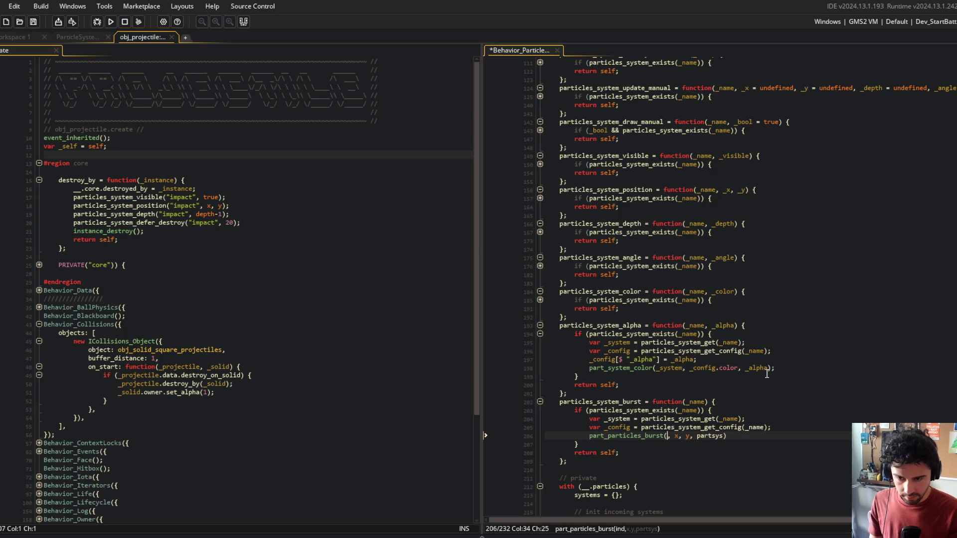
type("fig.syste")
key("Return")
key("ctrl+s")
key("End")
key("ctrl+BackSpace")
type("_config.")
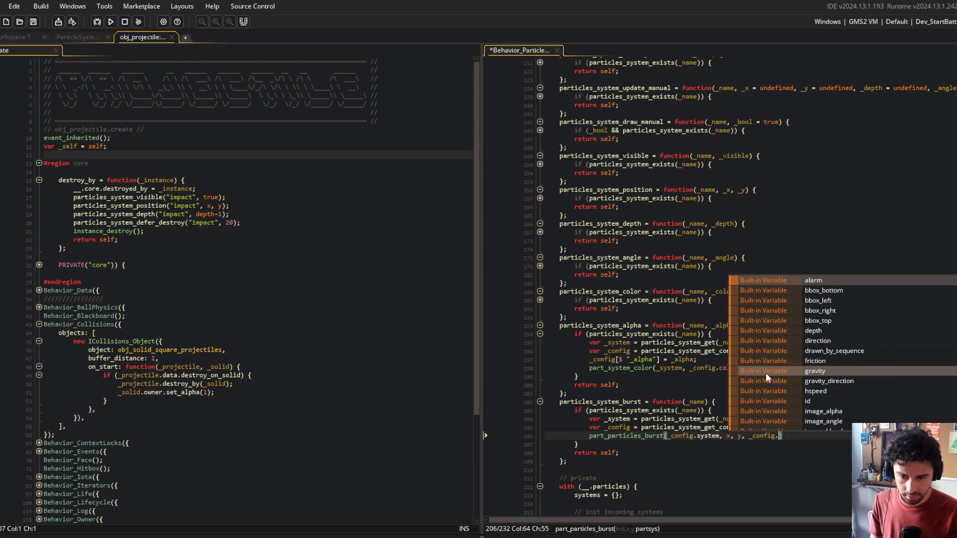
type("syste")
Check the manual's argument table, then pass _system, _config.x and _config.y to part_particles_burst
key("alt+Tab")
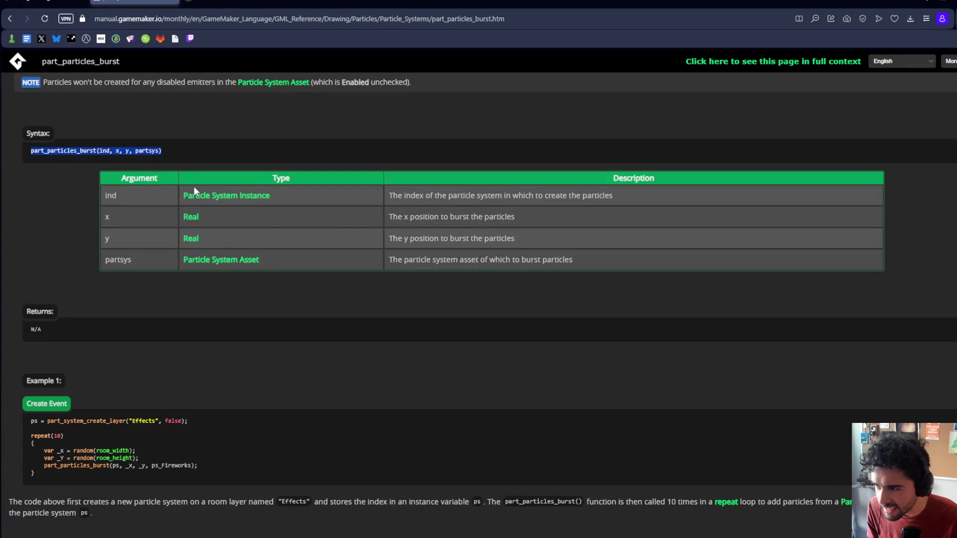
key("alt+Tab")
key("alt+Tab")
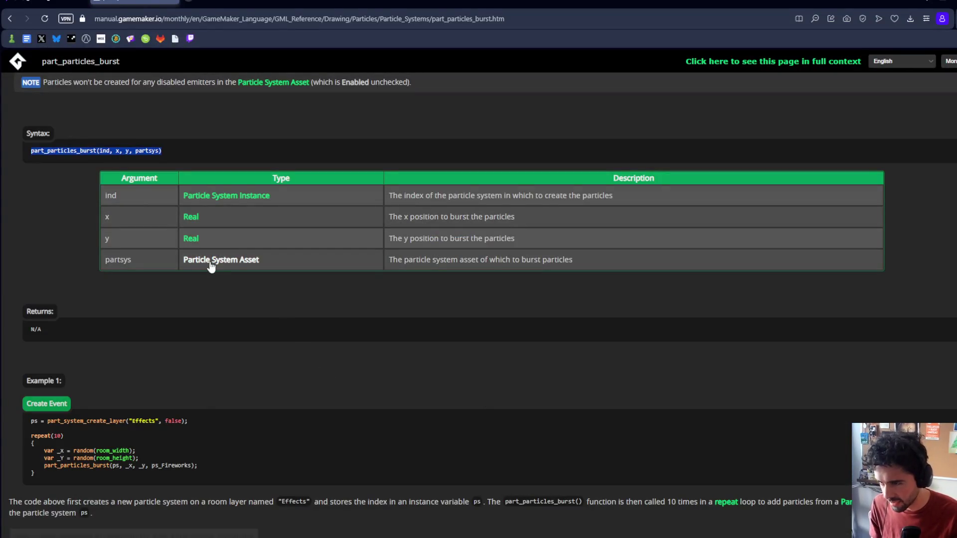
key("alt+Tab")
key("alt+Tab")
key("alt+Tab")
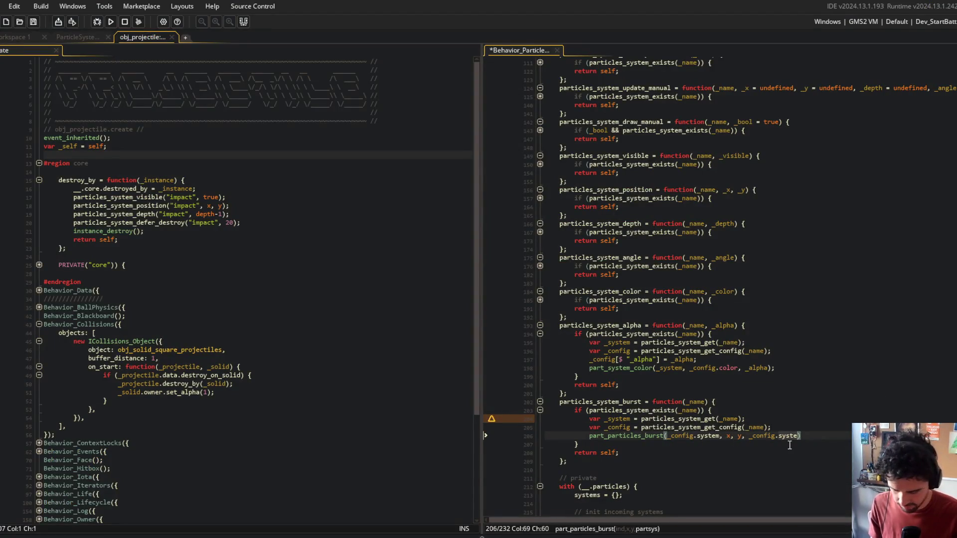
type("x")
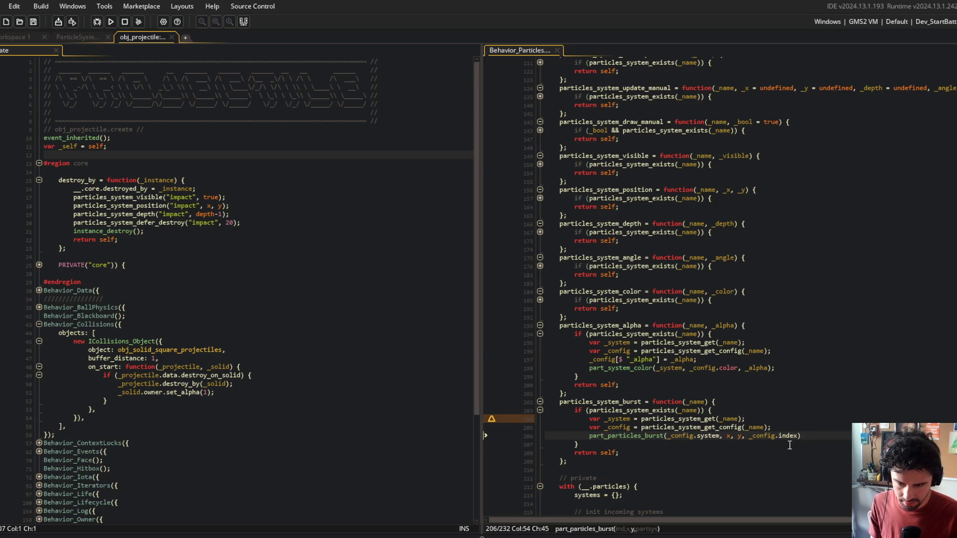
key("BackSpace")
key("BackSpace")
key("BackSpace")
type("_system")
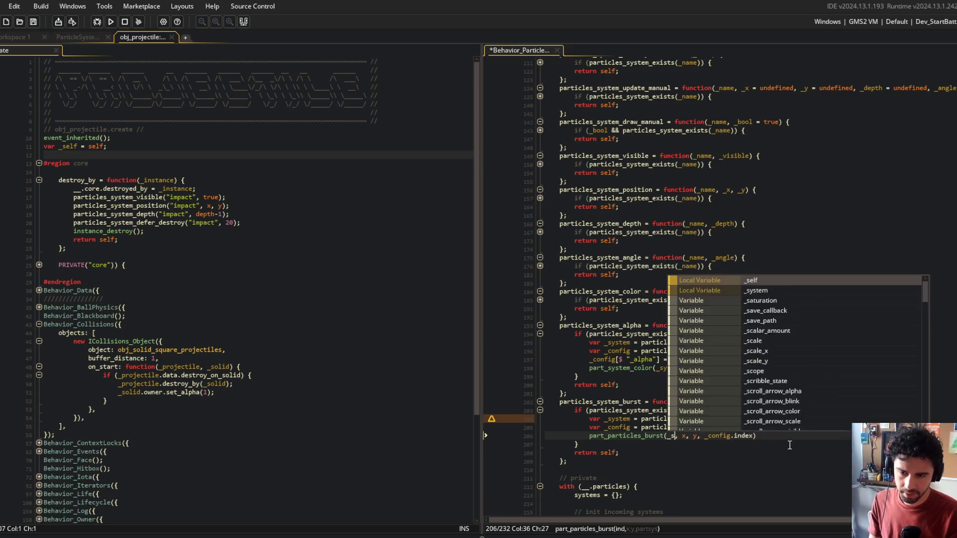
key("Right")
key("Right")
type("_config.x, ")
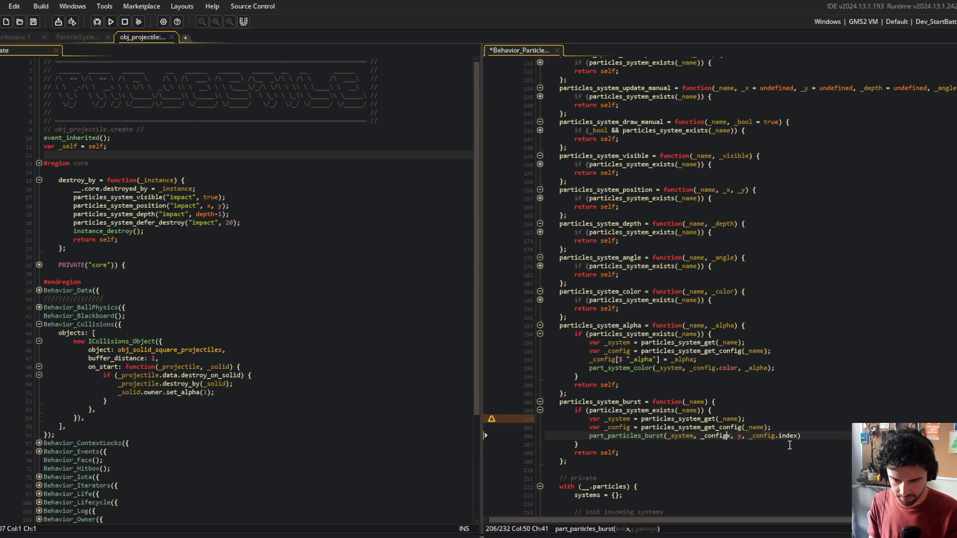
type("_config.")
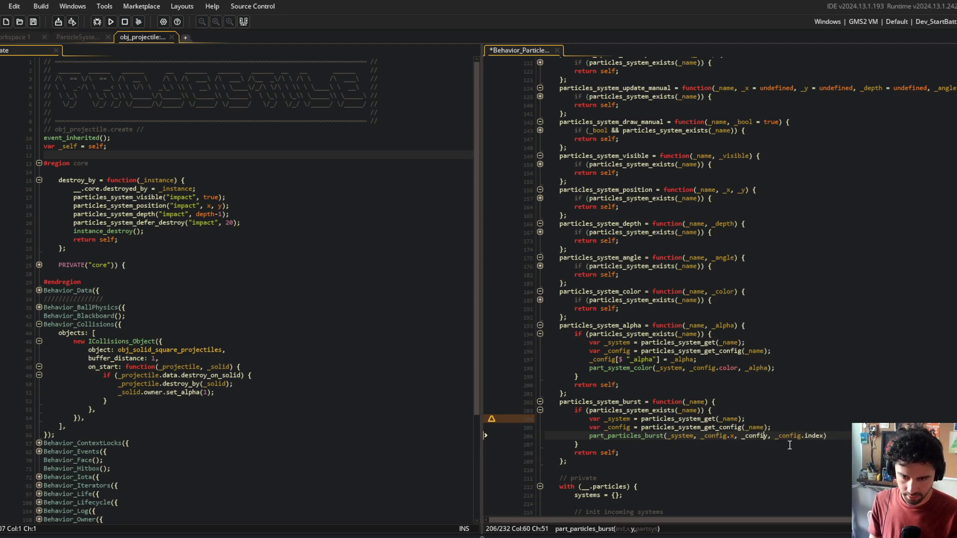
left_click(827, 290)
Grab the particles_system_burst name and open a new line by defer_destroy in obj_projectile's destroy_by
left_click(656, 435)
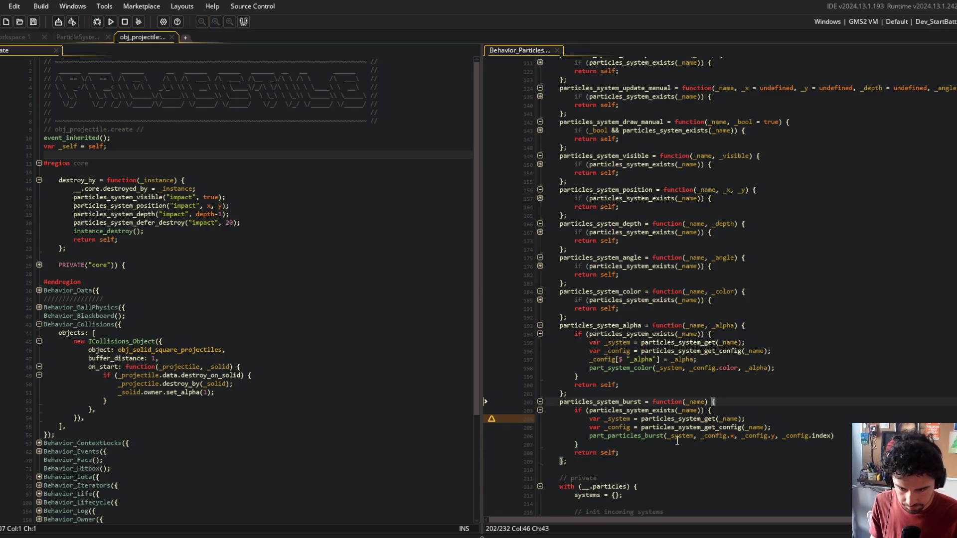
left_click(661, 410)
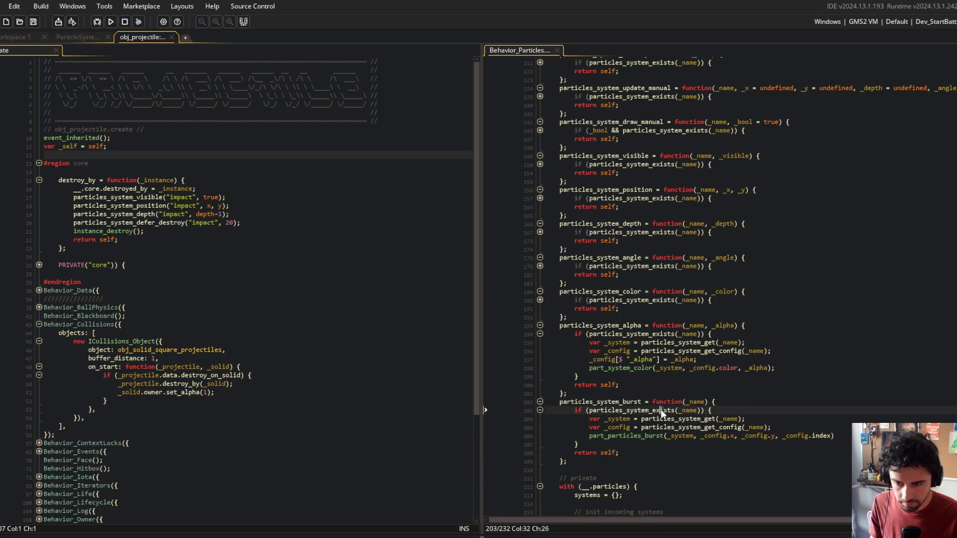
left_click(249, 294)
double_click(598, 401)
left_click(228, 209)
left_click(263, 219)
key("Return")
Add a particles_system_burst call to destroy_by, placed directly above particles_system_defer_destroy
key("ctrl+v")
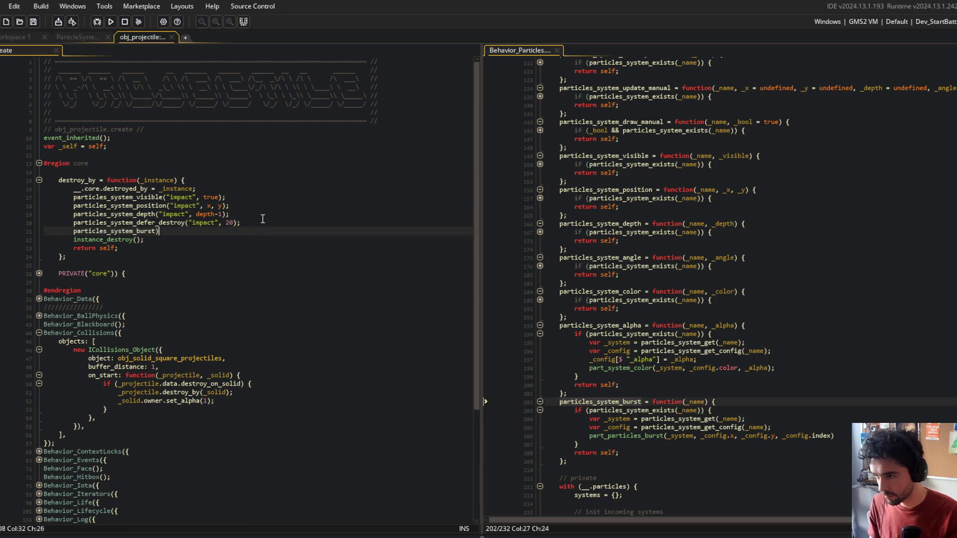
type("(")
key("Return")
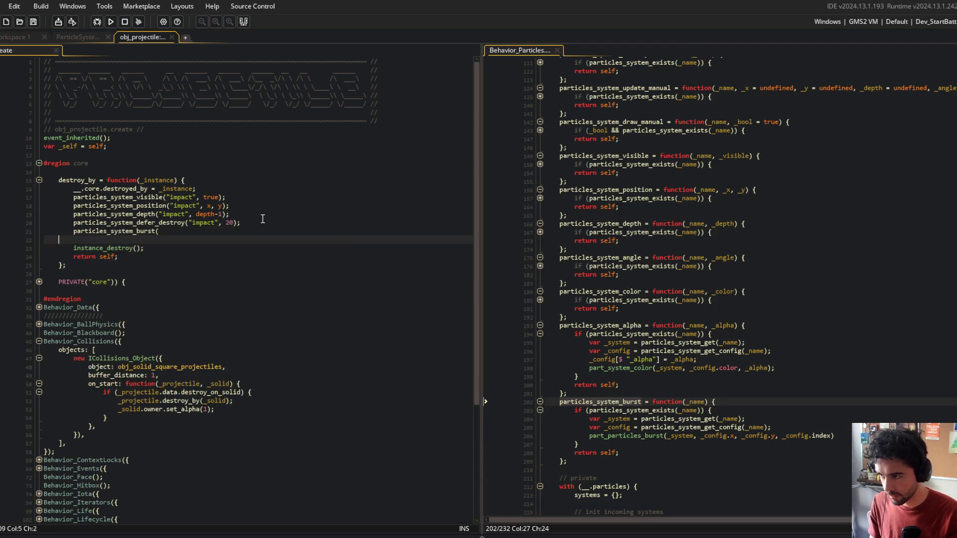
key("BackSpace")
key("BackSpace")
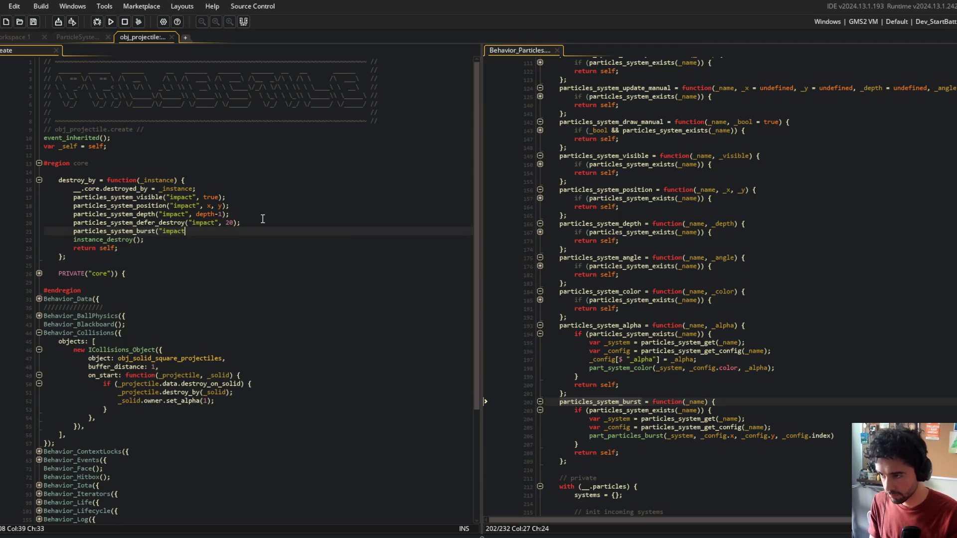
key("Up")
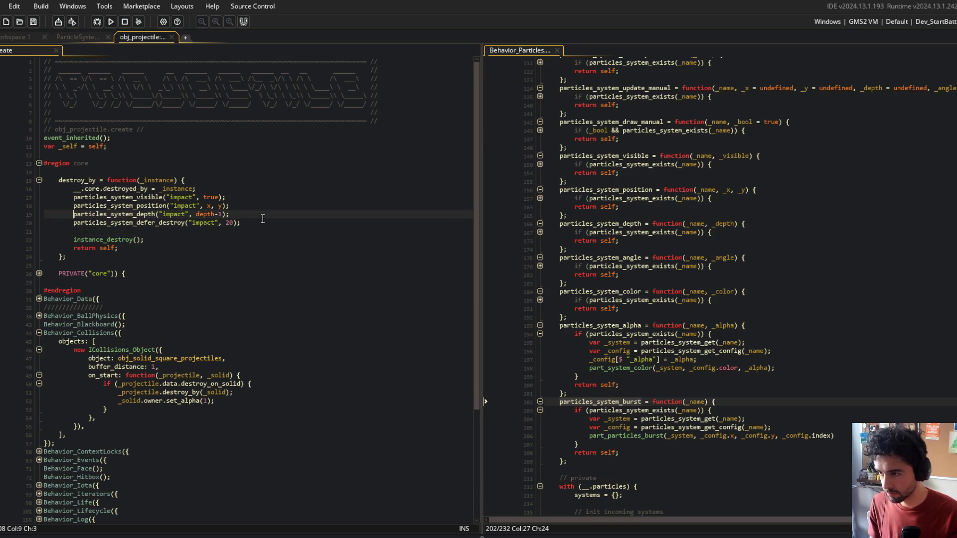
key("ctrl+x")
key("Down")
key("ctrl+v")
key("Down")
key("Delete")
key("End")
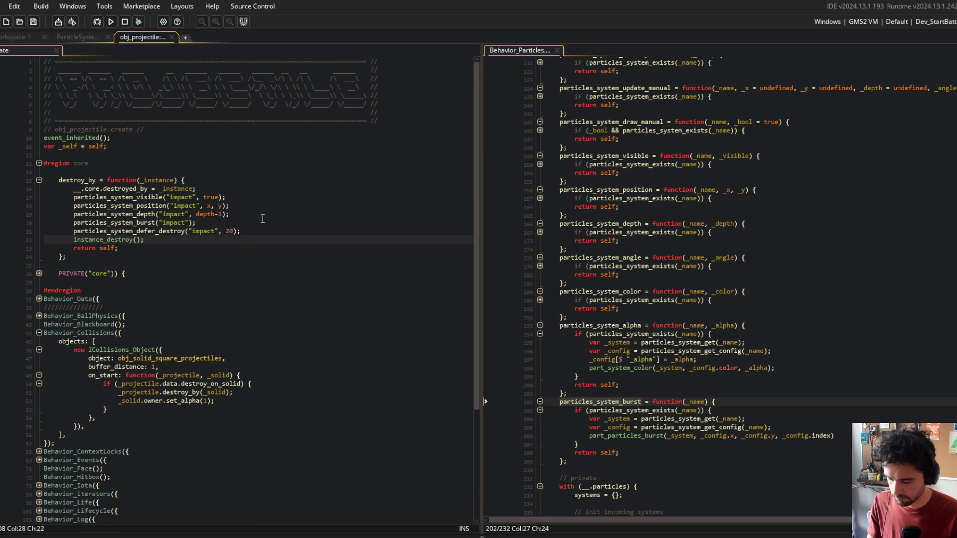
Review the new particles_system_burst function and its part_particles_burst call in Behavior_Particles
scroll(784, 332, "up", 2)
left_click(783, 331)
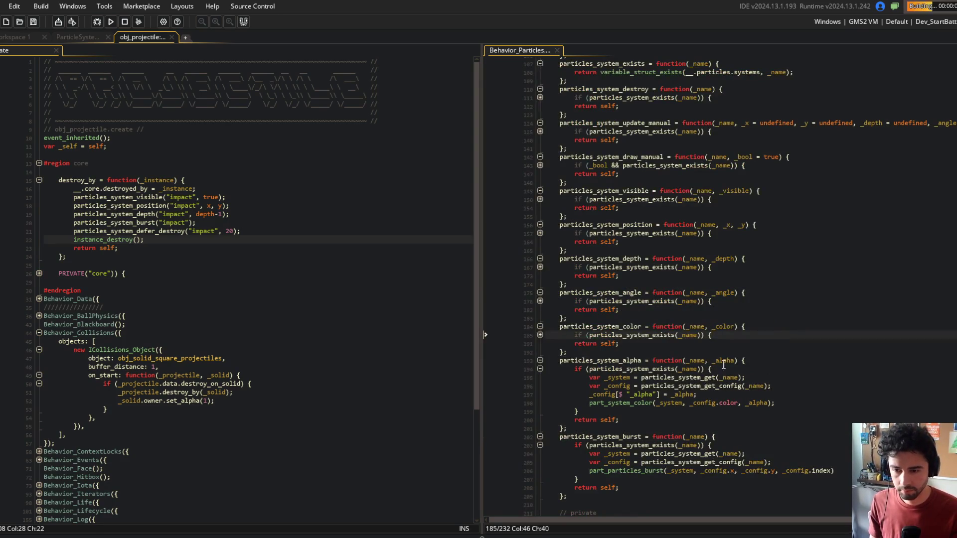
left_click(706, 369)
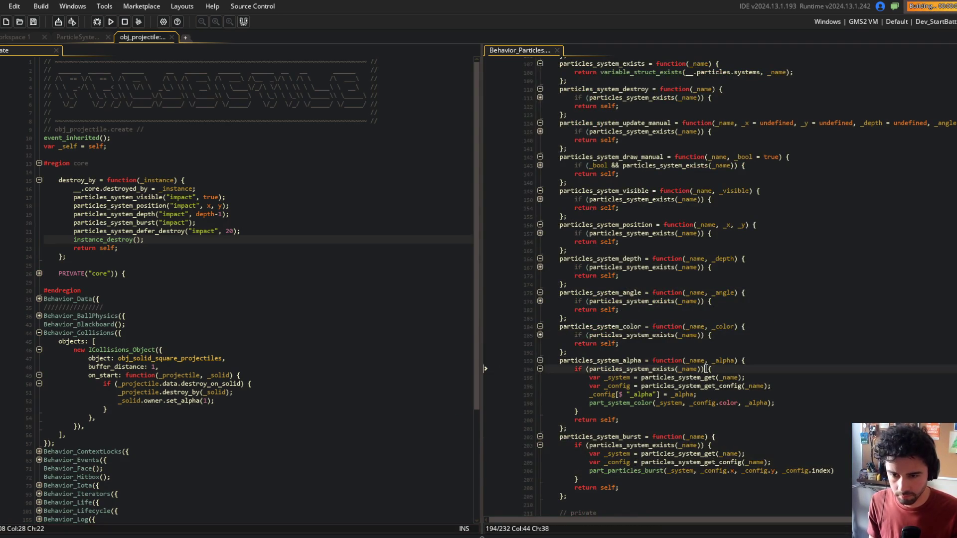
left_click(698, 432)
left_click(633, 471)
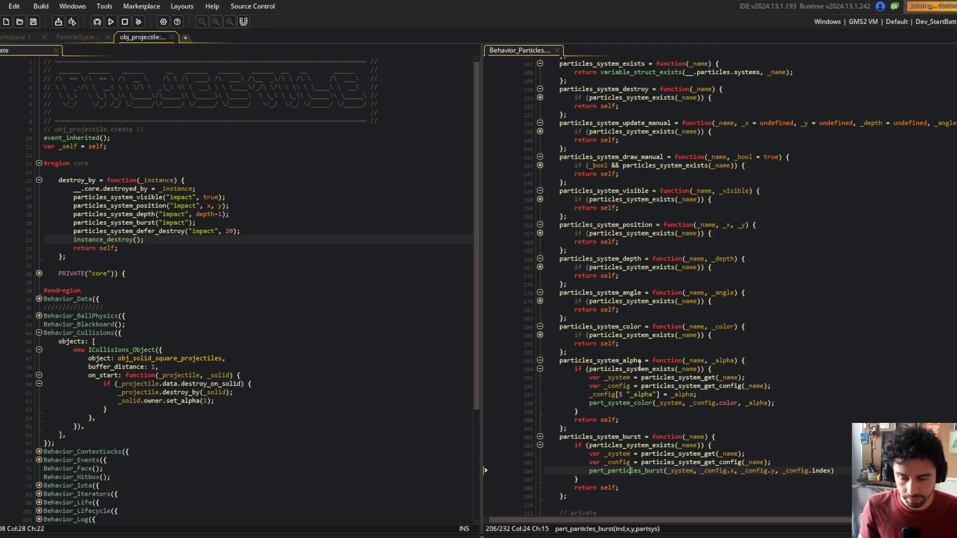